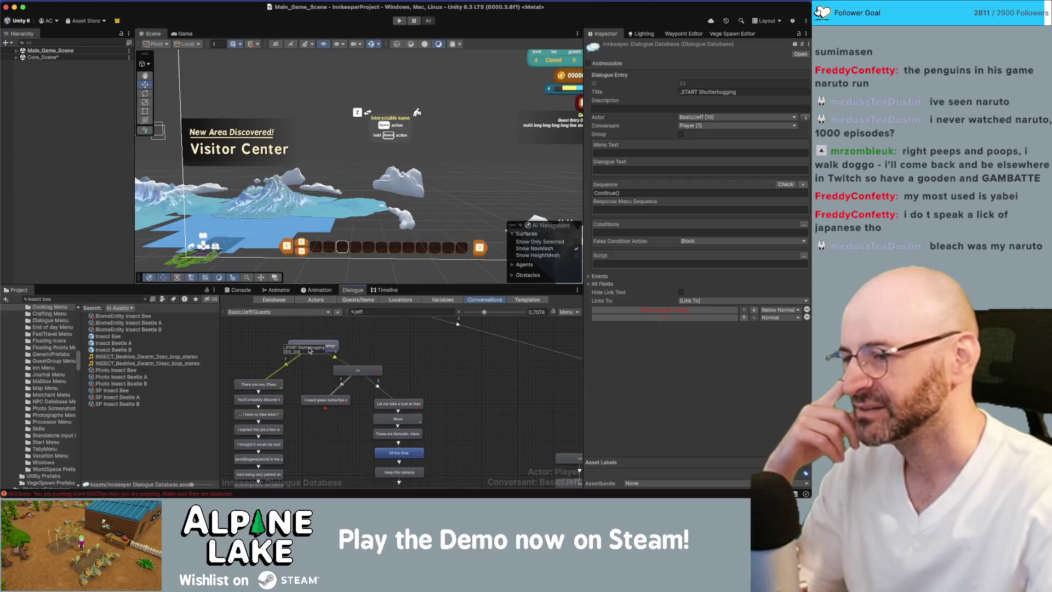
# Step: Inspect the Basic/Jeff/Quests conversation properties and its small group node, then switch to Chrome
pyautogui.click(428, 361)
pyautogui.moveTo(374, 370); pyautogui.dragTo(376, 372)
pyautogui.click(398, 352)
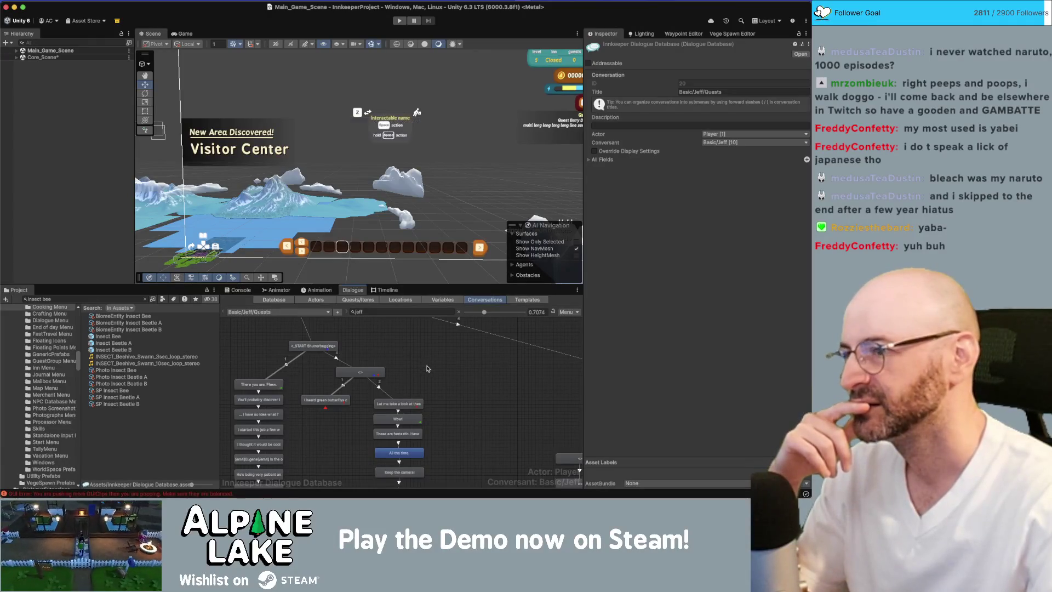
pyautogui.scroll(-4, 427, 361)
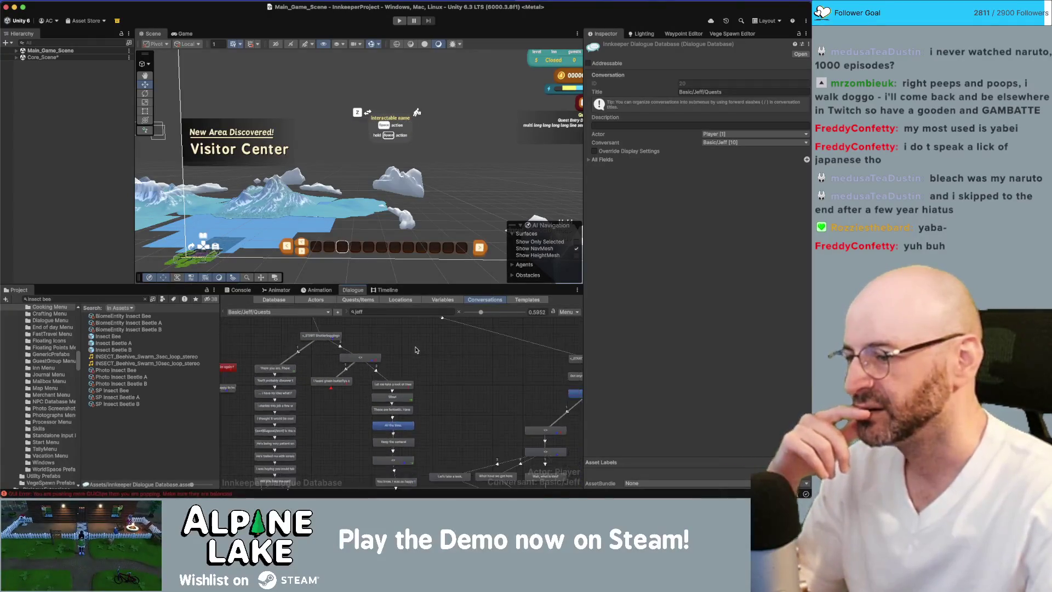
pyautogui.press('super+Tab')
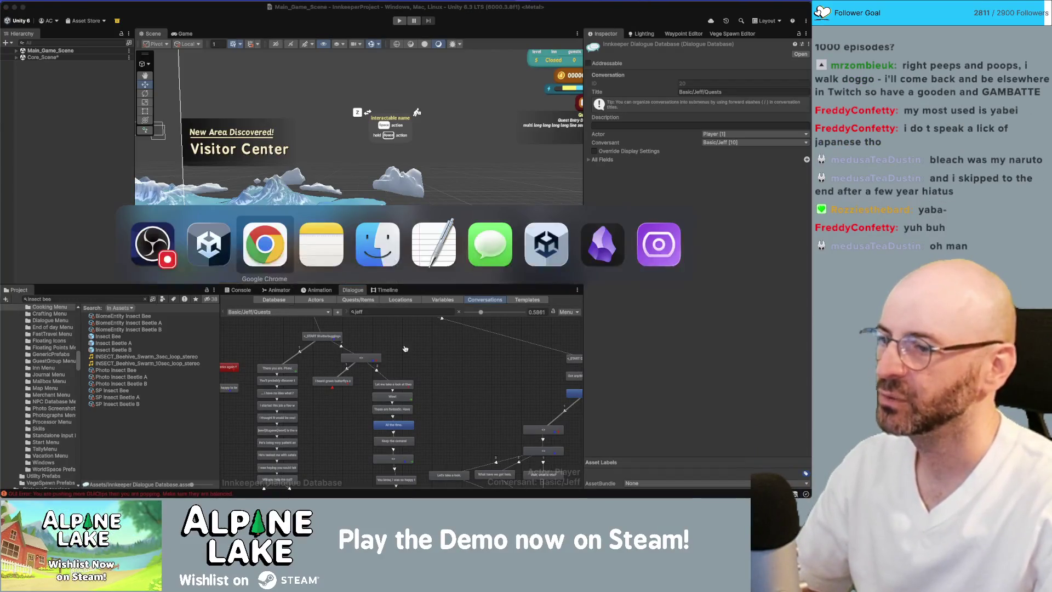
# Step: Zoom the Innkeep board and step through the dialogue cards in Jeff's column
pyautogui.scroll(-3, 508, 358)
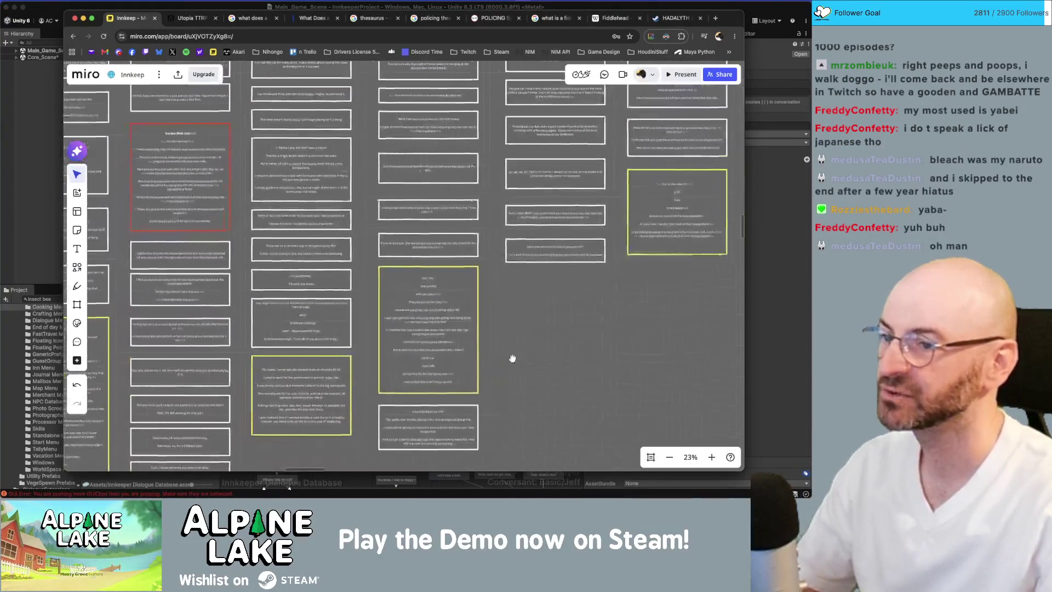
pyautogui.scroll(-3, 509, 359)
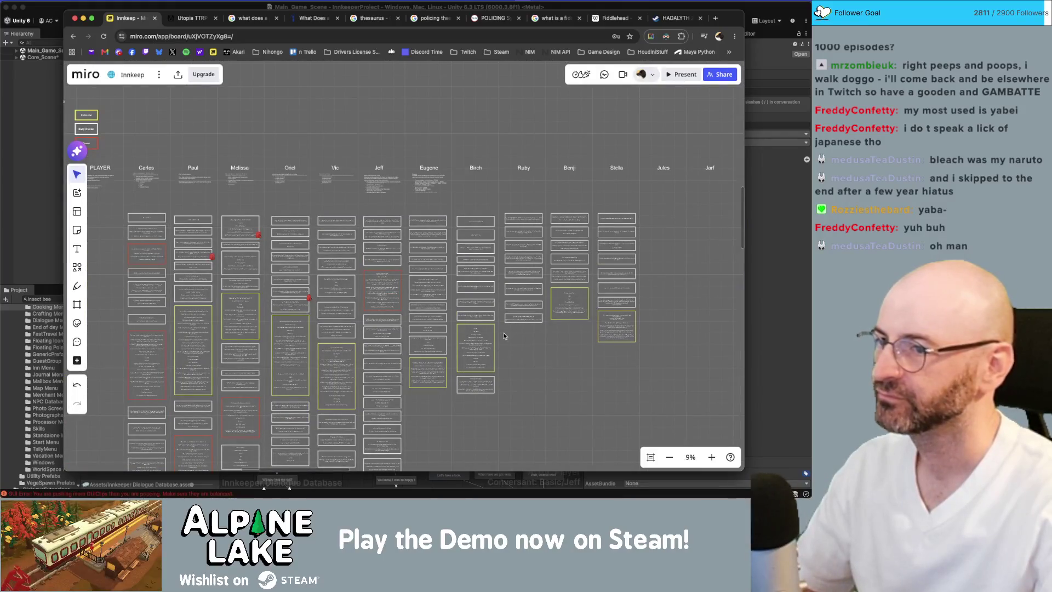
pyautogui.scroll(-3, 447, 370)
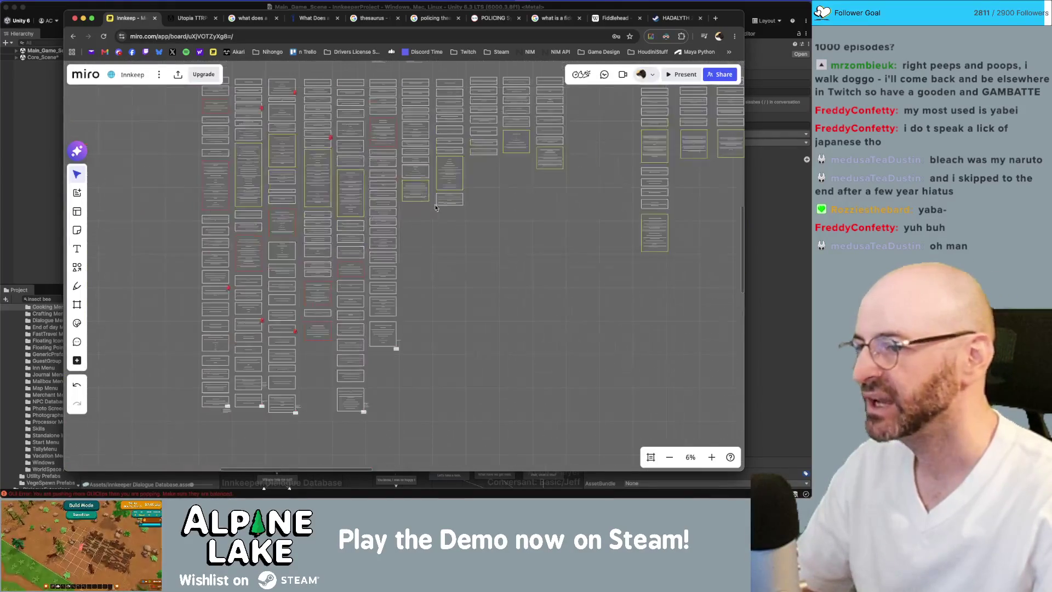
pyautogui.scroll(2, 422, 285)
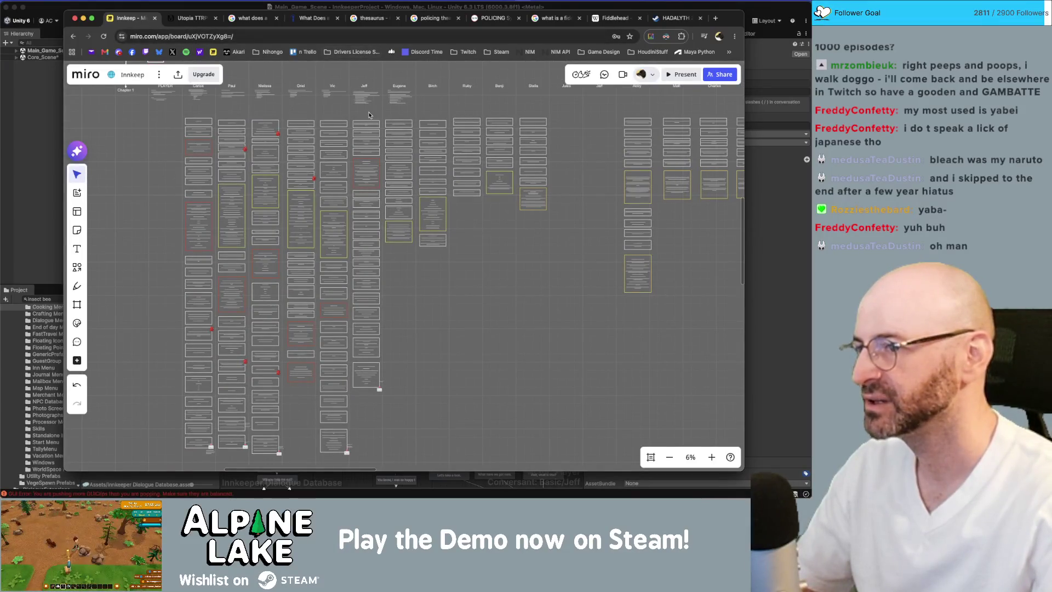
pyautogui.click(366, 171)
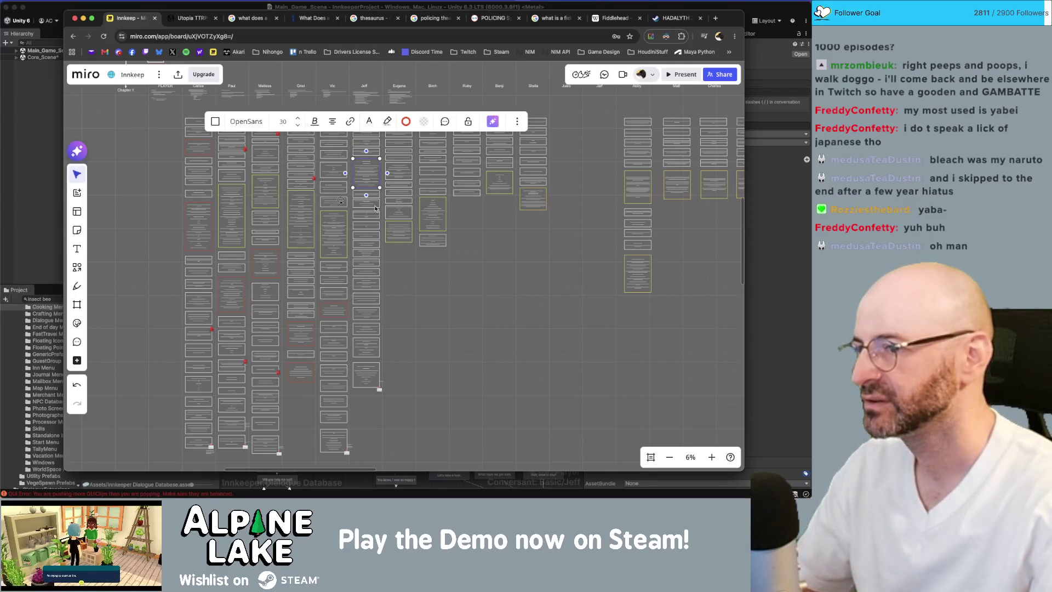
pyautogui.click(378, 195)
pyautogui.click(377, 205)
pyautogui.click(374, 216)
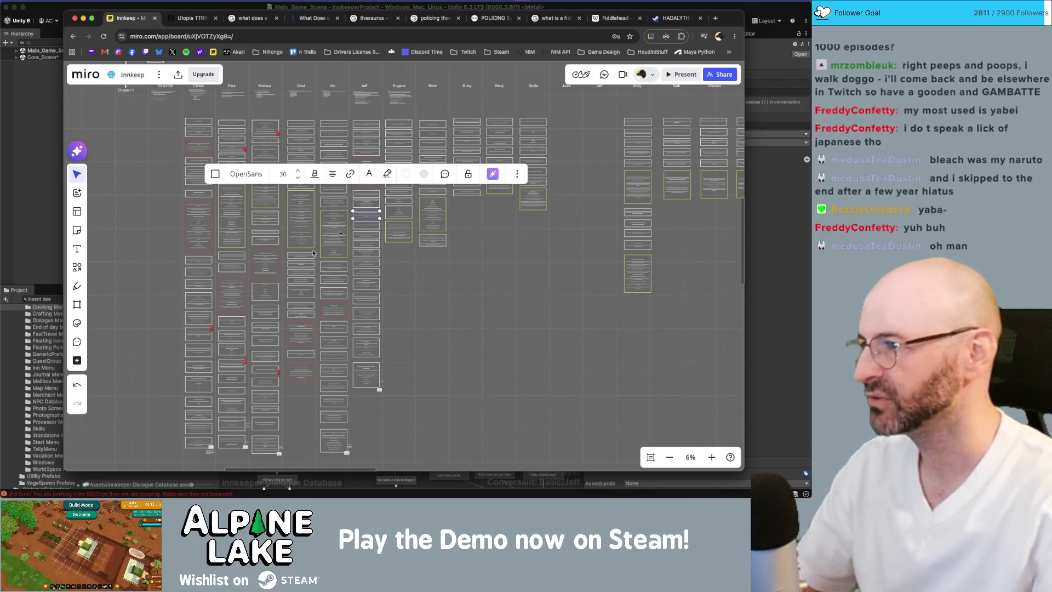
# Step: Deselect the cards and zoom back out over the board's character columns
pyautogui.click(427, 288)
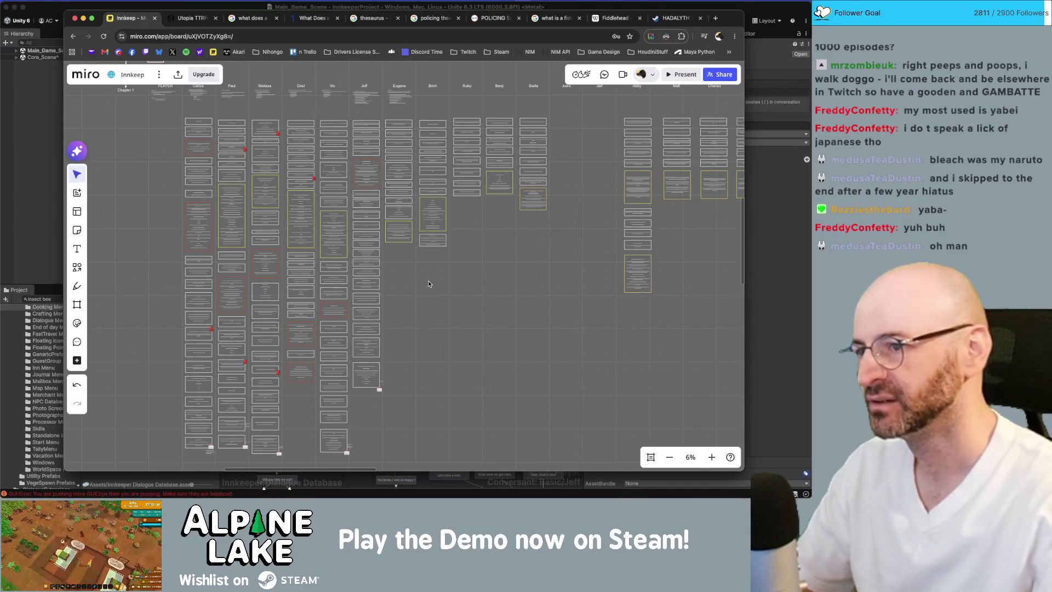
pyautogui.scroll(3, 406, 251)
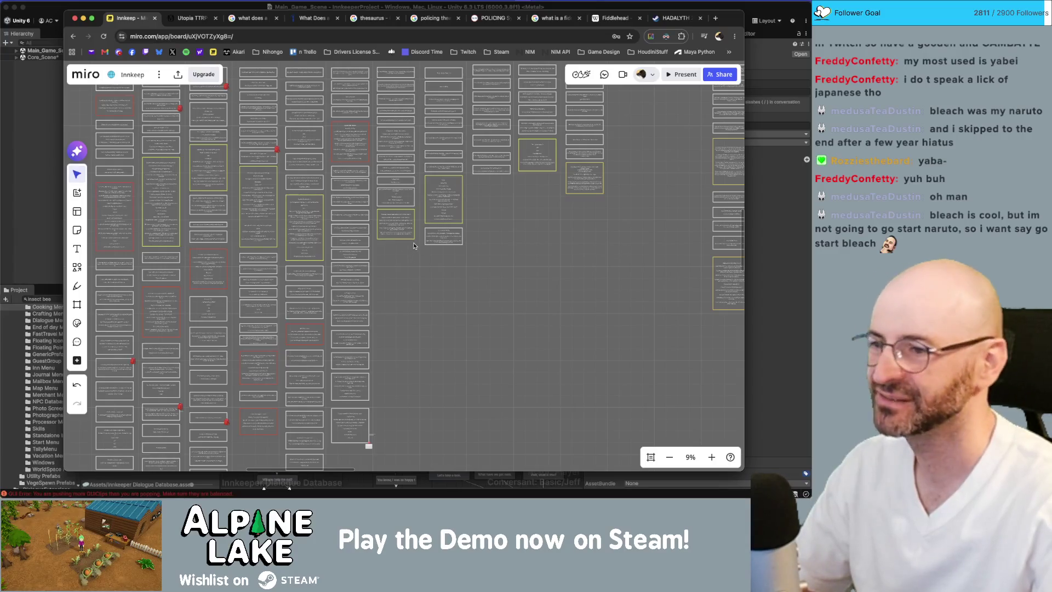
pyautogui.scroll(2, 404, 280)
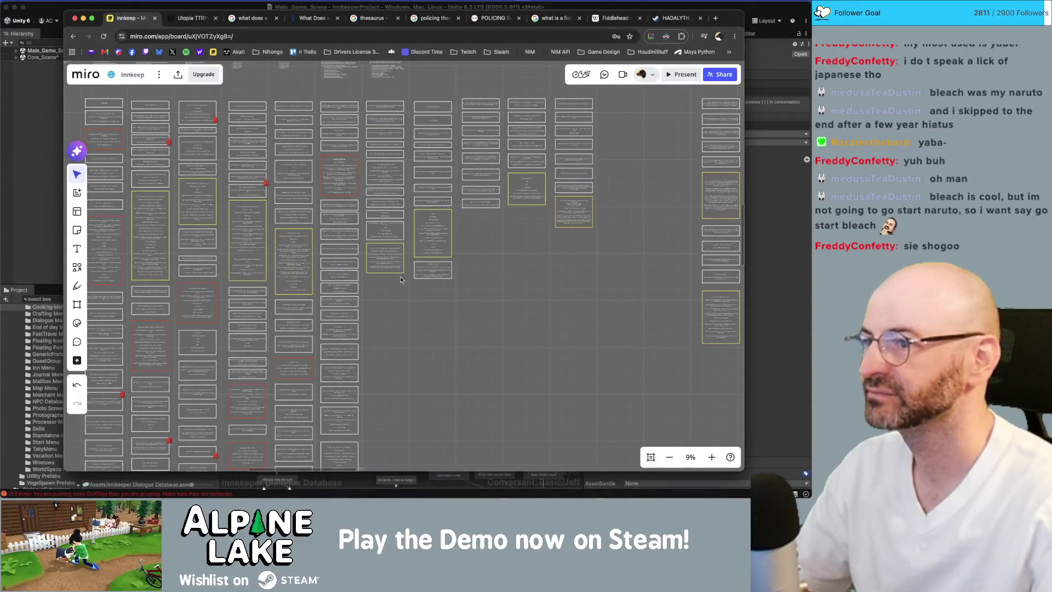
pyautogui.scroll(4, 400, 280)
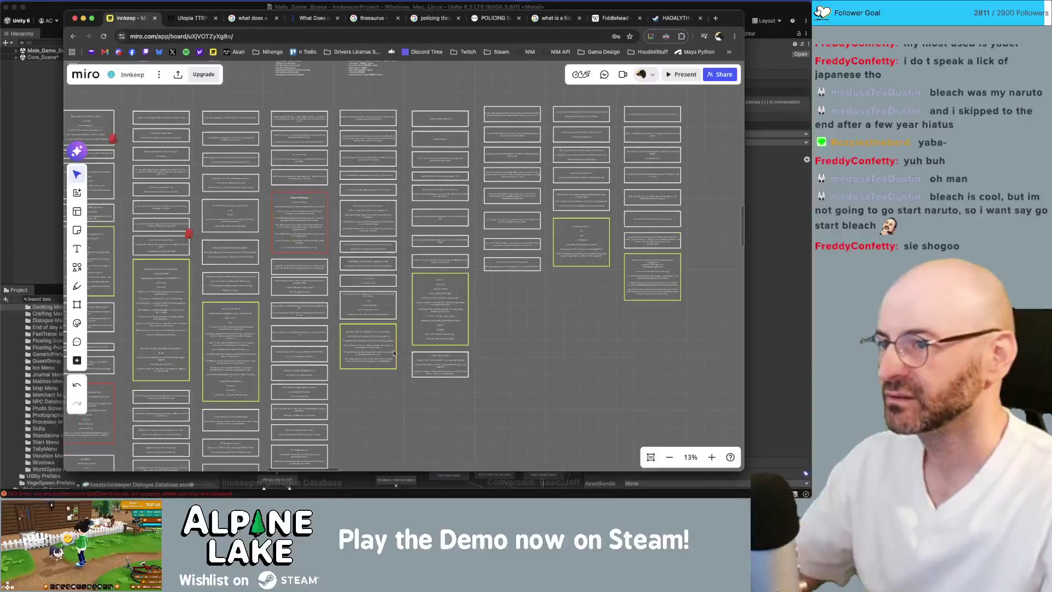
pyautogui.scroll(3, 393, 355)
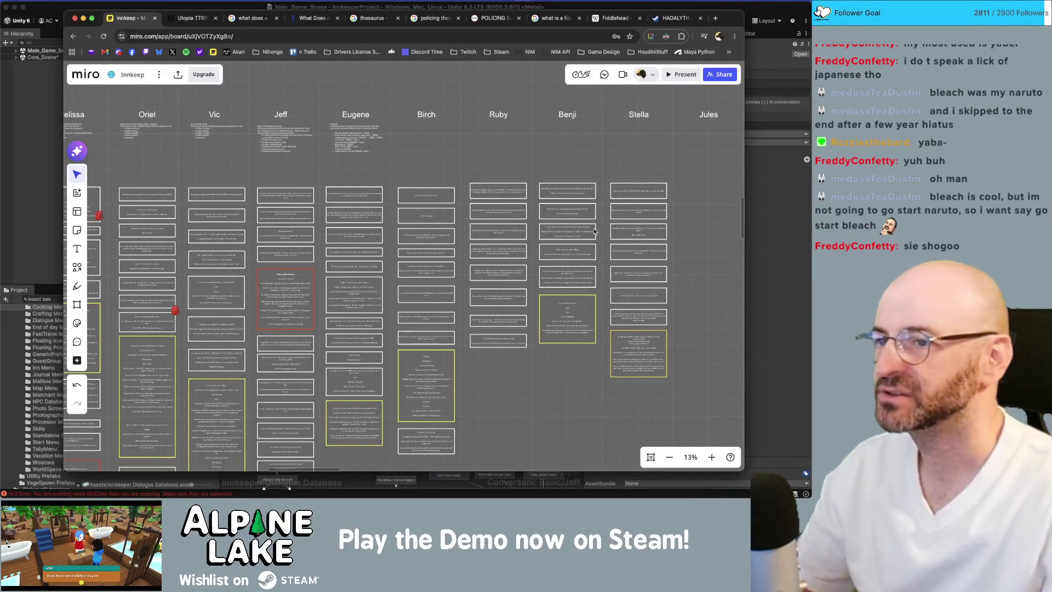
# Step: Pan across the board overview and briefly select the first two cards in Abby's column
pyautogui.hscroll(5, 548, 236)
pyautogui.scroll(5, 413, 227)
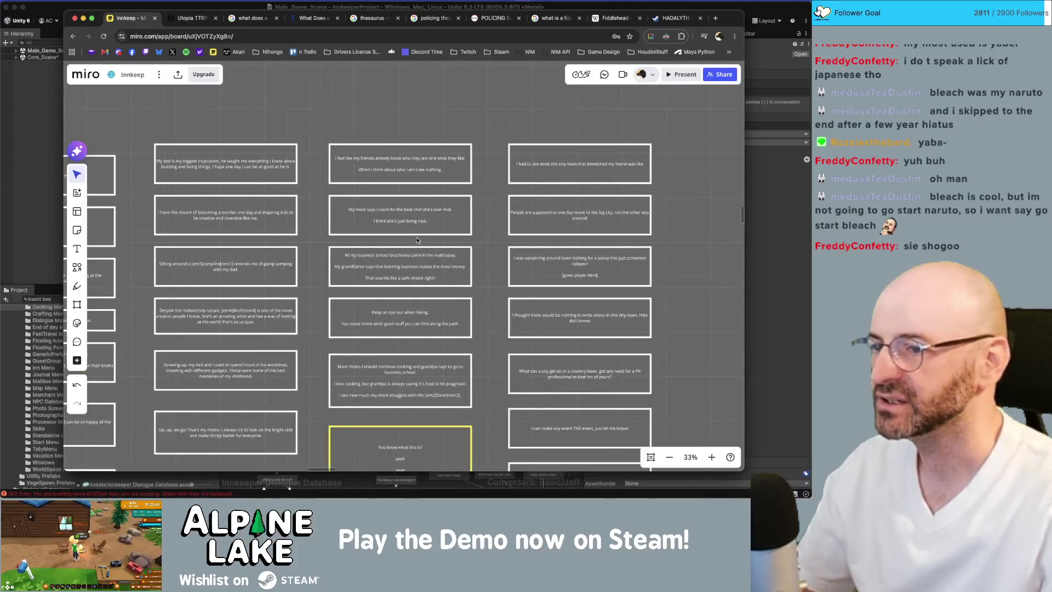
pyautogui.scroll(-2, 414, 239)
pyautogui.scroll(-4, 413, 238)
pyautogui.hscroll(3, 422, 233)
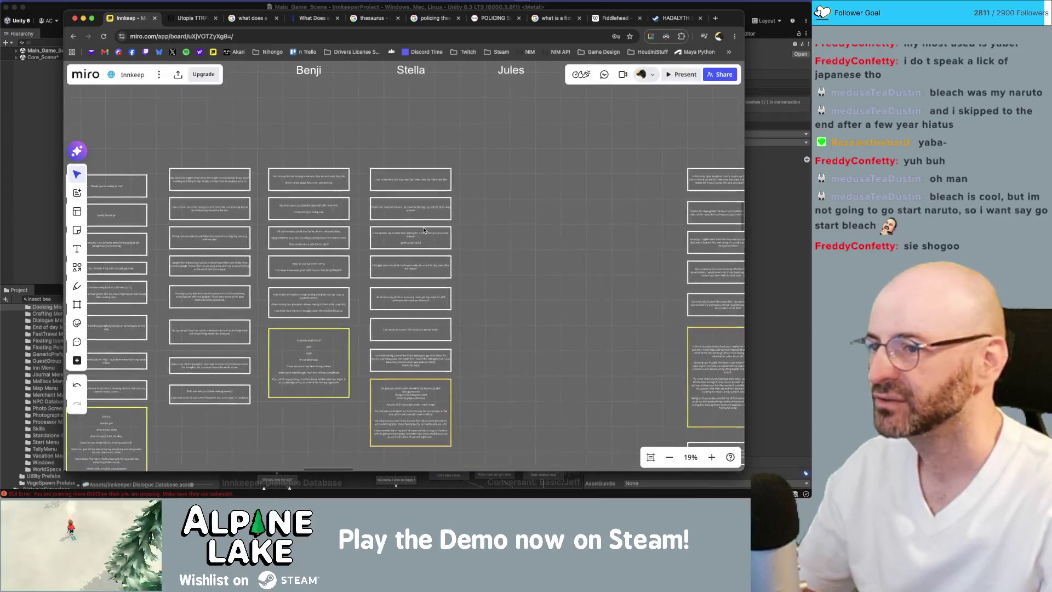
pyautogui.scroll(4, 424, 230)
pyautogui.hscroll(2, 401, 227)
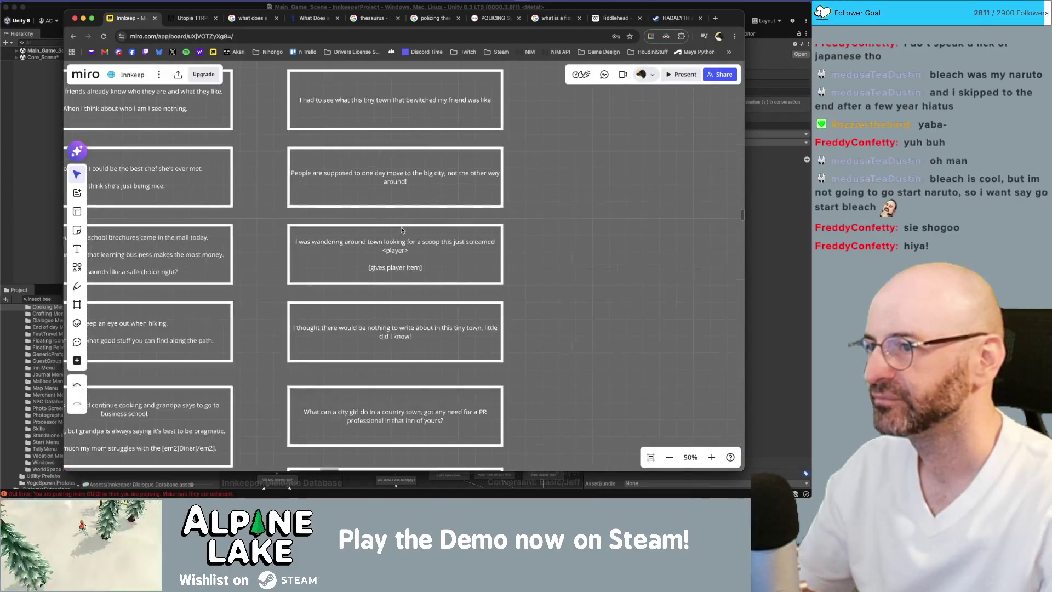
pyautogui.scroll(1, 387, 260)
pyautogui.scroll(-5, 386, 260)
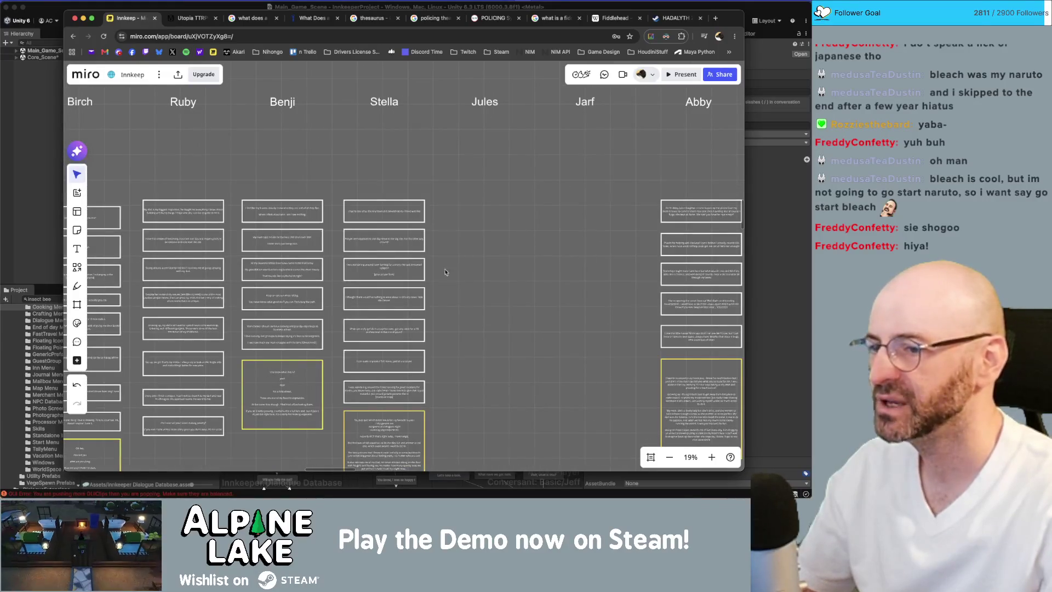
pyautogui.hscroll(10, 430, 269)
pyautogui.scroll(-5, 430, 268)
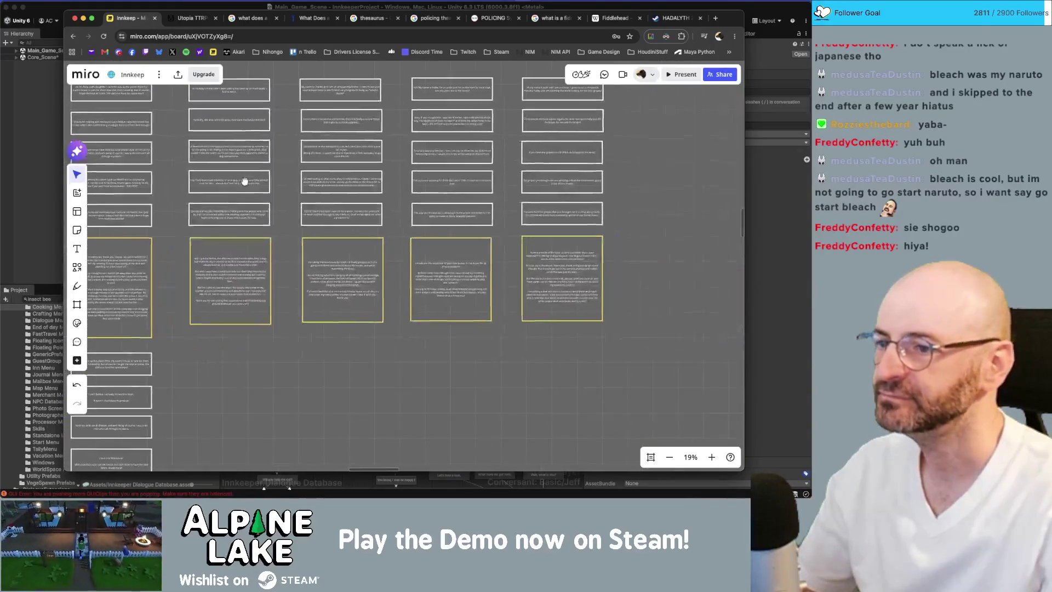
pyautogui.scroll(7, 511, 263)
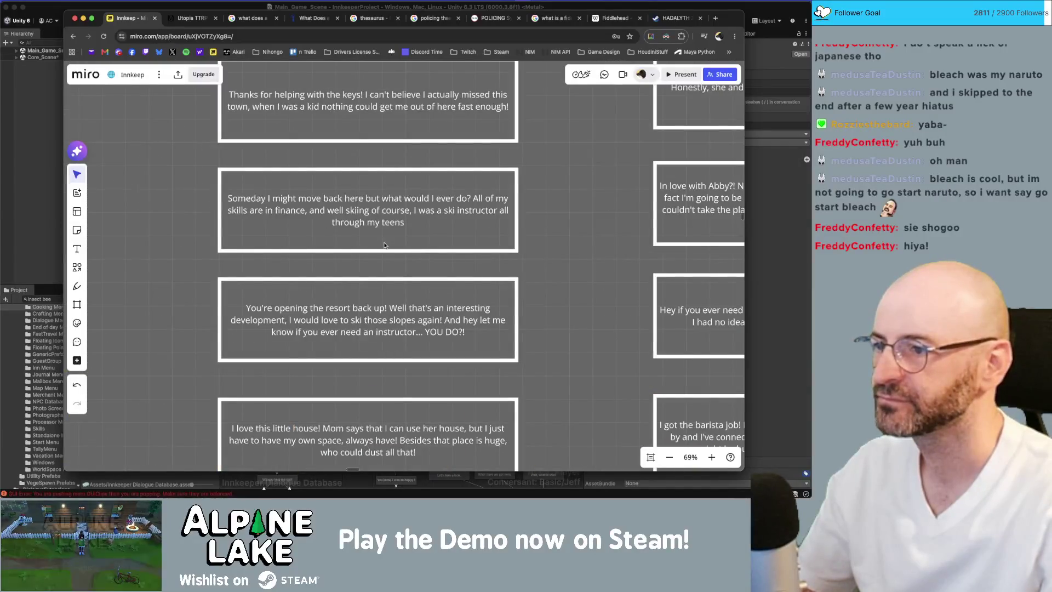
pyautogui.scroll(-8, 385, 245)
pyautogui.scroll(4, 386, 244)
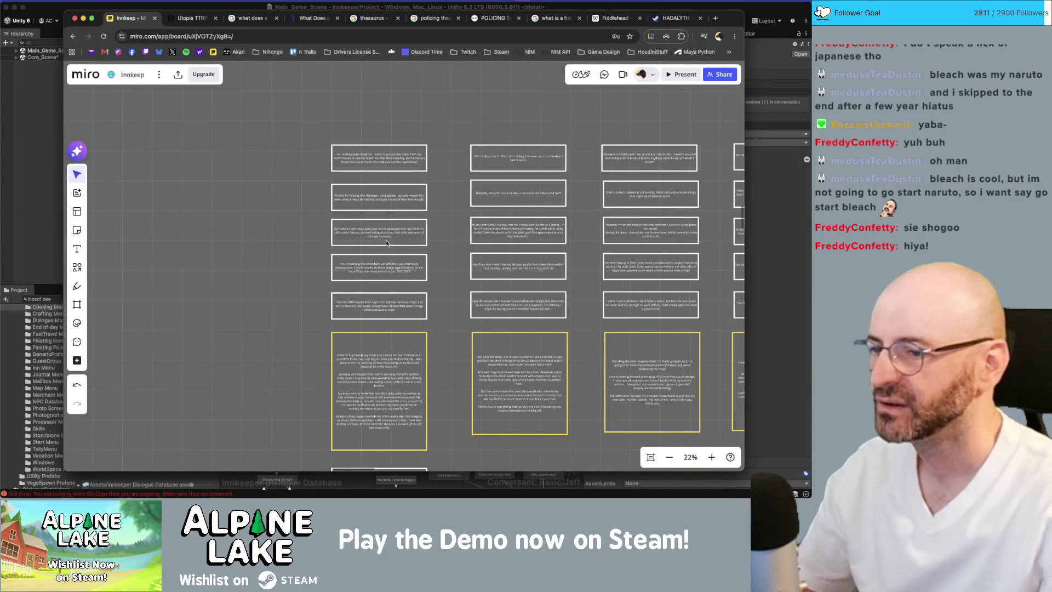
pyautogui.hscroll(4, 395, 242)
pyautogui.scroll(-1, 408, 242)
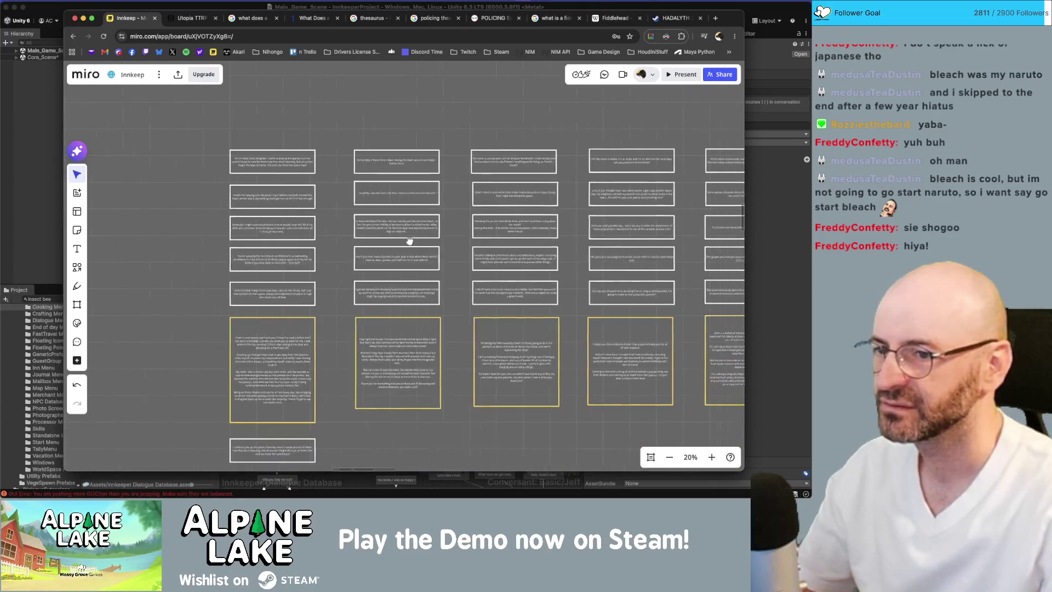
pyautogui.hscroll(5, 414, 241)
pyautogui.scroll(-2, 327, 236)
pyautogui.scroll(1, 328, 236)
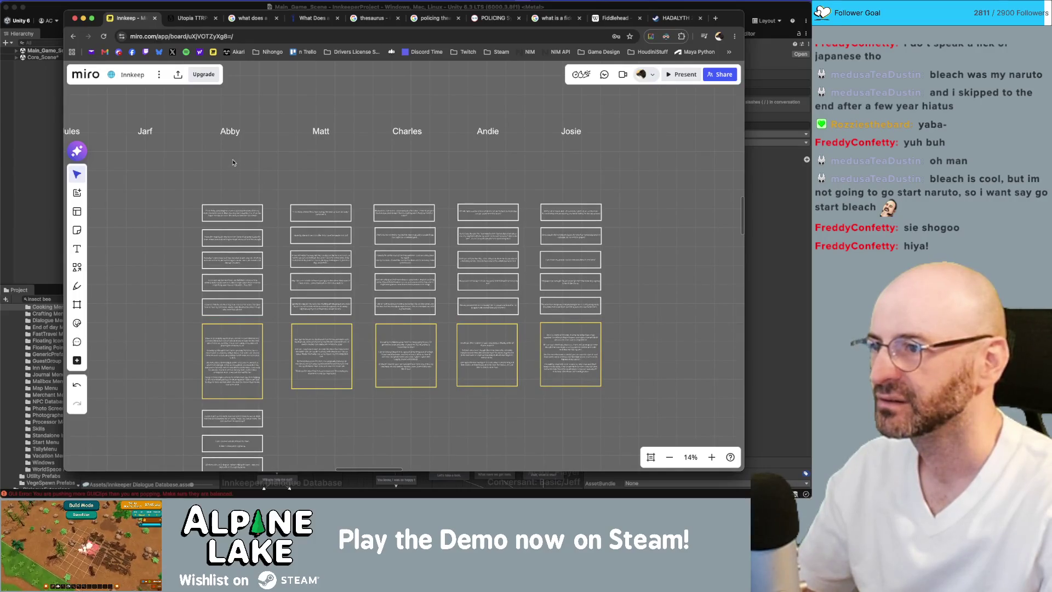
pyautogui.moveTo(204, 120)
pyautogui.mouseDown()
pyautogui.moveTo(243, 241)
pyautogui.moveTo(255, 403)
pyautogui.moveTo(237, 280)
pyautogui.moveTo(188, 234)
pyautogui.mouseUp()
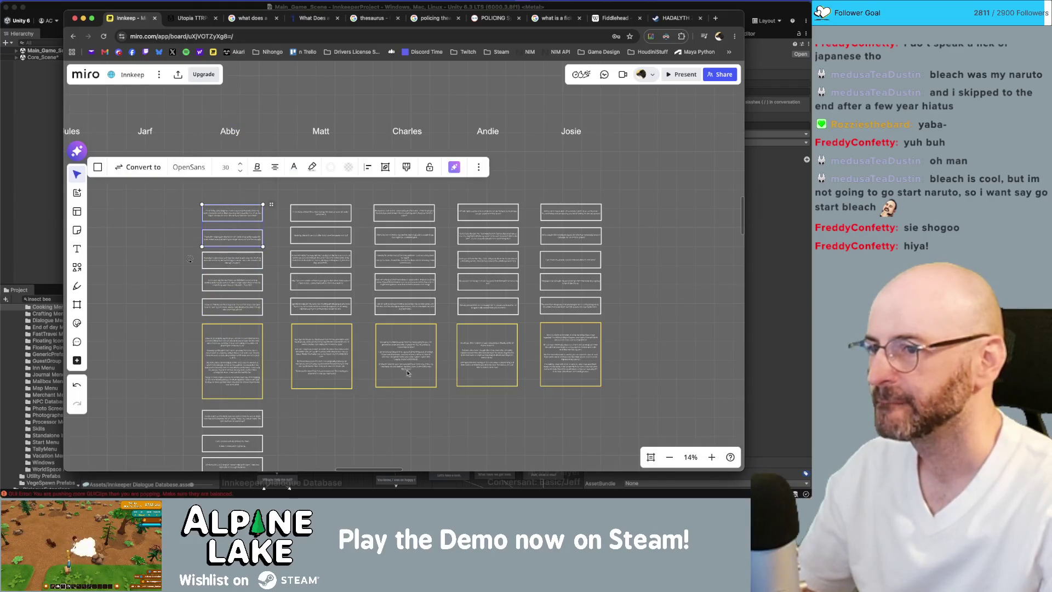
pyautogui.click(407, 418)
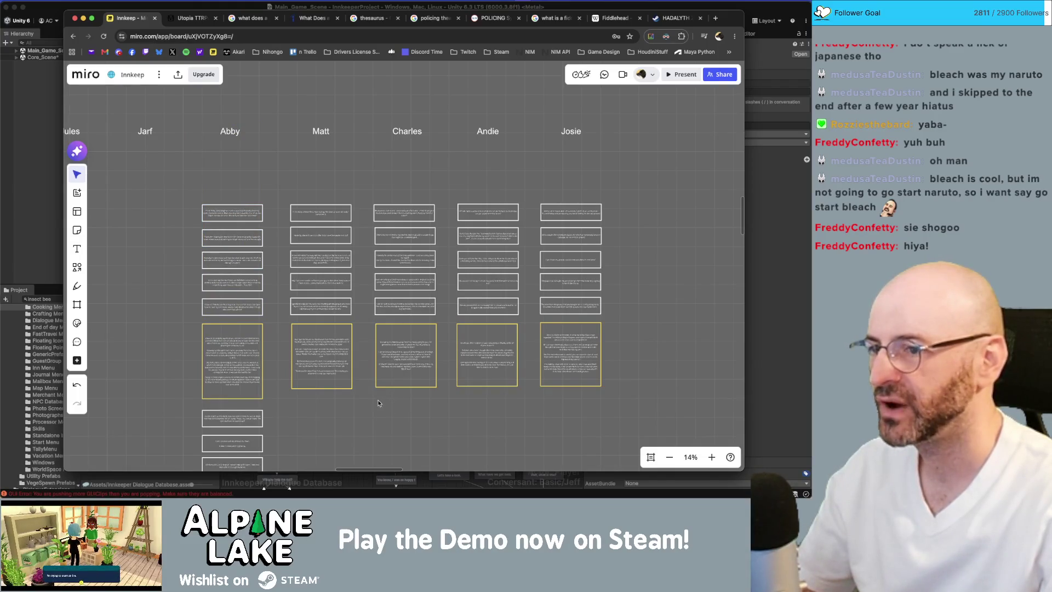
# Step: Zoom to about 45% on the column starting 'I had to see what this tiny town…'
pyautogui.scroll(-3, 378, 403)
pyautogui.hscroll(-3, 413, 364)
pyautogui.keyDown('ctrl'); pyautogui.scroll(-2, 423, 359); pyautogui.keyUp('ctrl')
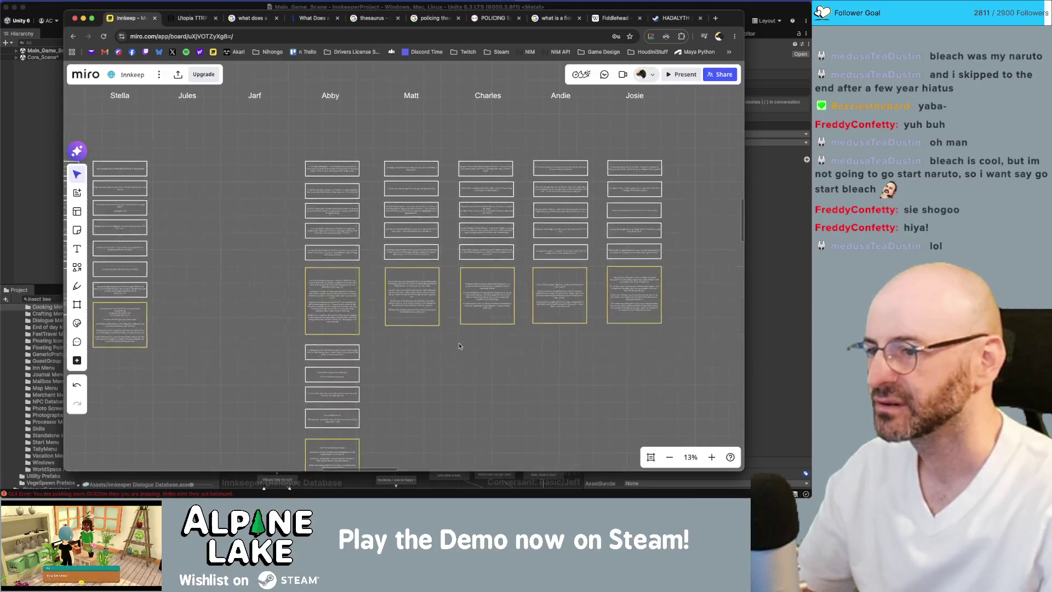
pyautogui.keyDown('ctrl'); pyautogui.scroll(5, 353, 309); pyautogui.keyUp('ctrl')
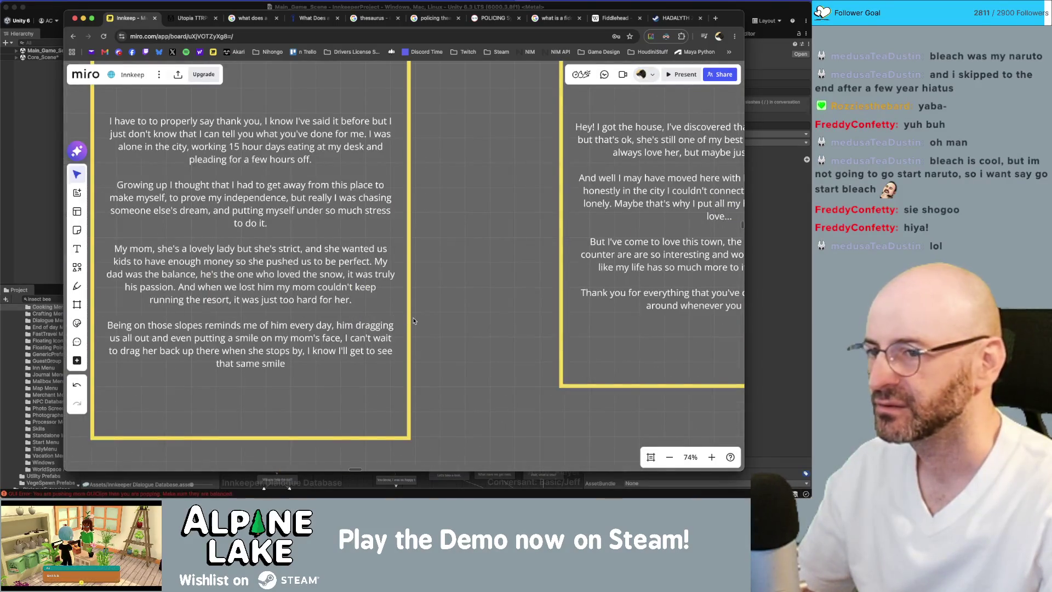
pyautogui.keyDown('ctrl'); pyautogui.scroll(-1, 414, 321); pyautogui.keyUp('ctrl')
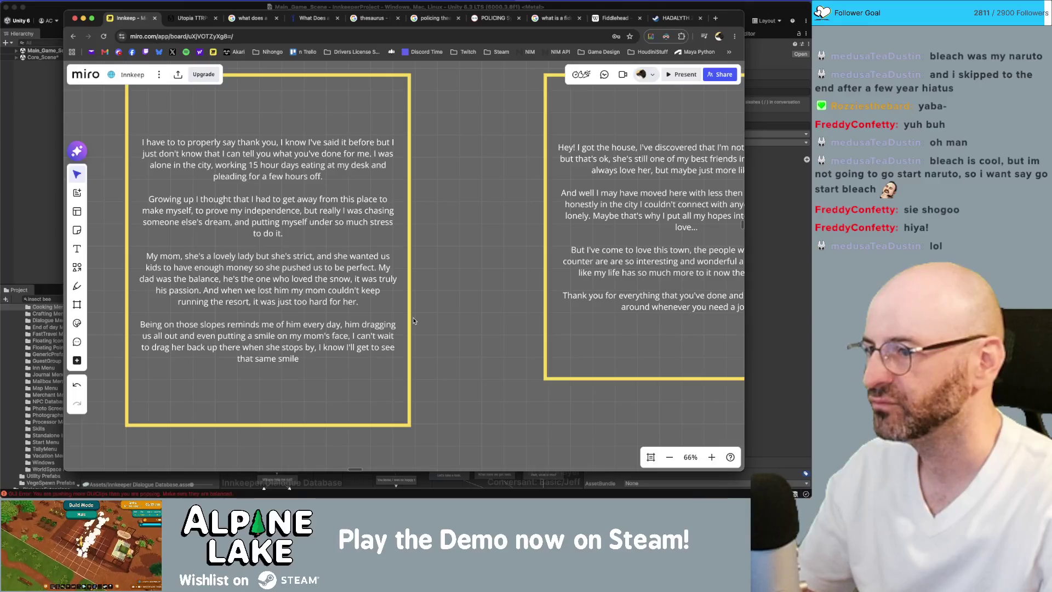
pyautogui.scroll(-5, 414, 321)
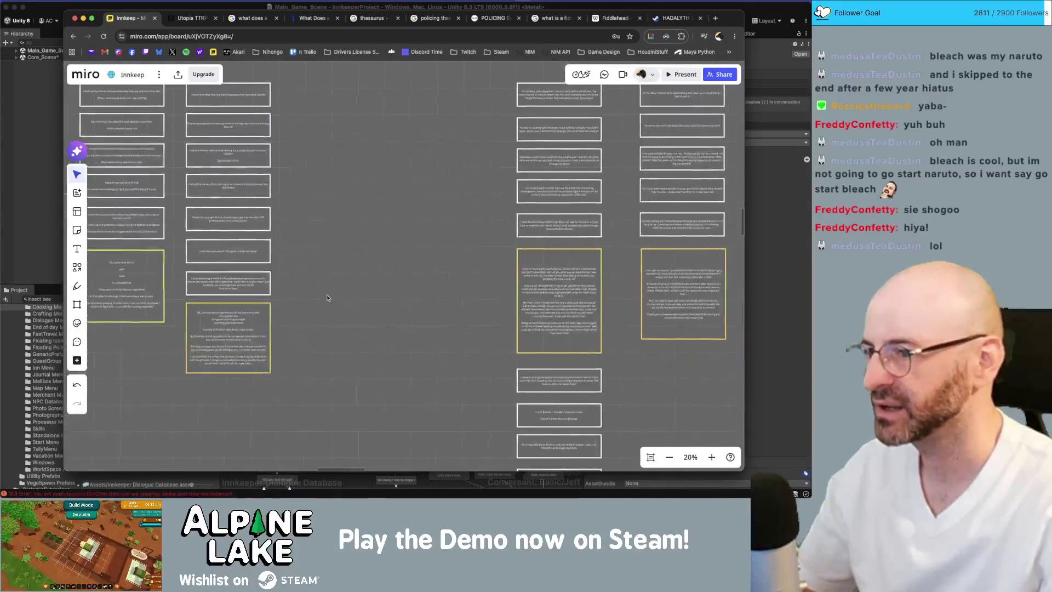
pyautogui.hscroll(-5, 427, 294)
pyautogui.scroll(2, 426, 295)
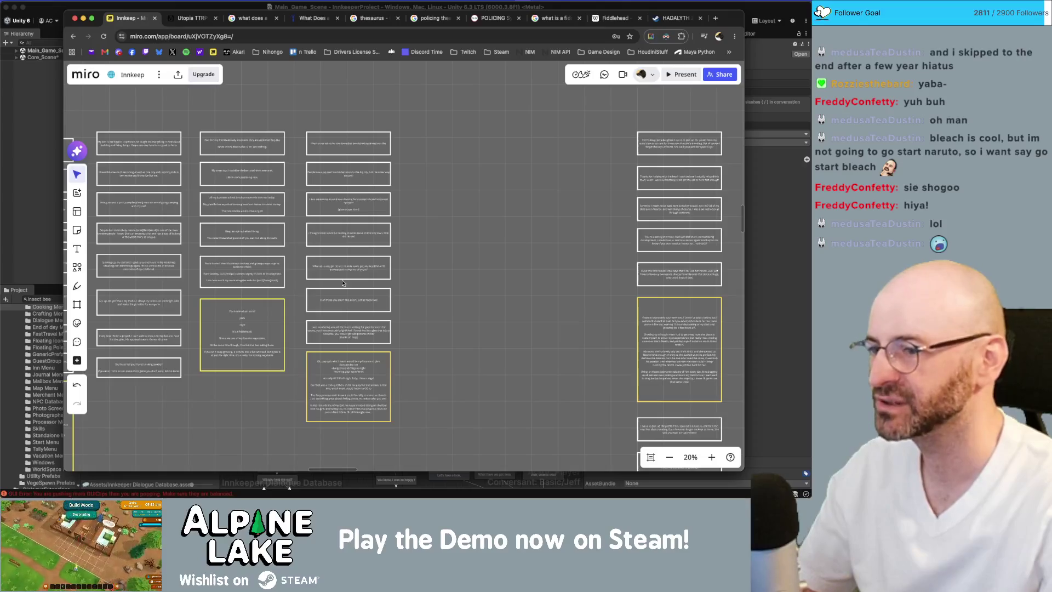
pyautogui.keyDown('ctrl'); pyautogui.scroll(3, 343, 283); pyautogui.keyUp('ctrl')
pyautogui.scroll(4, 343, 284)
pyautogui.scroll(3, 360, 418)
pyautogui.scroll(-10, 373, 329)
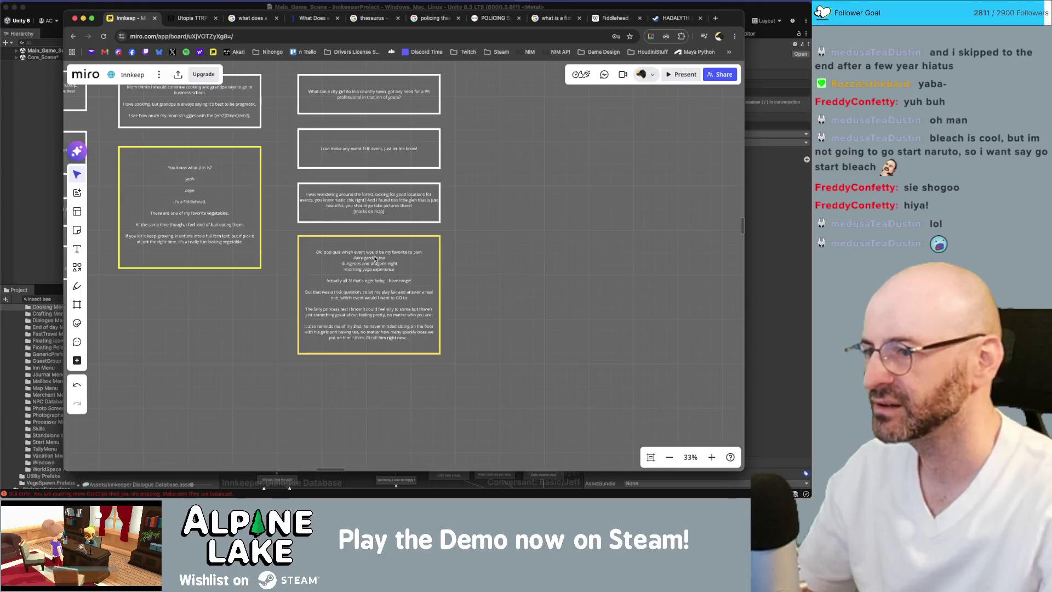
pyautogui.keyDown('ctrl'); pyautogui.scroll(4, 374, 258); pyautogui.keyUp('ctrl')
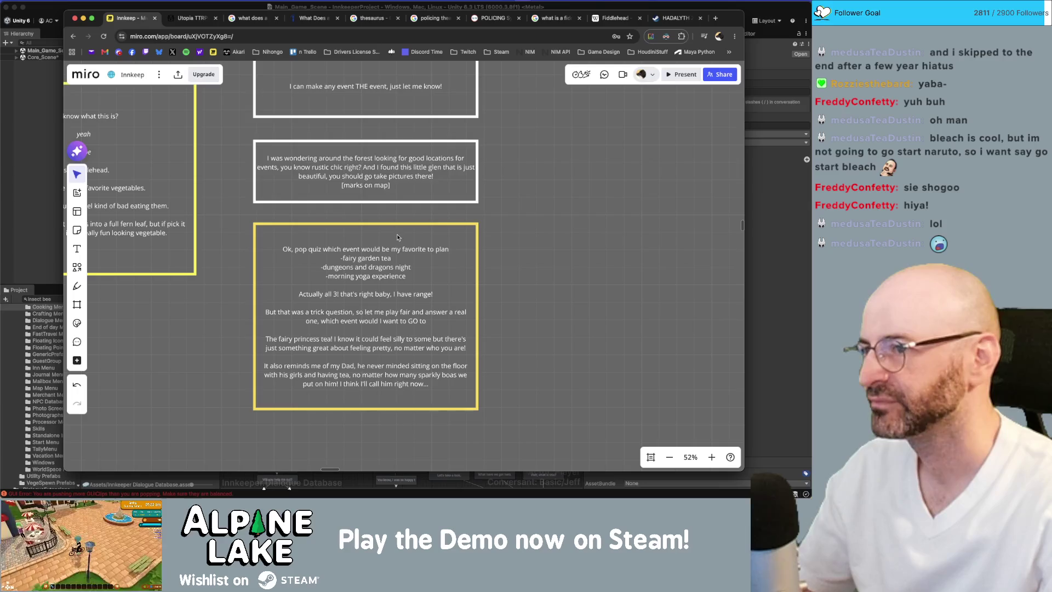
pyautogui.scroll(5, 469, 234)
pyautogui.keyDown('ctrl'); pyautogui.scroll(-2, 460, 274); pyautogui.keyUp('ctrl')
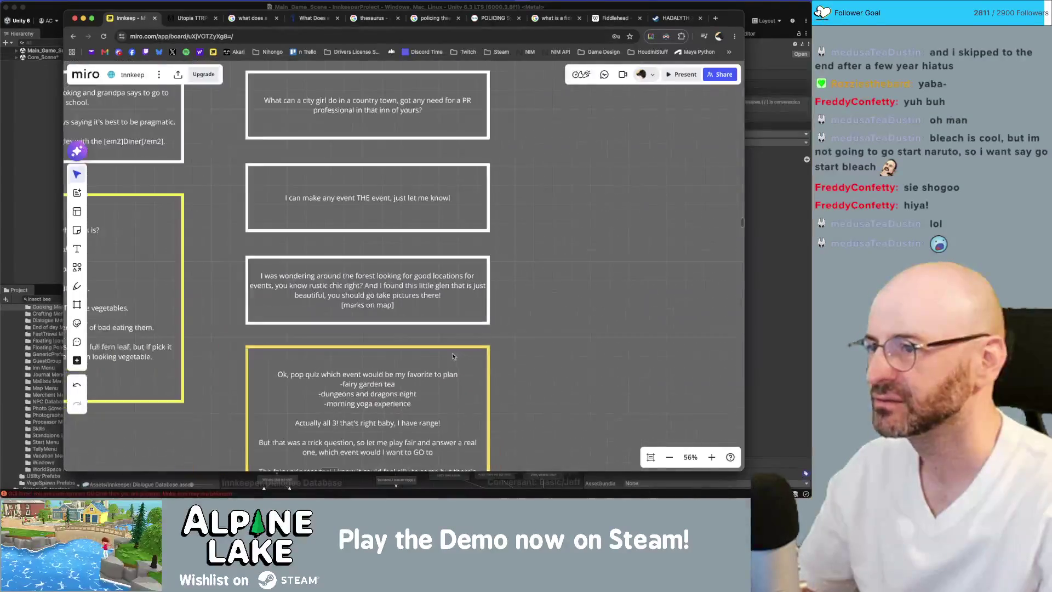
pyautogui.scroll(3, 455, 289)
pyautogui.scroll(3, 453, 315)
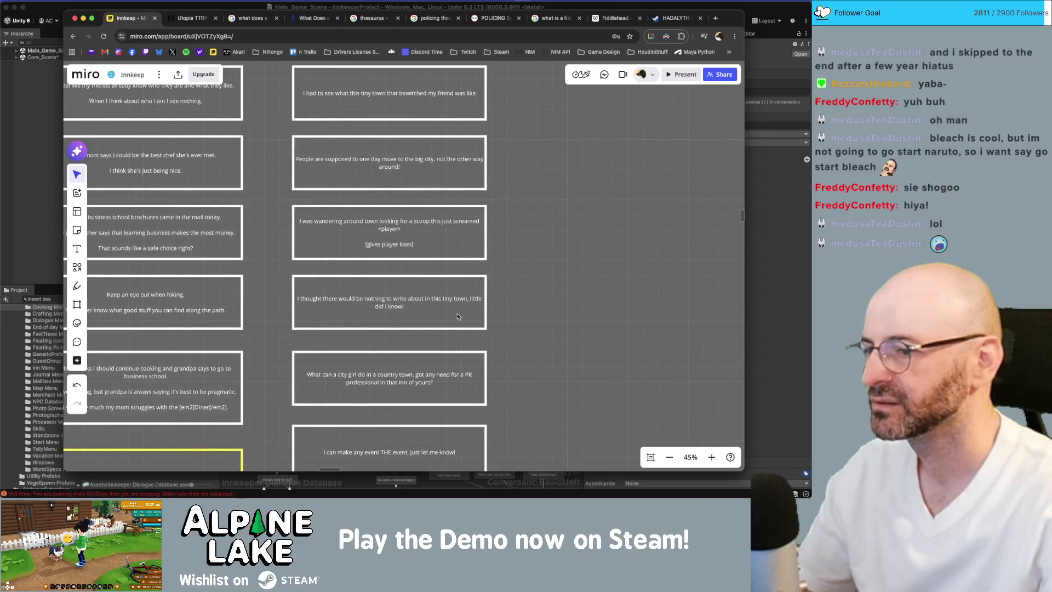
pyautogui.scroll(2, 457, 241)
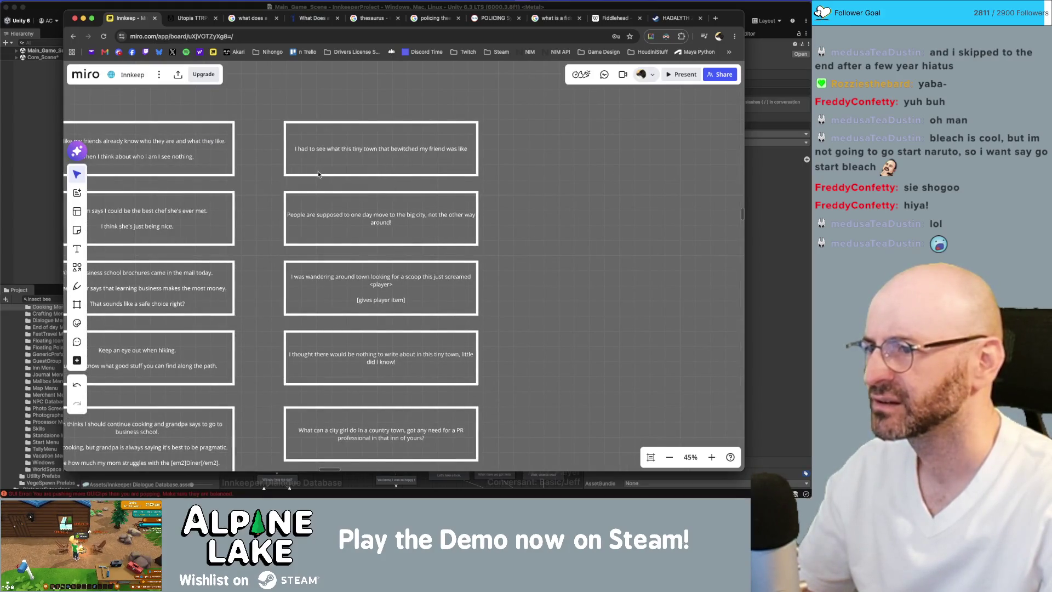
# Step: Add a full stop after 'was like' on the tiny-town card
pyautogui.click(450, 151)
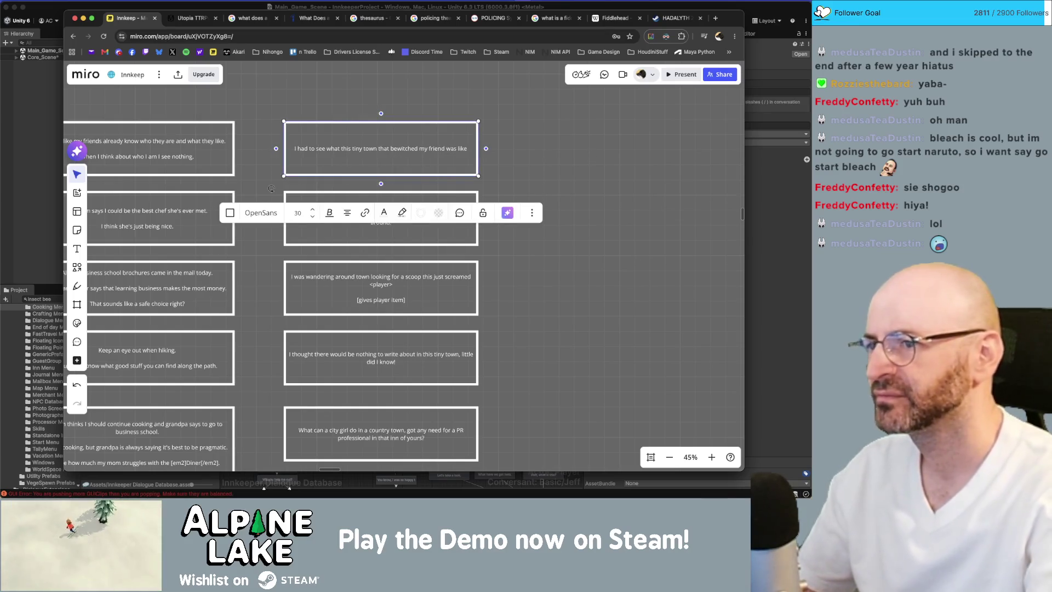
pyautogui.write('.')
pyautogui.click(613, 139)
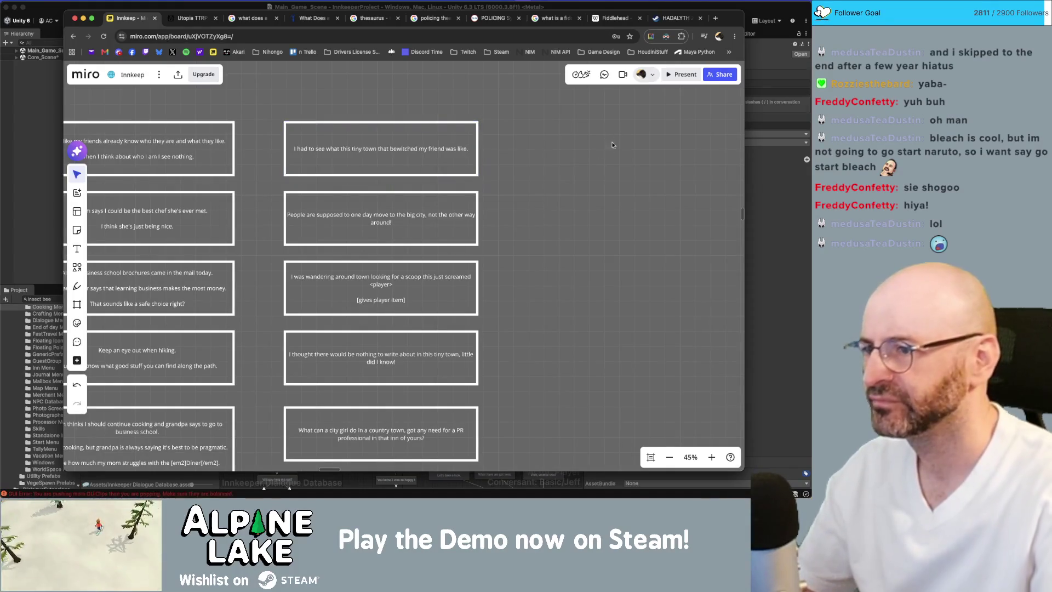
# Step: Check the big-city and scoop cards below it without changing them
pyautogui.click(415, 229)
pyautogui.click(553, 232)
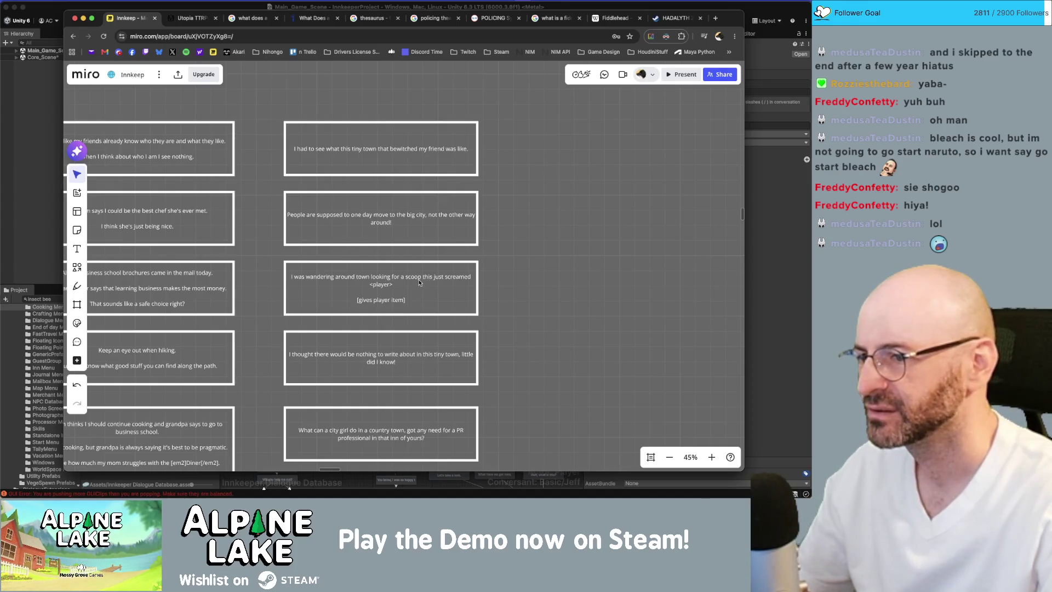
pyautogui.click(401, 282)
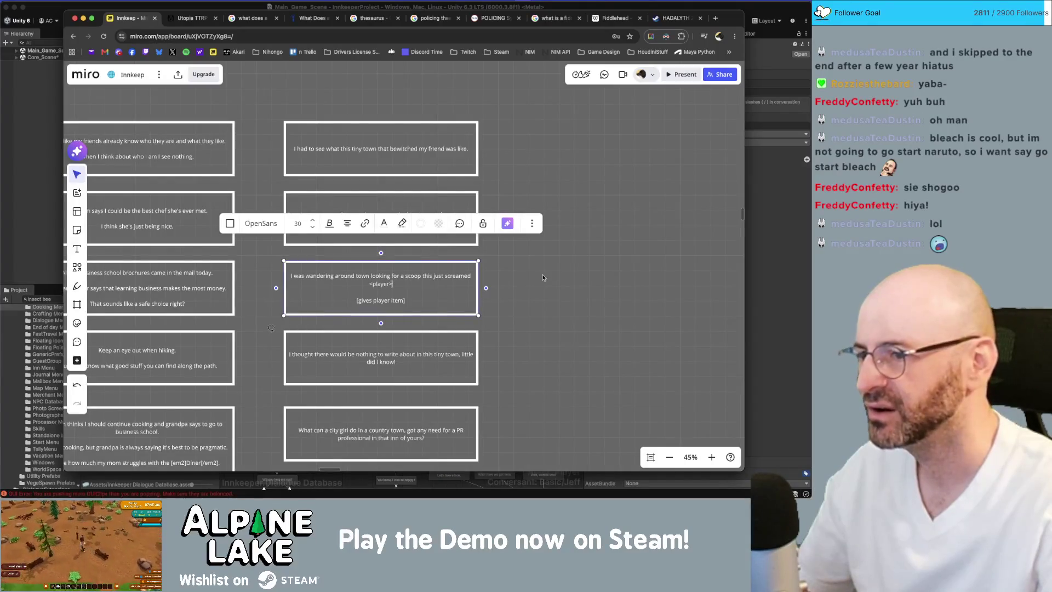
pyautogui.press('Escape')
pyautogui.scroll(2, 385, 306)
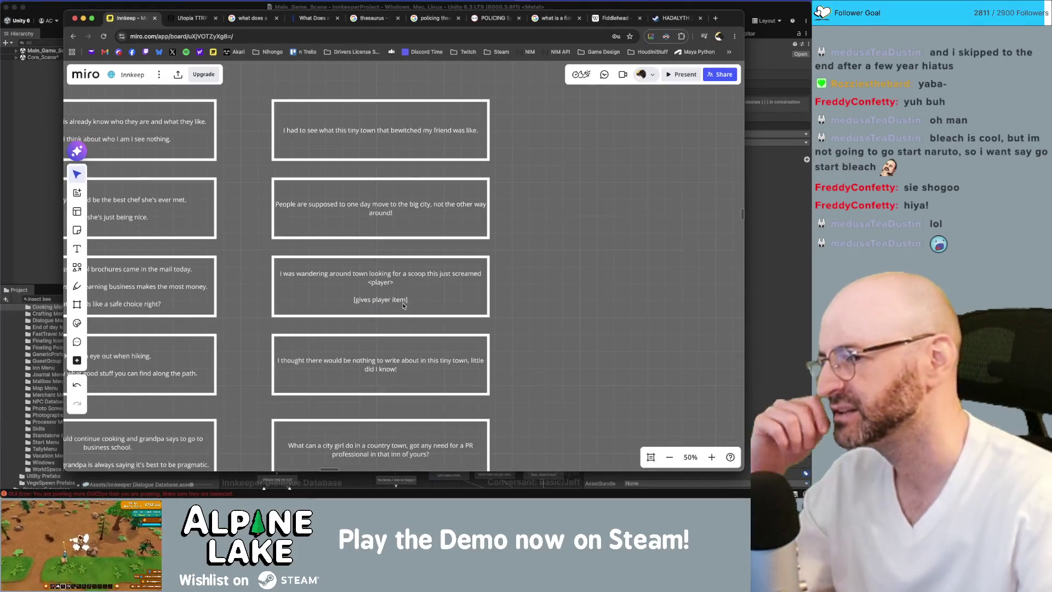
pyautogui.scroll(-2, 411, 302)
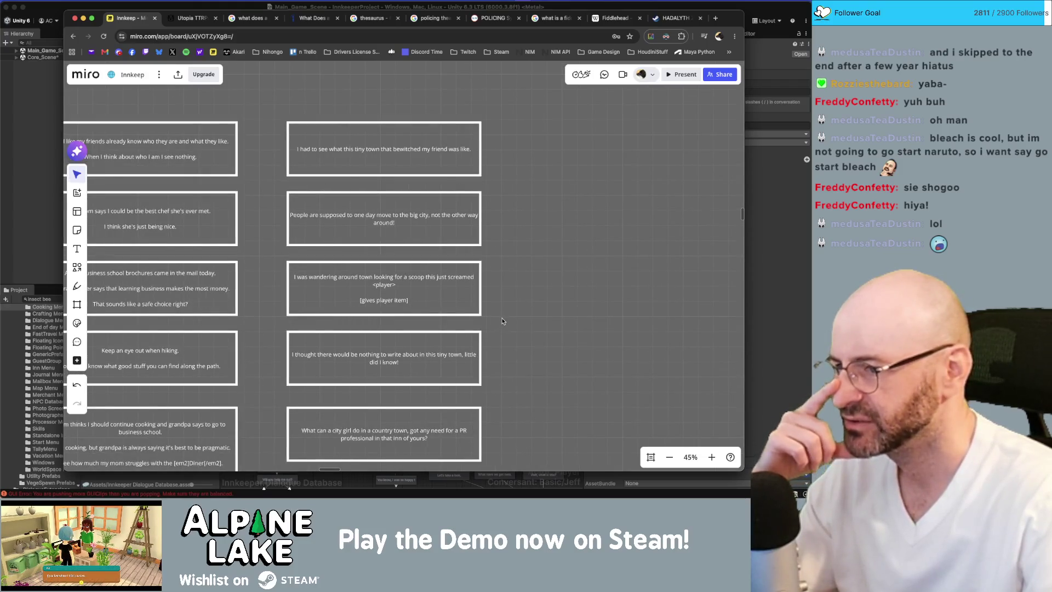
pyautogui.scroll(-1, 498, 319)
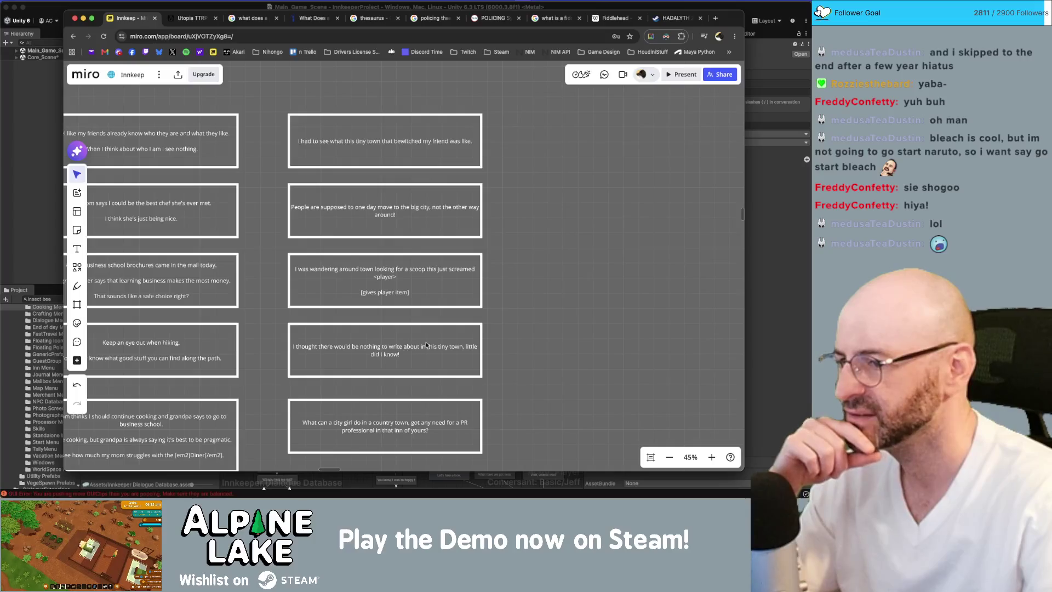
pyautogui.click(464, 348)
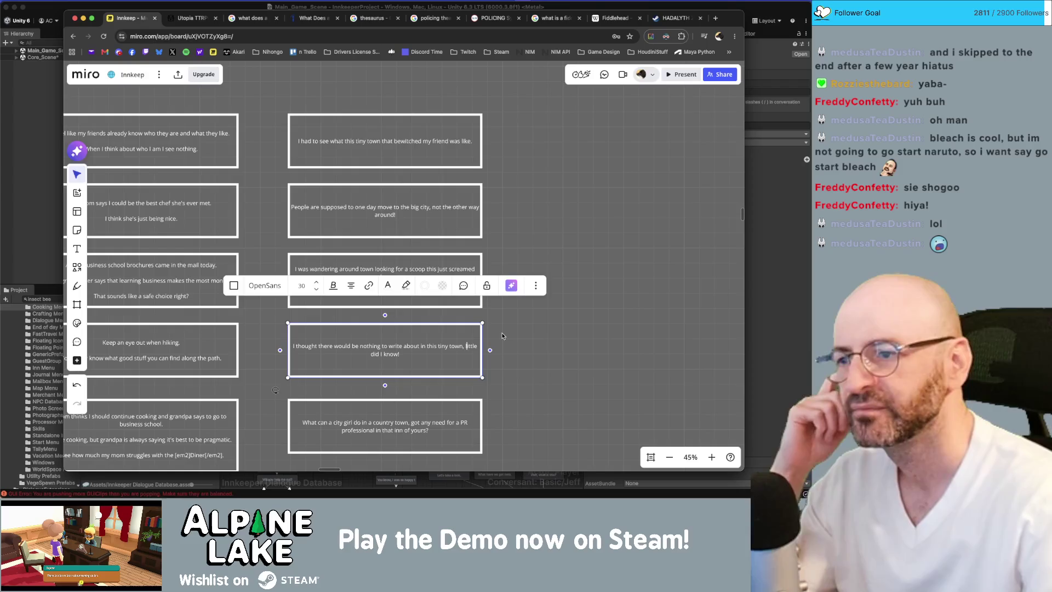
pyautogui.click(531, 301)
pyautogui.scroll(-3, 531, 301)
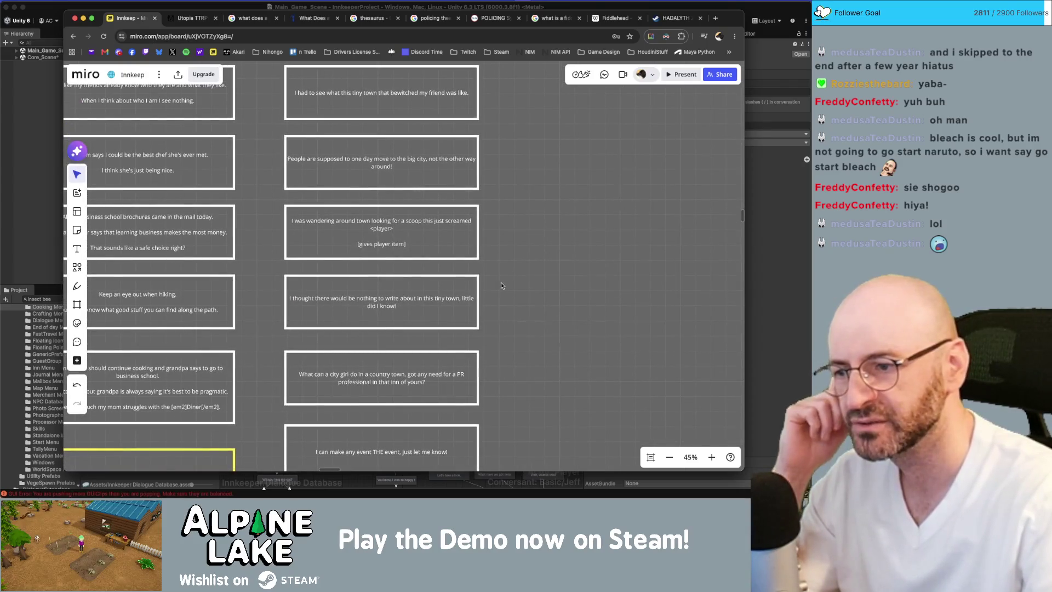
pyautogui.scroll(-1, 503, 295)
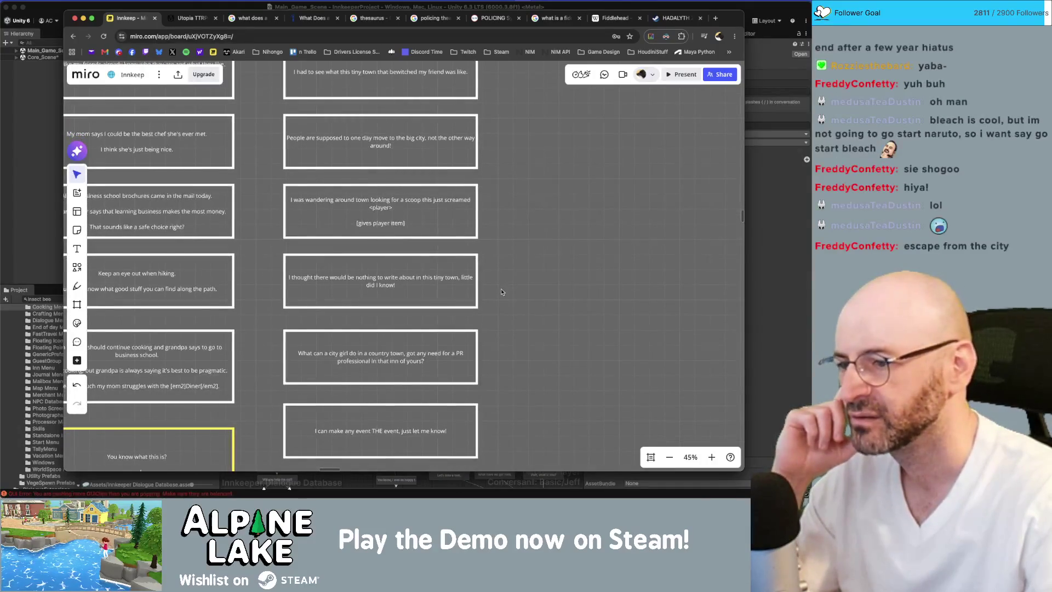
pyautogui.moveTo(503, 300); pyautogui.dragTo(502, 261)
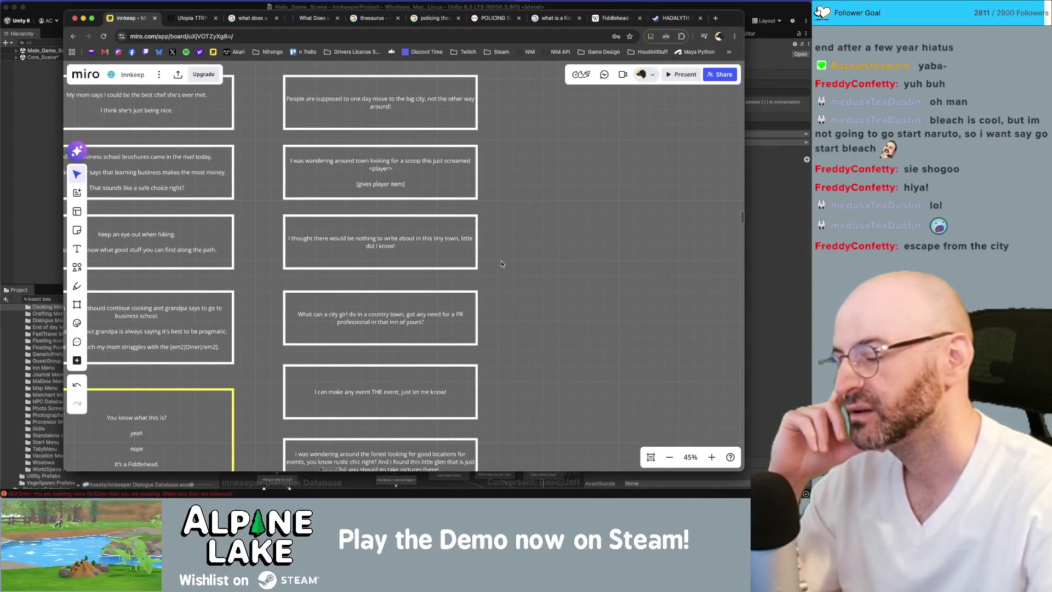
pyautogui.click(438, 305)
# Step: Open a gap below 'I had to see…' and drop the city-girl card into it
pyautogui.click(553, 330)
pyautogui.click(433, 308)
pyautogui.moveTo(427, 319)
pyautogui.mouseDown()
pyautogui.moveTo(634, 269)
pyautogui.moveTo(664, 248)
pyautogui.mouseUp()
pyautogui.scroll(-3, 403, 356)
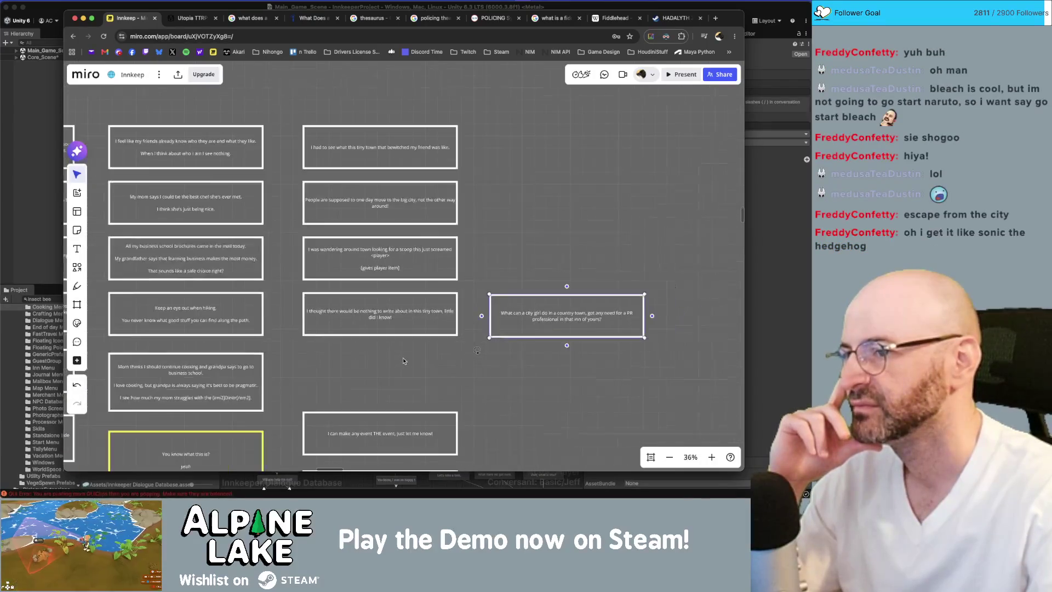
pyautogui.scroll(-2, 403, 356)
pyautogui.click(398, 198)
pyautogui.moveTo(398, 199); pyautogui.dragTo(399, 259)
pyautogui.moveTo(523, 311)
pyautogui.mouseDown()
pyautogui.moveTo(467, 262)
pyautogui.moveTo(335, 198)
pyautogui.mouseUp()
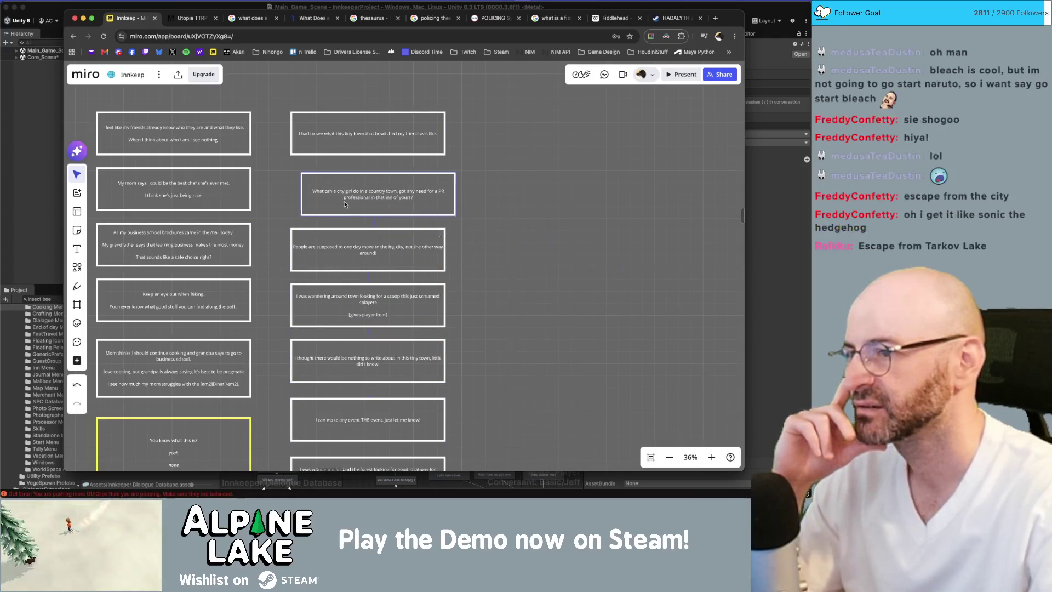
pyautogui.click(477, 208)
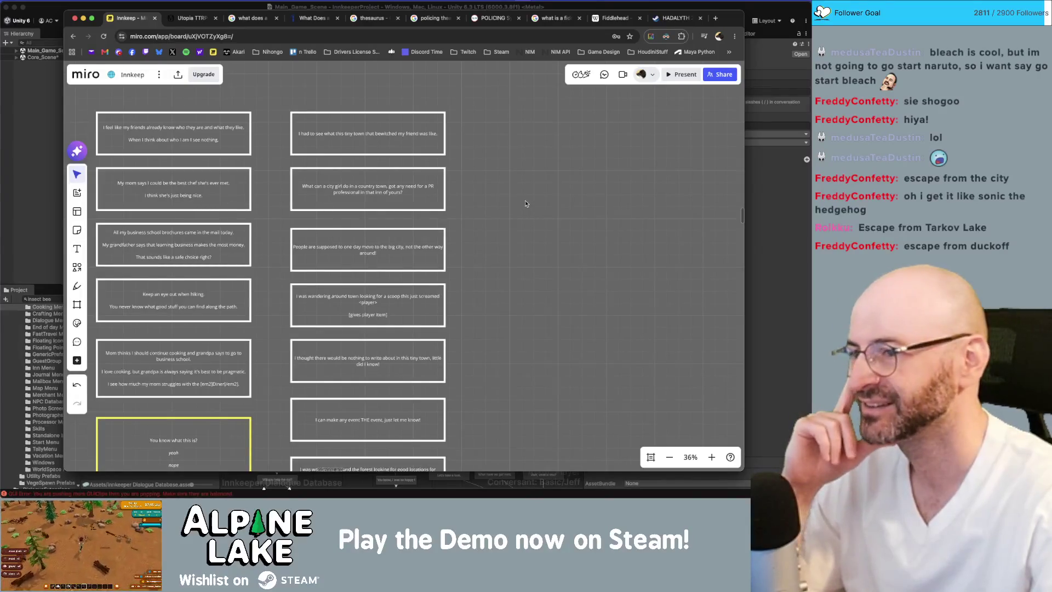
pyautogui.scroll(1, 491, 216)
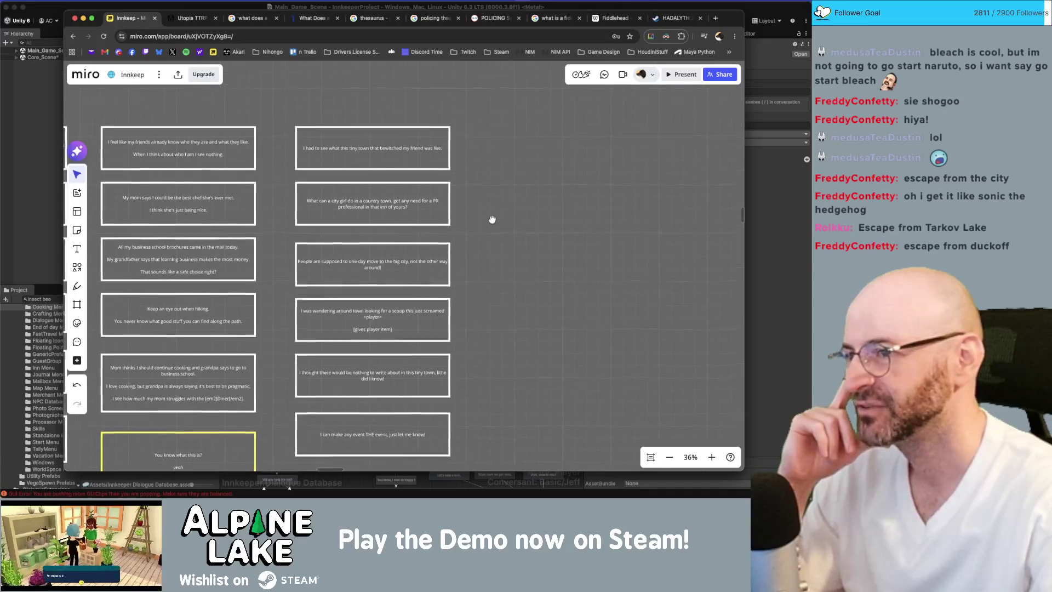
# Step: Rewrite the card's question as 'Do you have…' asking about a public relations professional
pyautogui.scroll(2, 389, 214)
pyautogui.scroll(1, 375, 211)
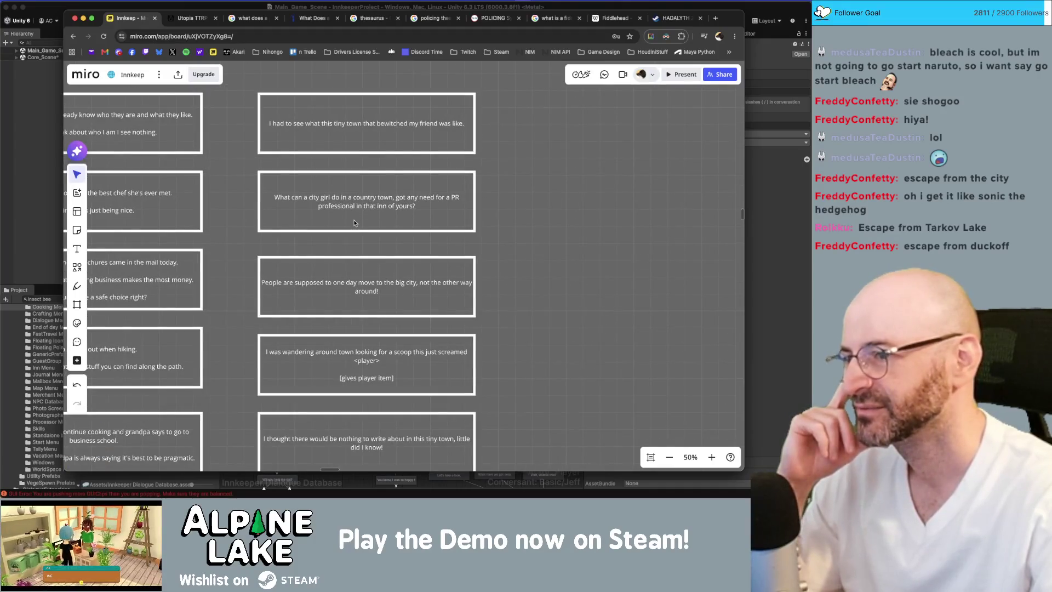
pyautogui.scroll(1, 353, 221)
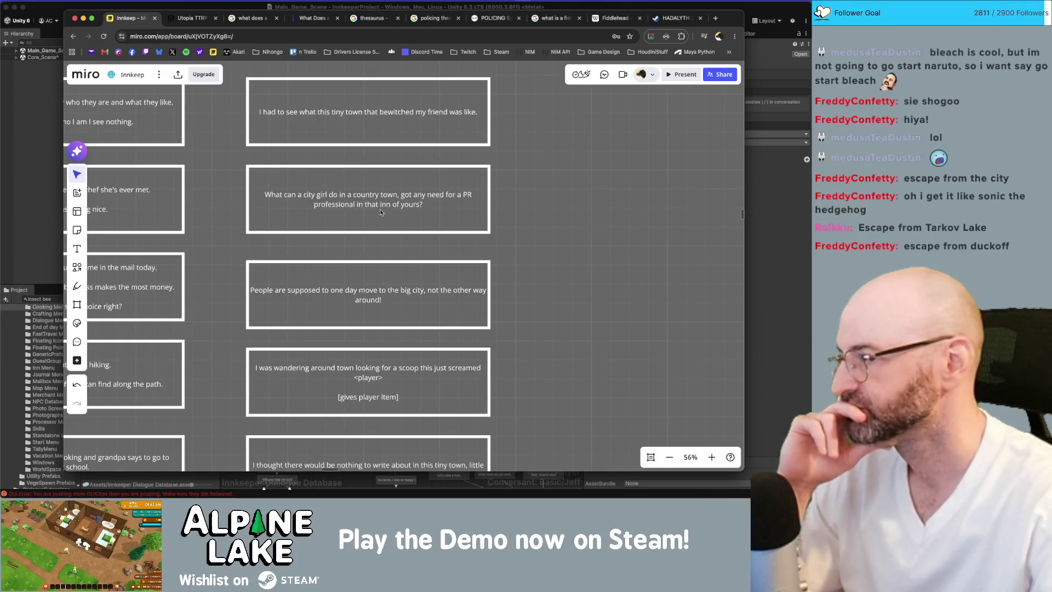
pyautogui.click(406, 201)
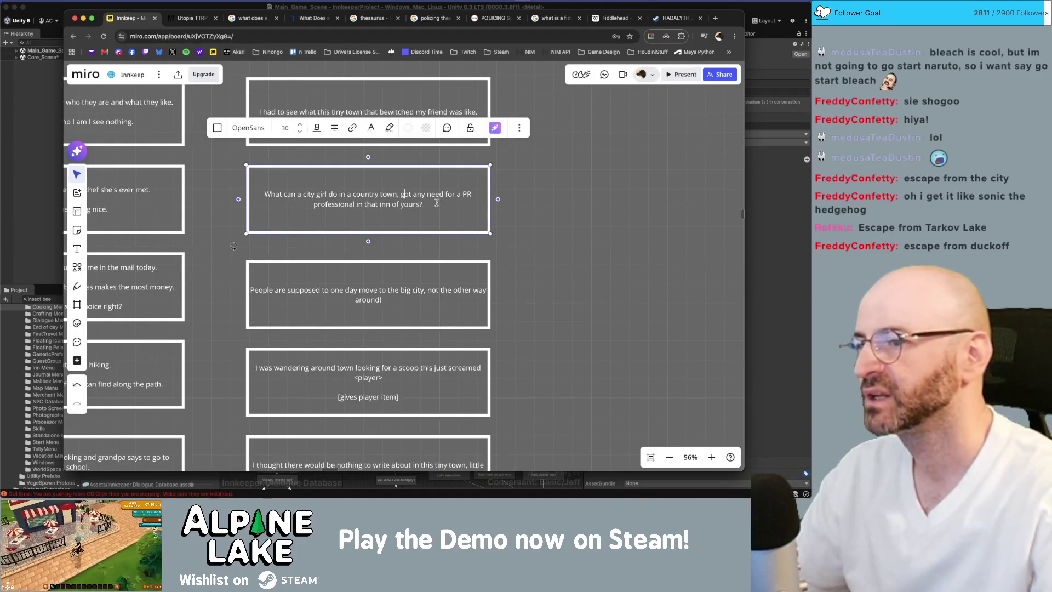
pyautogui.hotkey('alt', 'shift', 'Right')
pyautogui.hotkey('alt', 'shift', 'Right')
pyautogui.hotkey('alt', 'shift', 'Right')
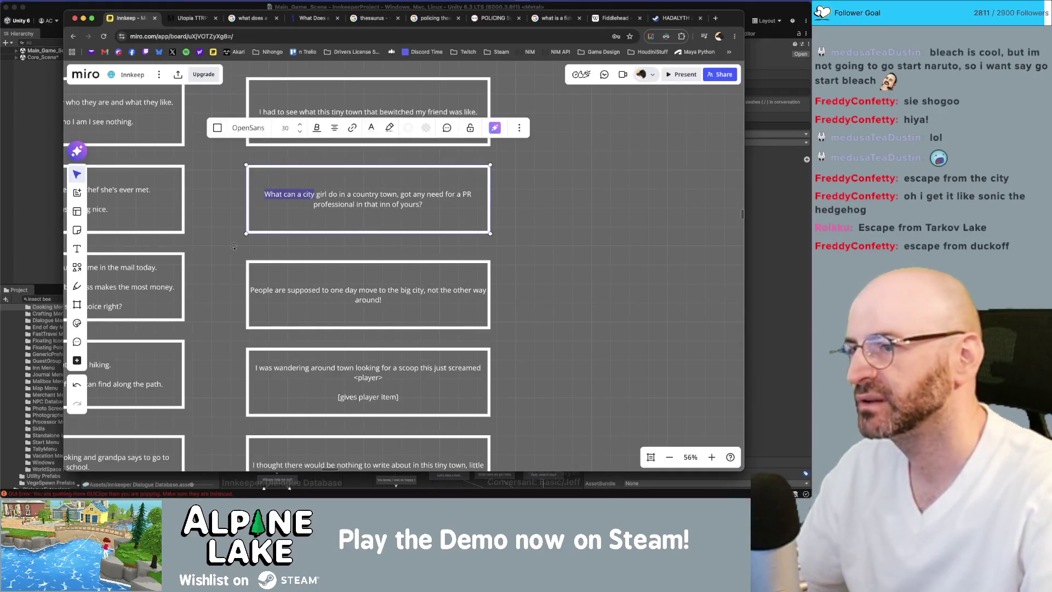
pyautogui.hotkey('alt', 'shift', 'Right')
pyautogui.hotkey('alt', 'shift', 'Right')
pyautogui.hotkey('alt', 'shift', 'Right')
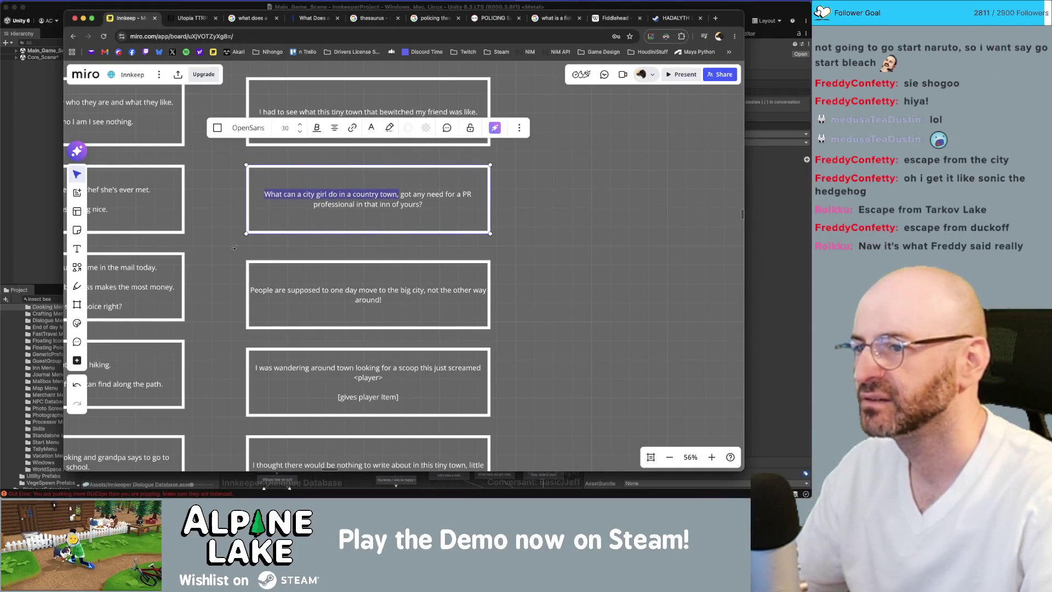
pyautogui.press('BackSpace')
pyautogui.write('Do you have')
pyautogui.press('Delete')
pyautogui.press('Delete')
pyautogui.press('Delete')
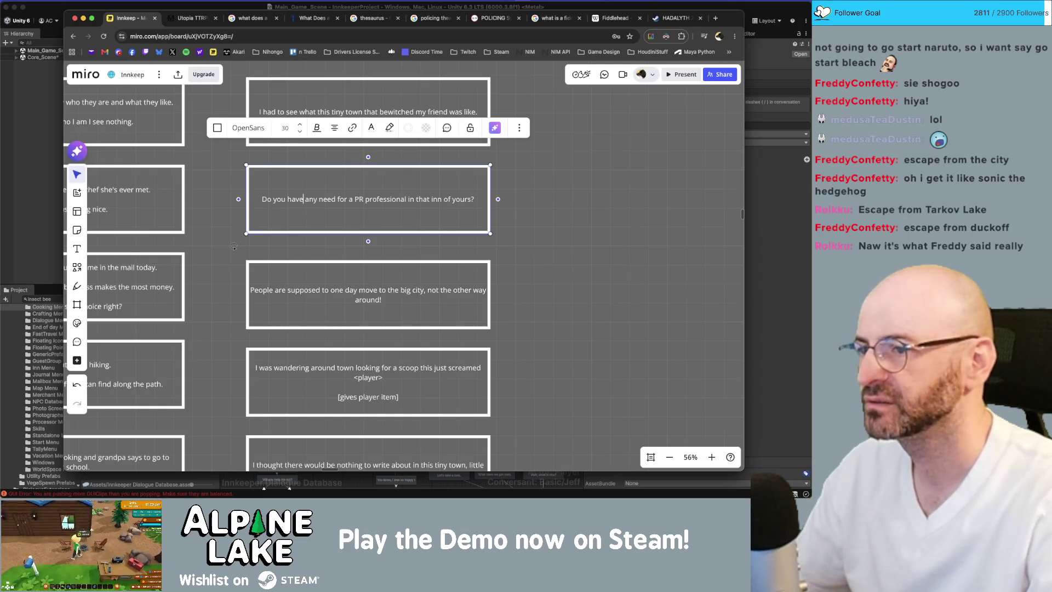
pyautogui.hotkey('alt', 'Right')
pyautogui.hotkey('alt', 'Right')
pyautogui.hotkey('alt', 'Right')
pyautogui.hotkey('shift', 'alt', 'Right')
pyautogui.hotkey('shift', 'alt', 'Right')
pyautogui.hotkey('shift', 'alt', 'Left')
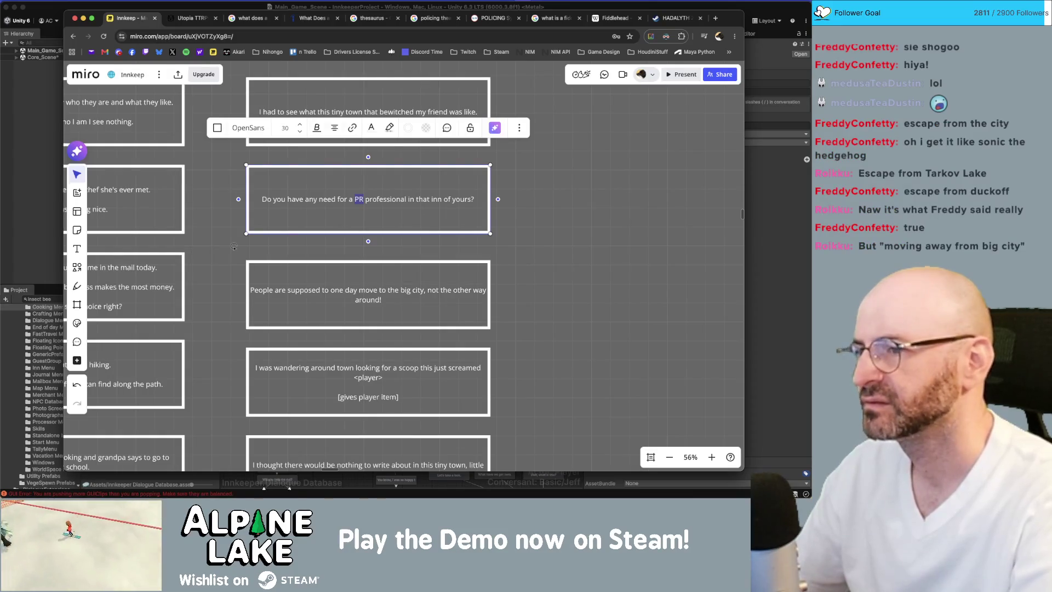
pyautogui.write('publich')
pyautogui.press('BackSpace')
pyautogui.write('relations')
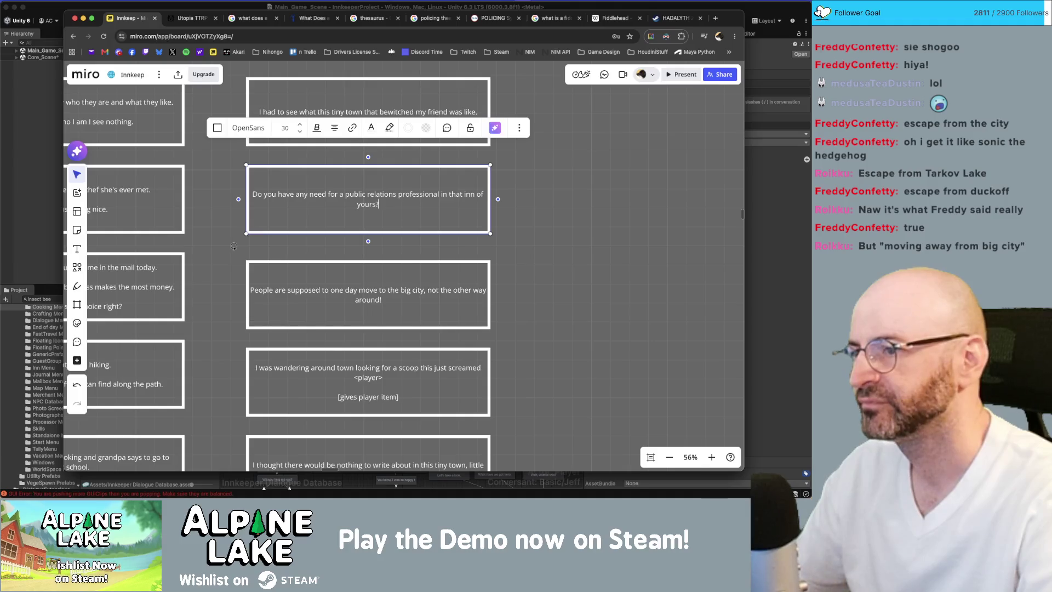
# Step: Prefix the question with 'You know, was thinking,' and lowercase its opening 'd'
pyautogui.press('super+Left')
pyautogui.write('You kno')
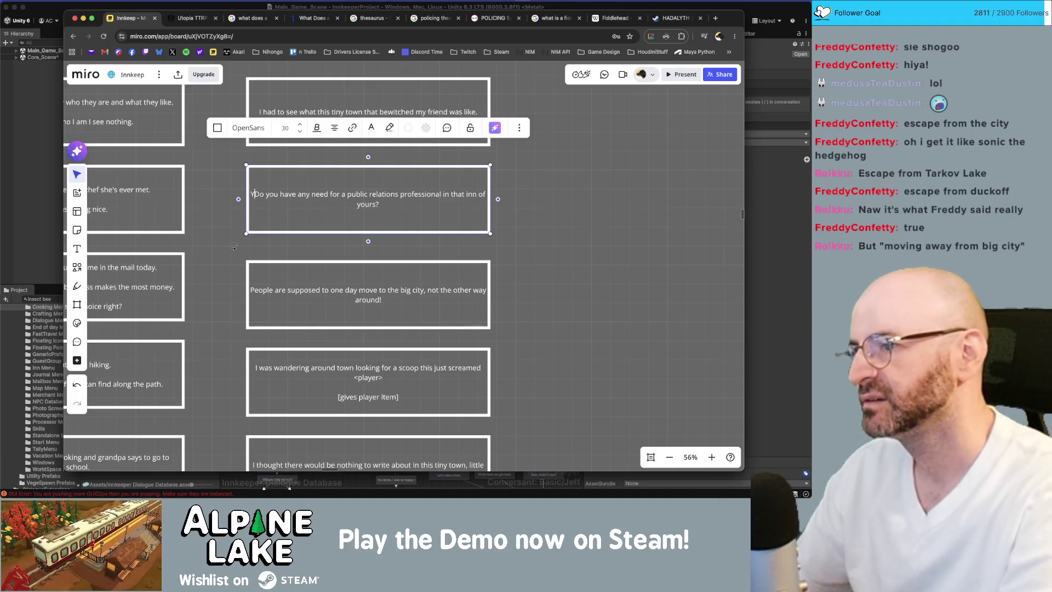
pyautogui.write('w')
pyautogui.write(' I w')
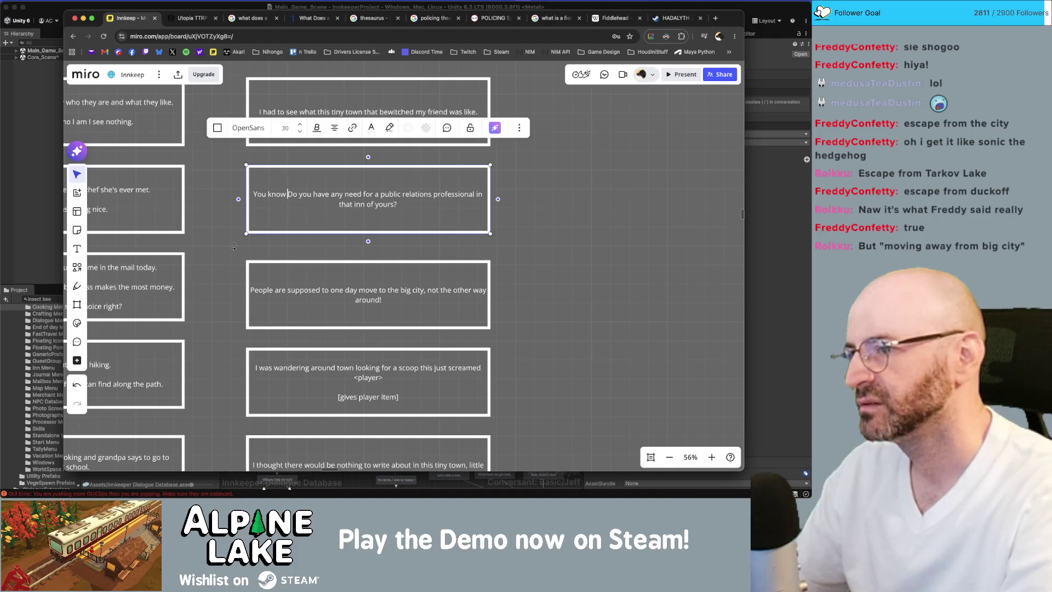
pyautogui.press('BackSpace')
pyautogui.press('BackSpace')
pyautogui.press('BackSpace')
pyautogui.write(', was thinking,')
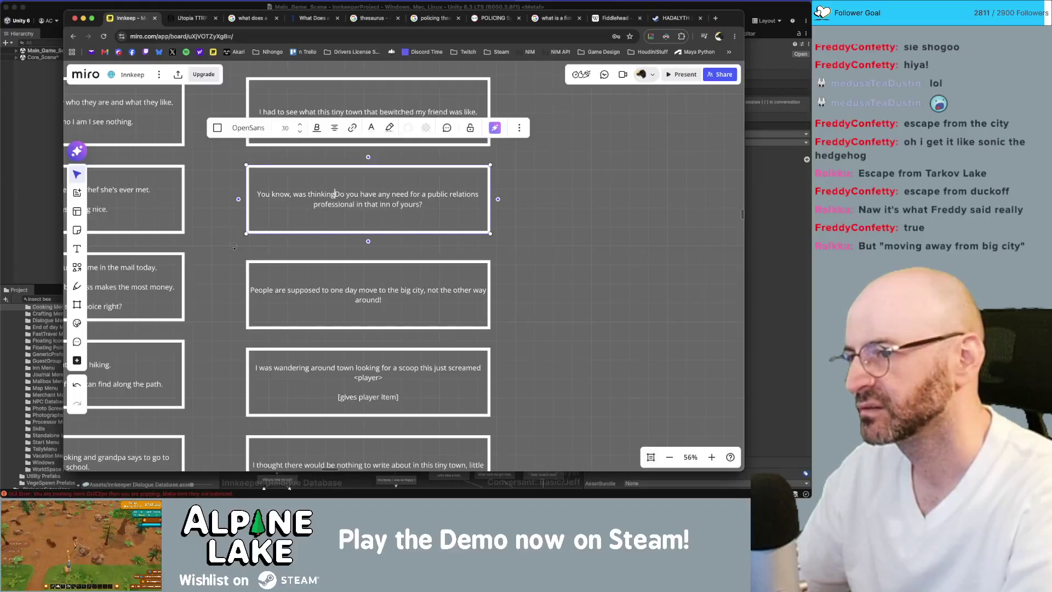
pyautogui.press('Delete')
pyautogui.write('d')
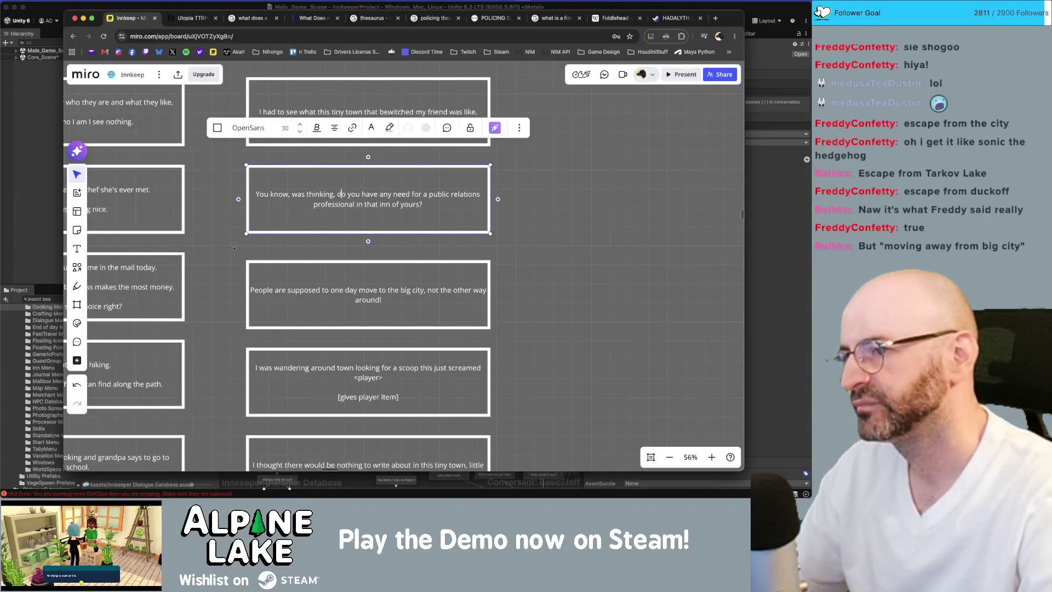
# Step: End the question with 'for <innName>?' and add 'I've got some ideas on how to attract groups of customers.'
pyautogui.press('Down')
pyautogui.press('Down')
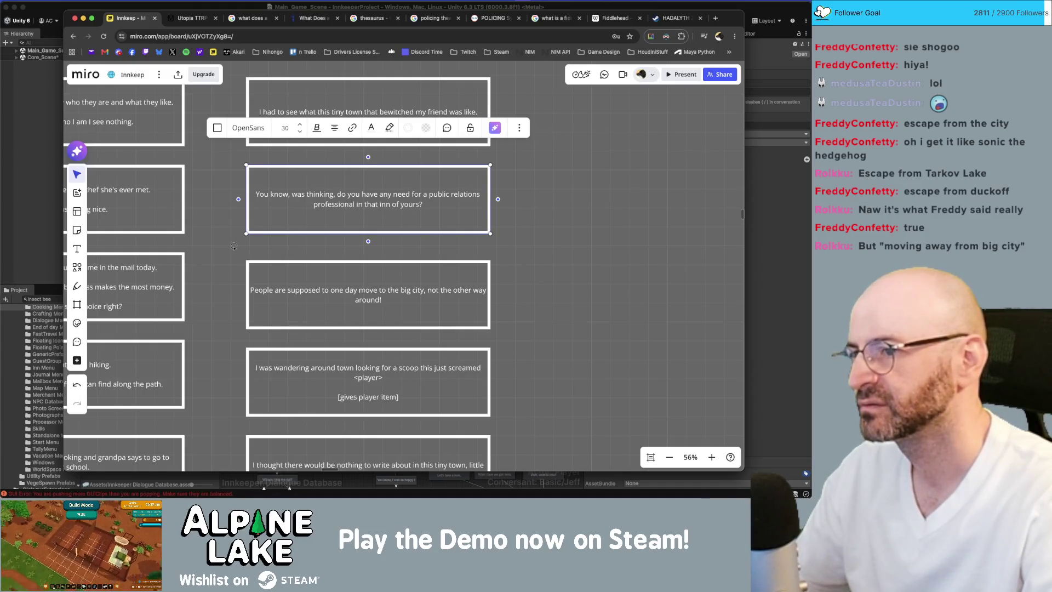
pyautogui.hotkey('shift', 'End')
pyautogui.press('BackSpace')
pyautogui.write('for <in')
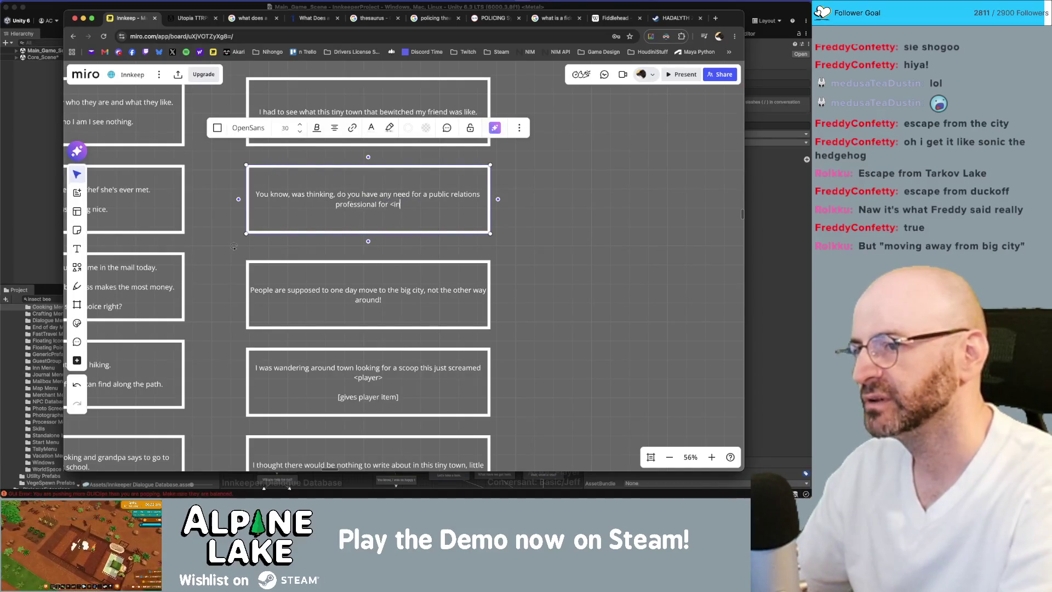
pyautogui.write('nName>?')
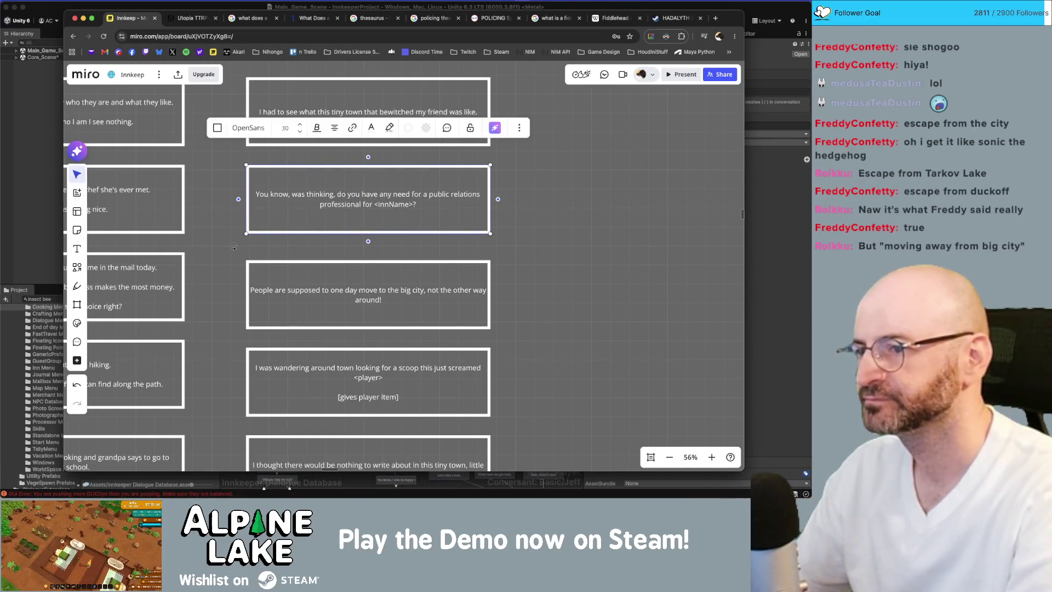
pyautogui.press('Return')
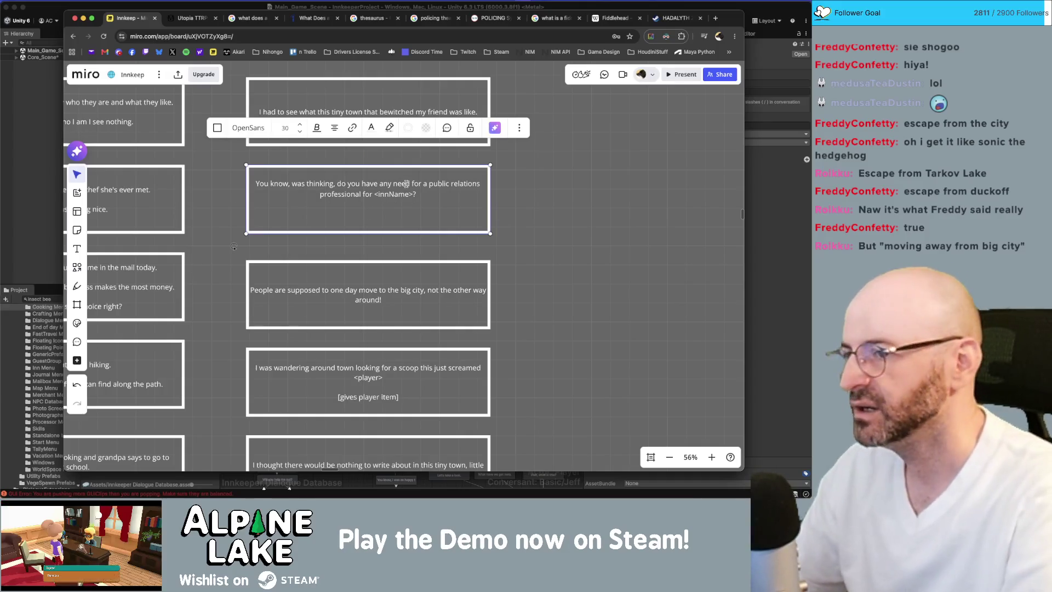
pyautogui.write("I've got a")
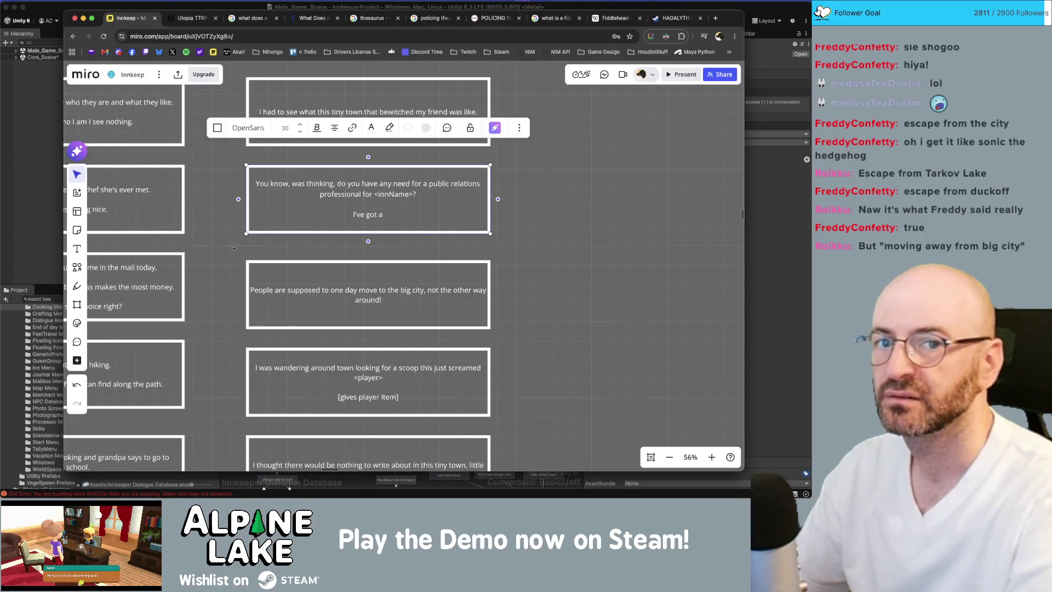
pyautogui.press('BackSpace')
pyautogui.write('some ideas on h')
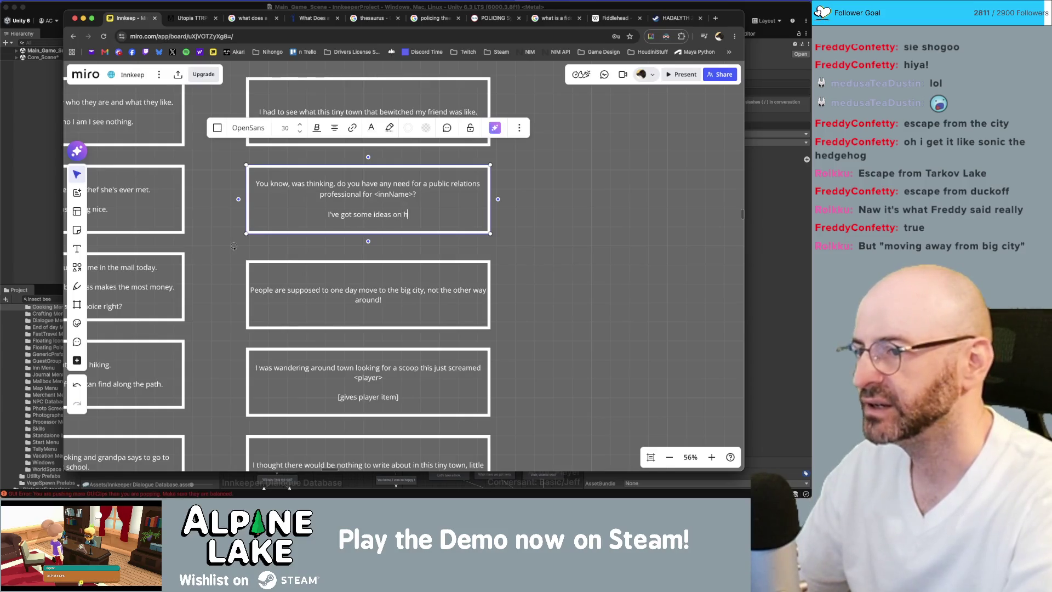
pyautogui.write('ow to attract ')
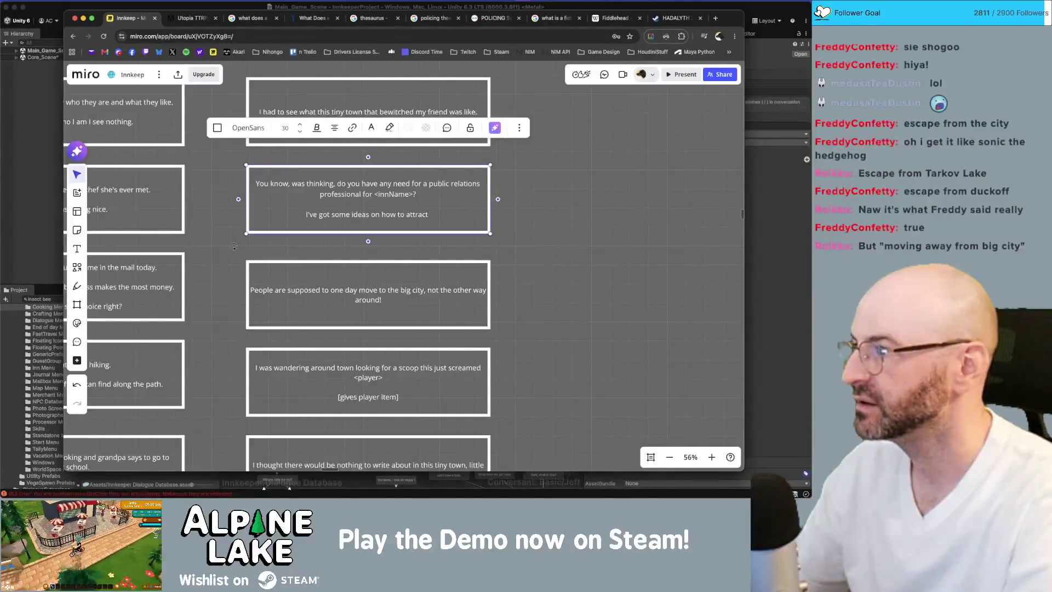
pyautogui.write('groups of c')
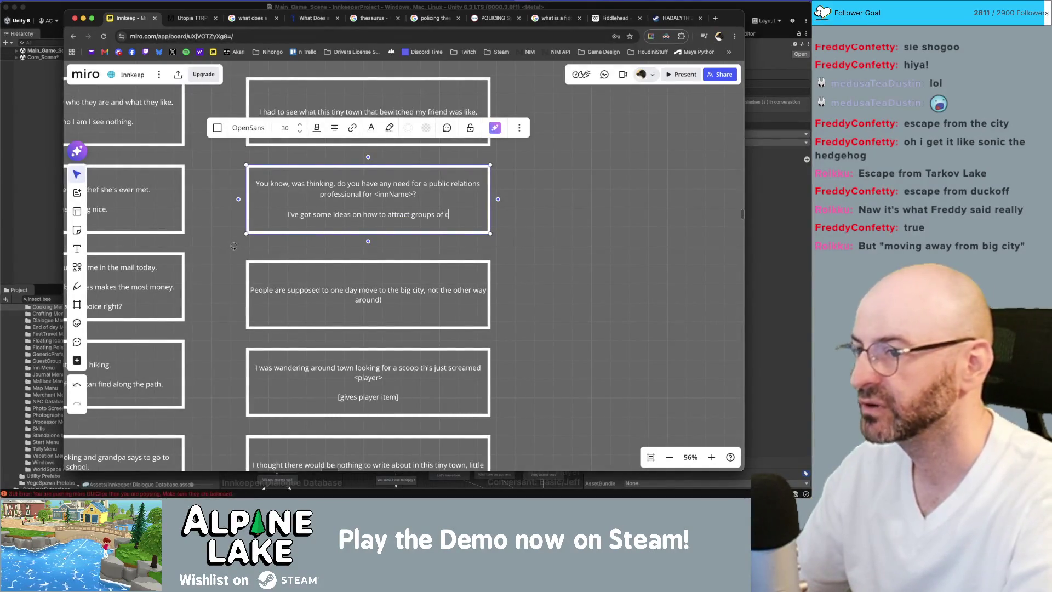
pyautogui.write('ustomers')
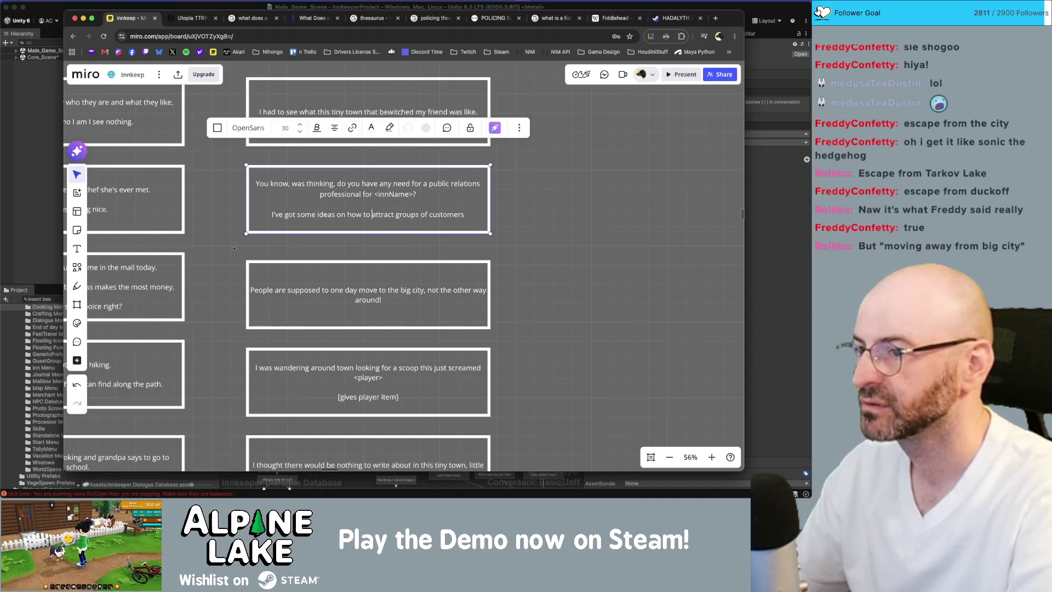
pyautogui.write('.')
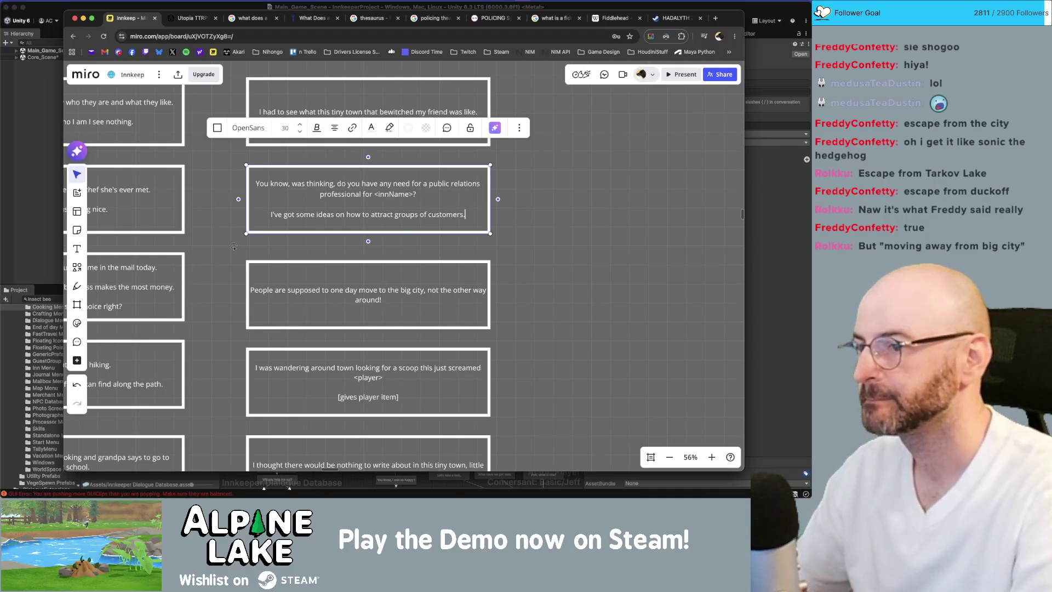
pyautogui.click(503, 229)
pyautogui.scroll(-10, 499, 164)
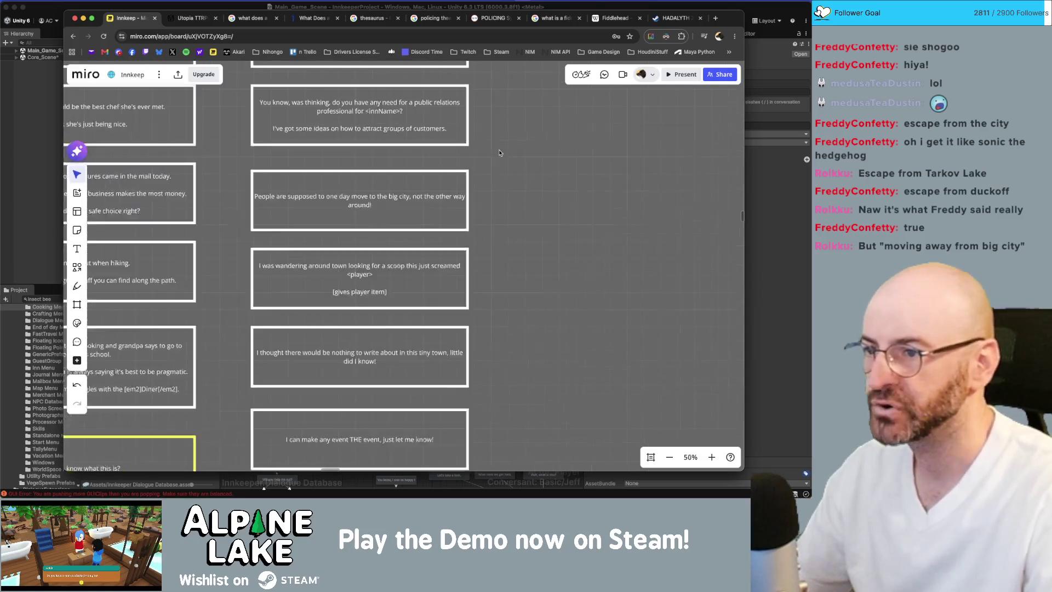
# Step: Move the lower cards down and enlarge the public relations card, adding a blank line
pyautogui.moveTo(487, 380)
pyautogui.mouseDown()
pyautogui.moveTo(480, 142)
pyautogui.moveTo(478, 212)
pyautogui.moveTo(458, 237)
pyautogui.mouseUp()
pyautogui.click(478, 147)
pyautogui.scroll(5, 466, 147)
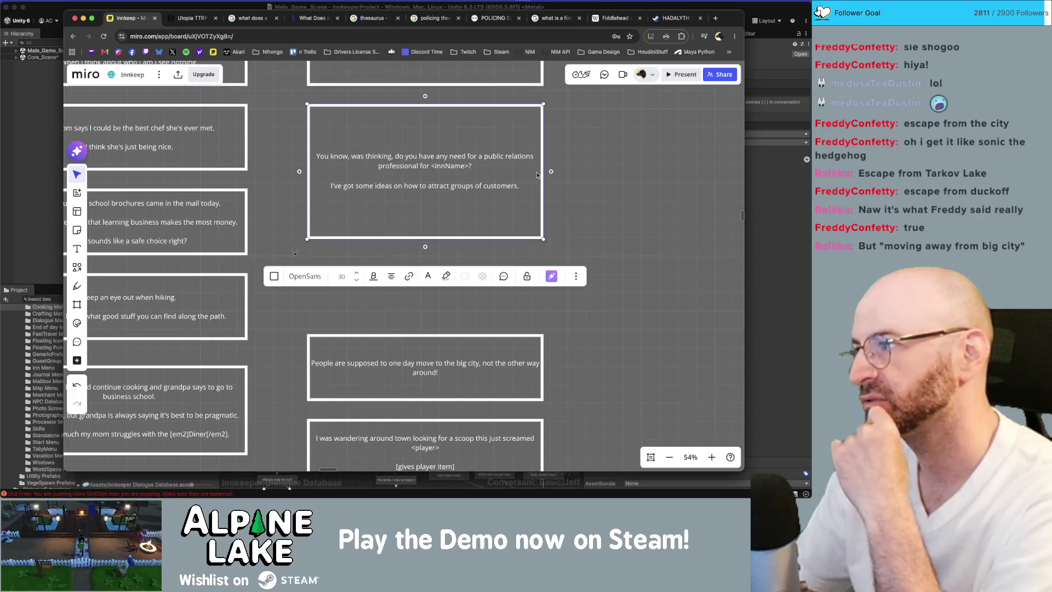
pyautogui.press('Return')
pyautogui.press('Return')
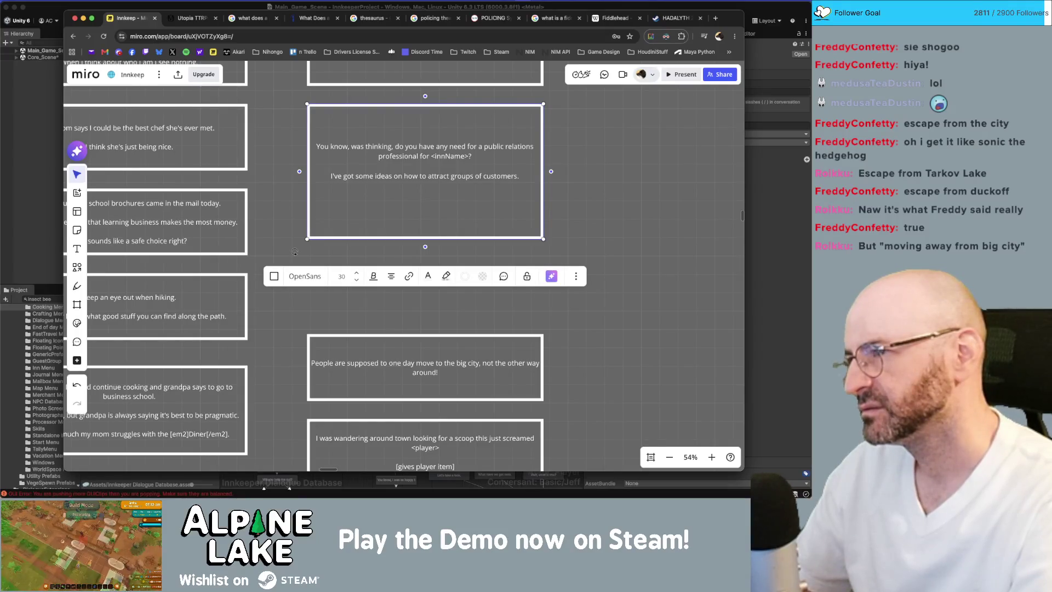
# Step: Add 'Have you thought about having themed events?' and begin 'They might attract' below it
pyautogui.write('WHave you tou')
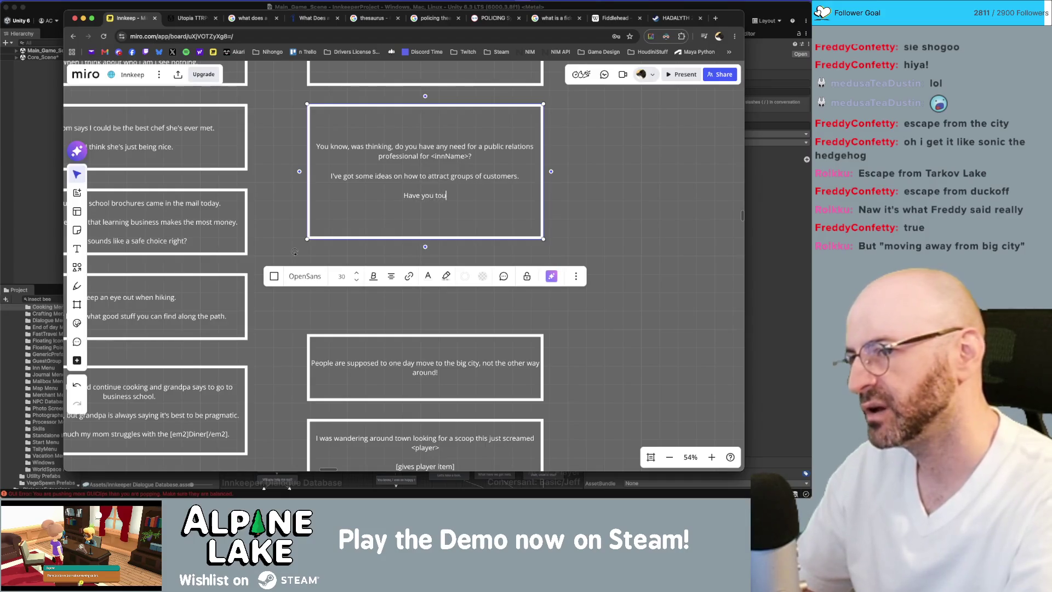
pyautogui.write('hought about')
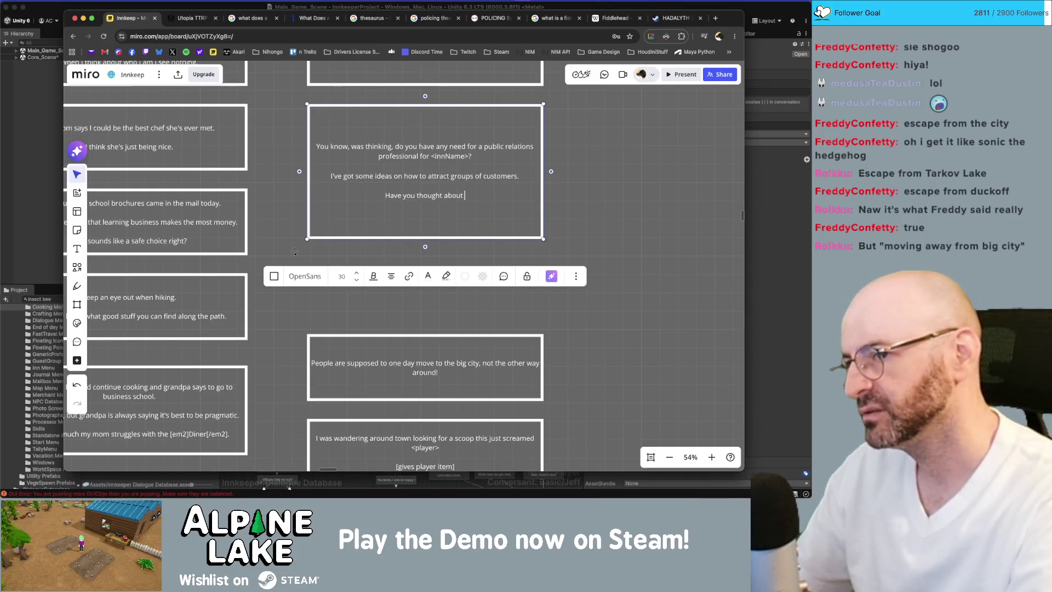
pyautogui.write('having theme')
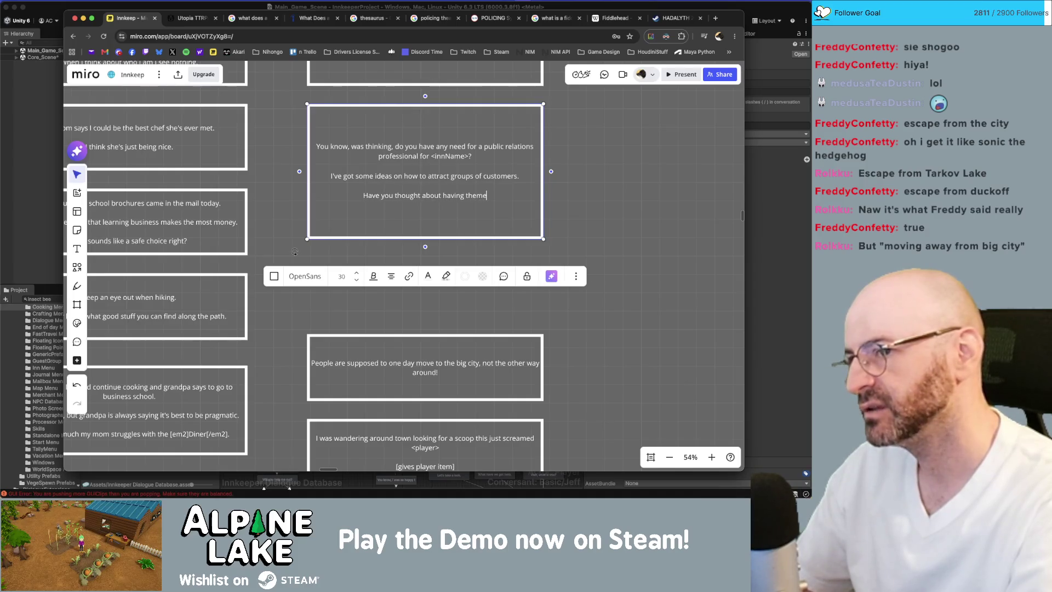
pyautogui.write('d events?')
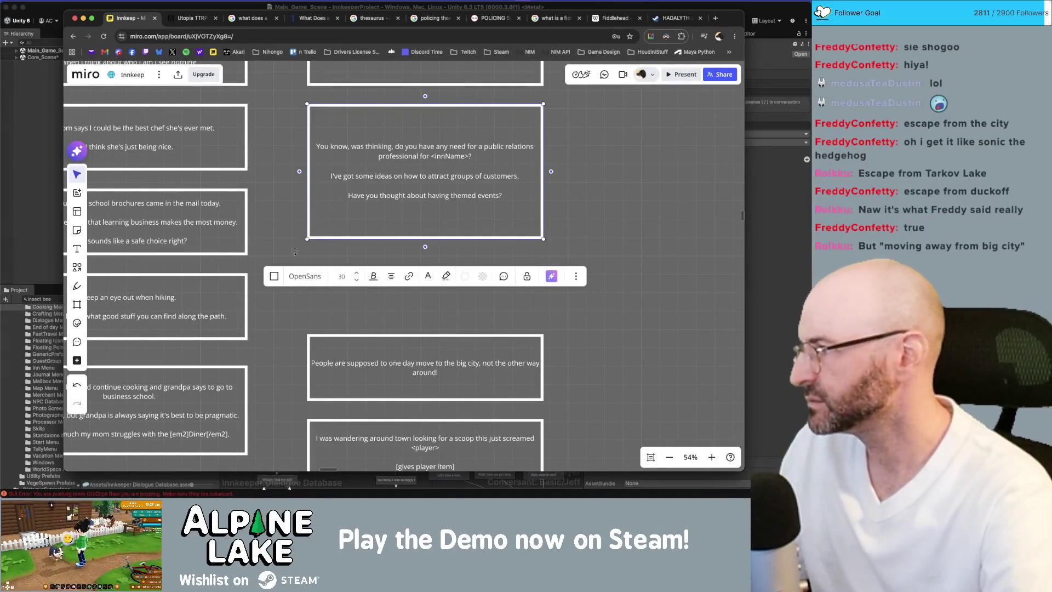
pyautogui.press('Return')
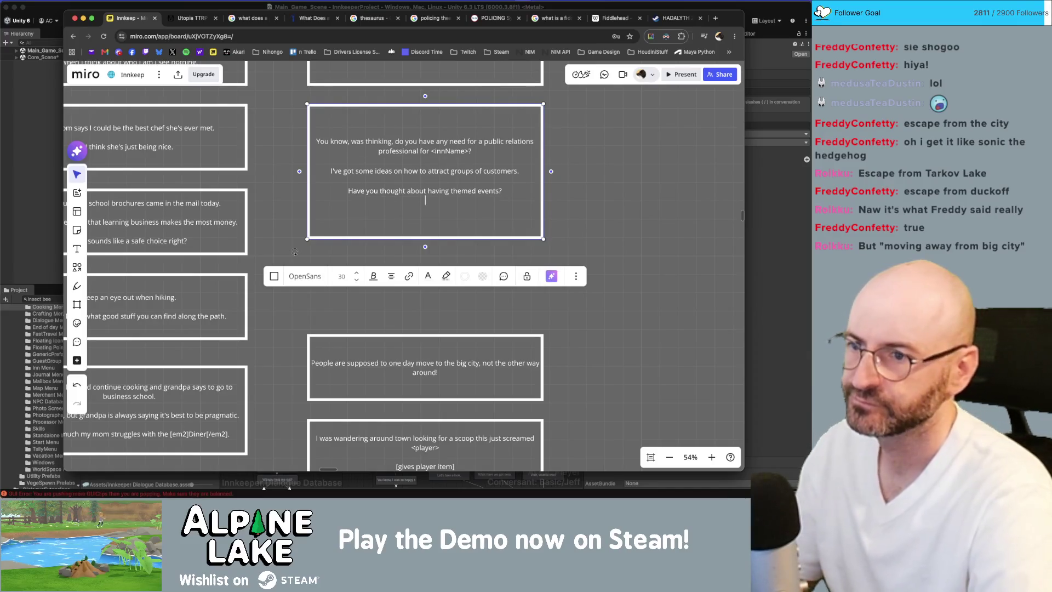
pyautogui.press('Return')
pyautogui.write('They might attract')
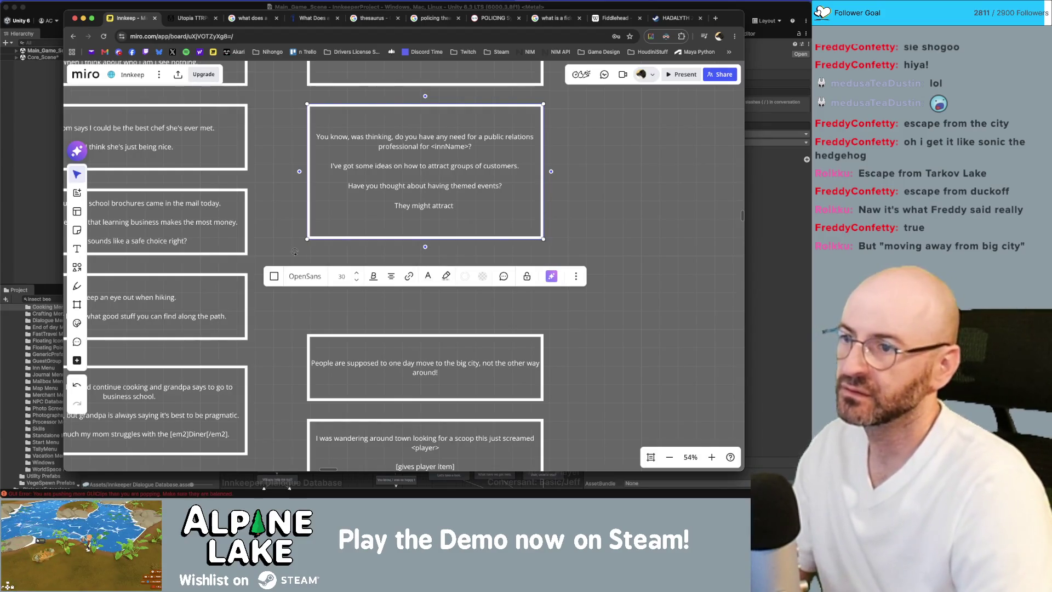
# Step: Change the customers line to 'drum up some new business.' and finish with 'larger groups of customers.'
pyautogui.press('Left')
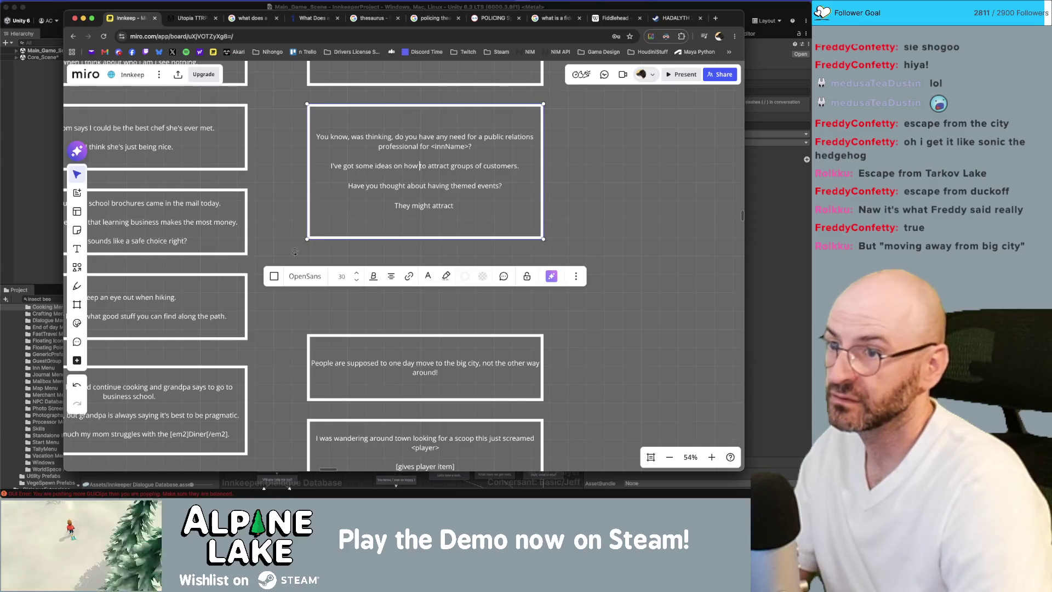
pyautogui.press('Left')
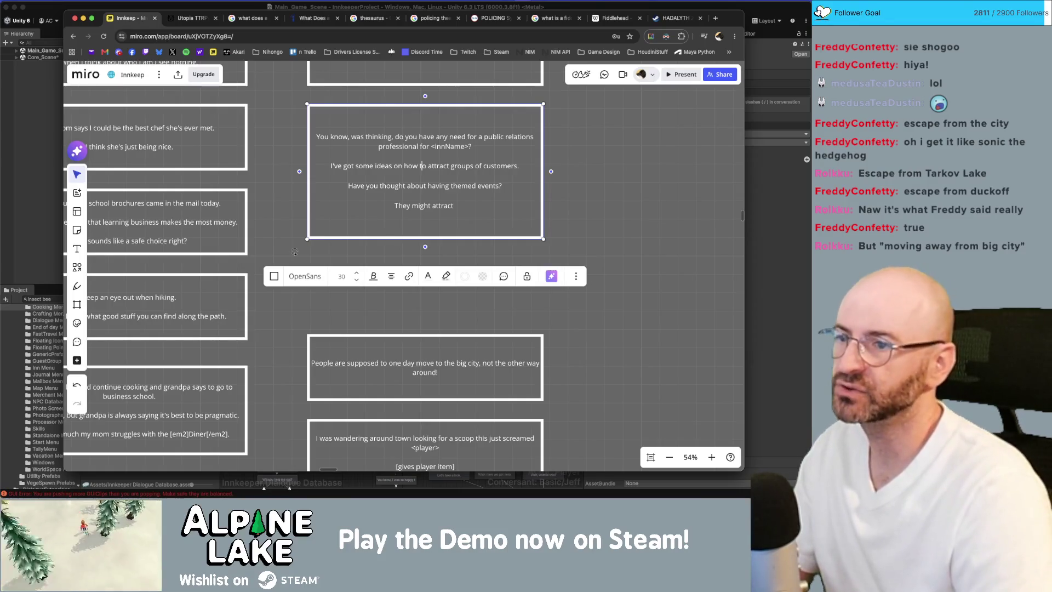
pyautogui.hotkey('shift', 'End')
pyautogui.write('drum up some new business.')
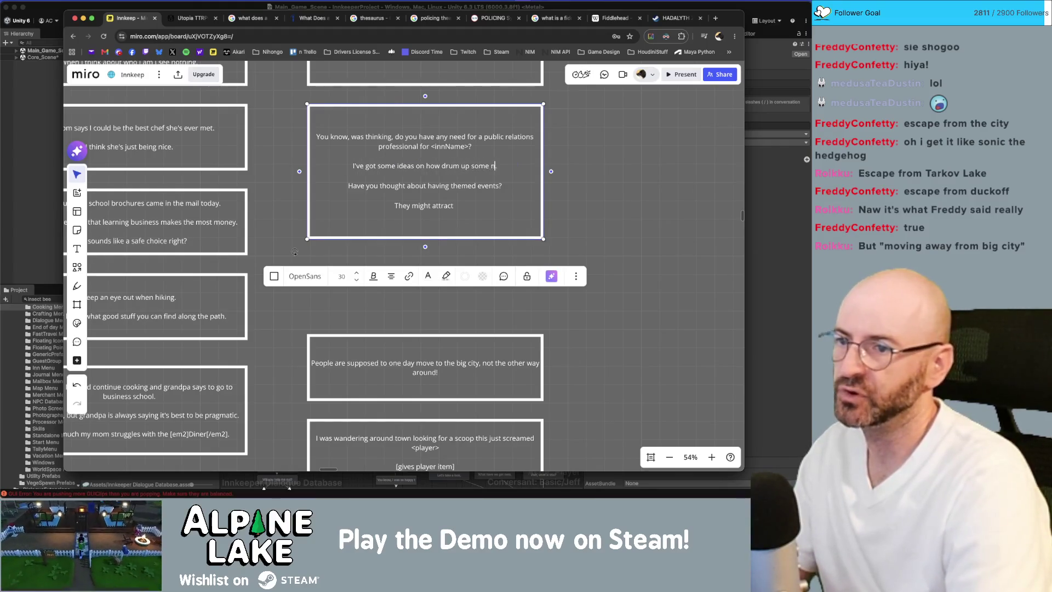
pyautogui.press('Down')
pyautogui.press('Down')
pyautogui.press('Down')
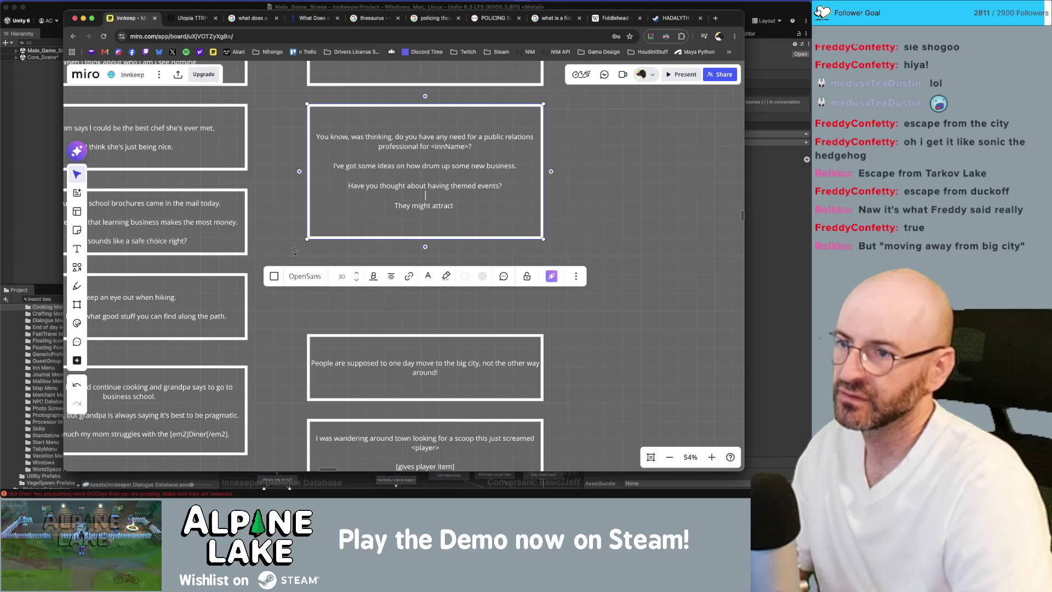
pyautogui.press('Down')
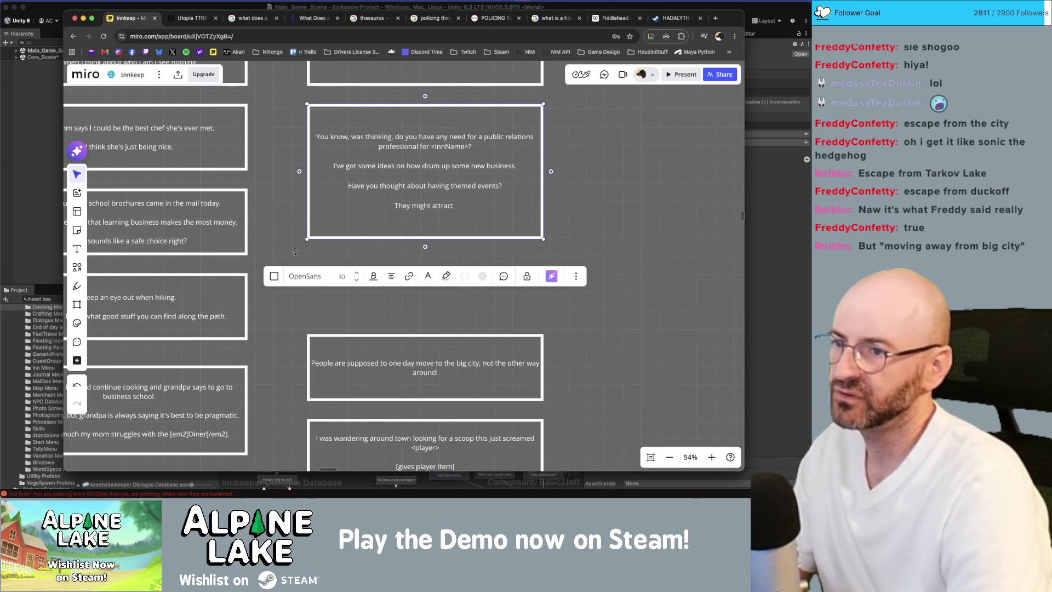
pyautogui.write('larger groups of customers.')
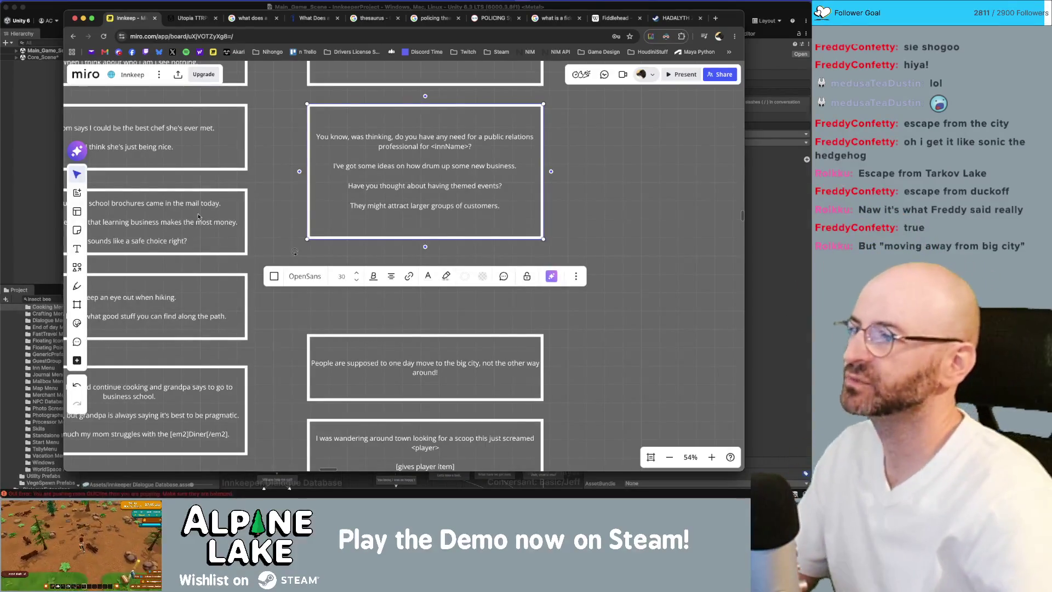
pyautogui.click(30, 128)
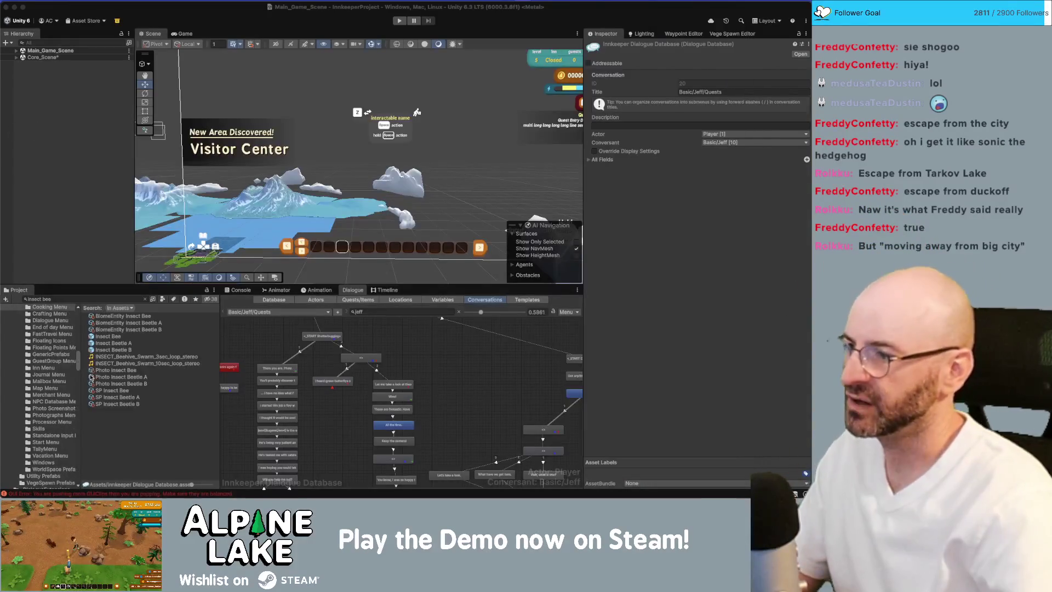
# Step: Search the Project window for 'guestgroup' and select the Gamers GuestGroup asset
pyautogui.click(86, 297)
pyautogui.write('guest gr')
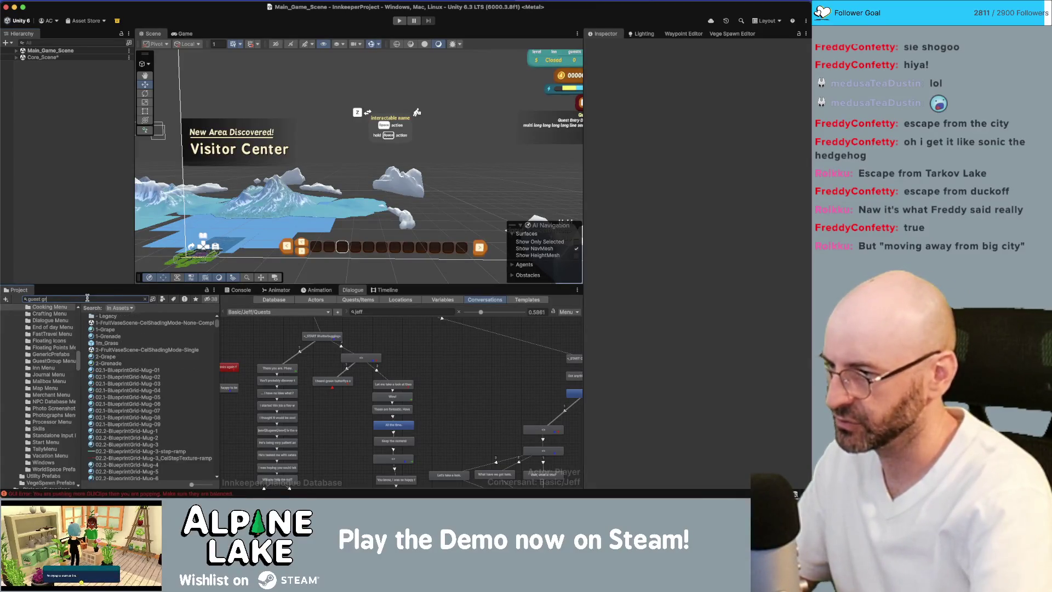
pyautogui.write('oup')
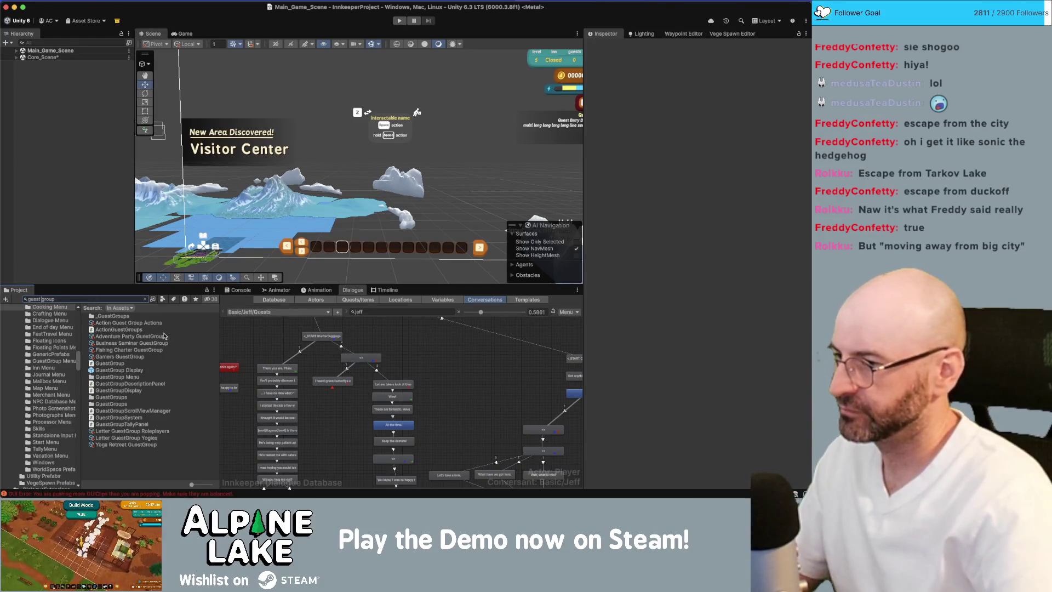
pyautogui.press('Left')
pyautogui.press('Left')
pyautogui.press('Left')
pyautogui.press('BackSpace')
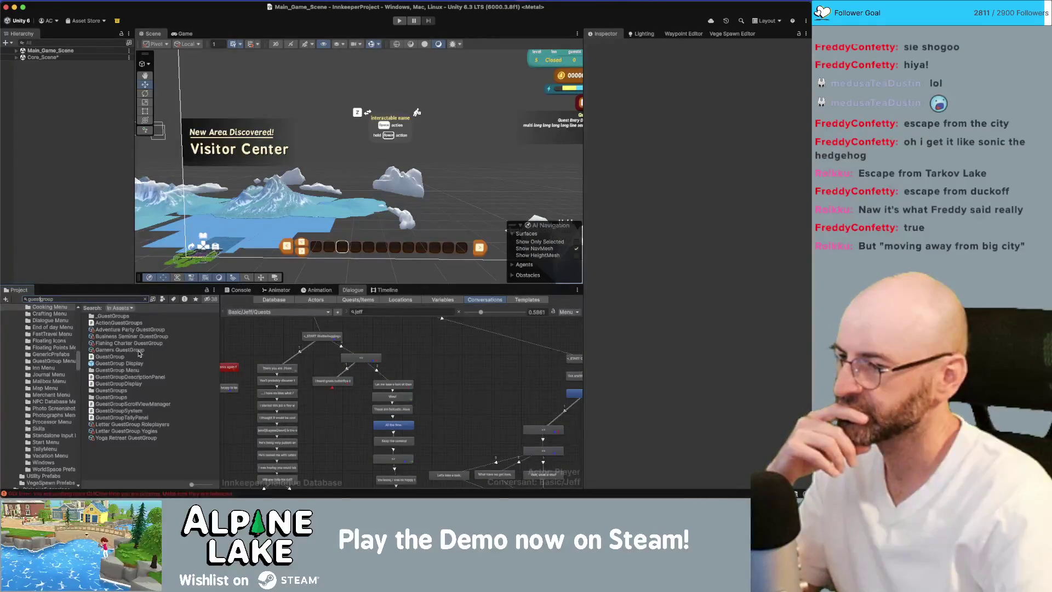
pyautogui.click(138, 351)
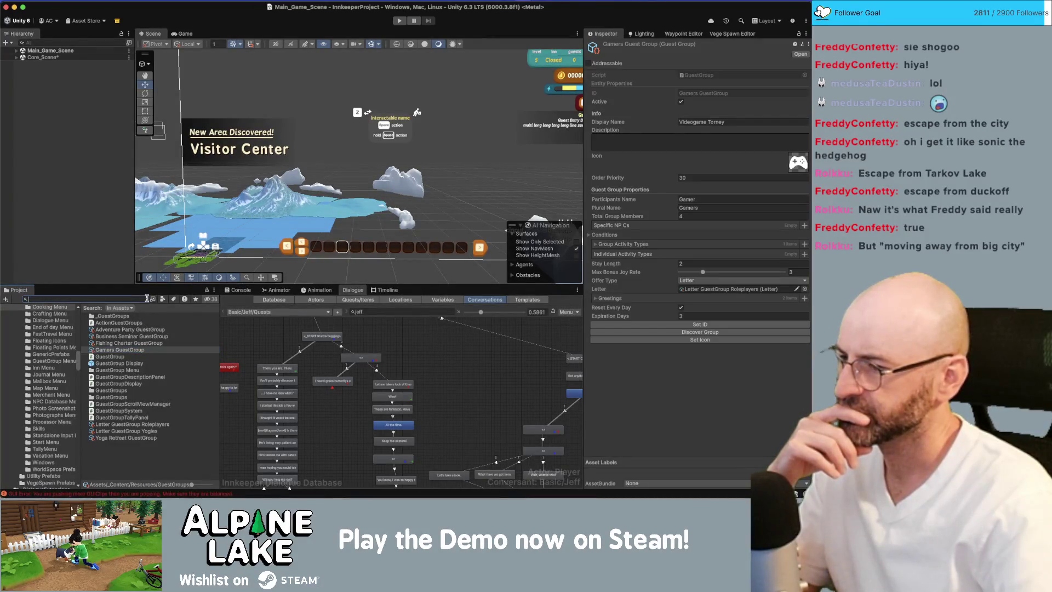
# Step: In the GuestGroups folder, rename Adventure Party and Business Seminar to start with 'GuestGroup'
pyautogui.click(145, 299)
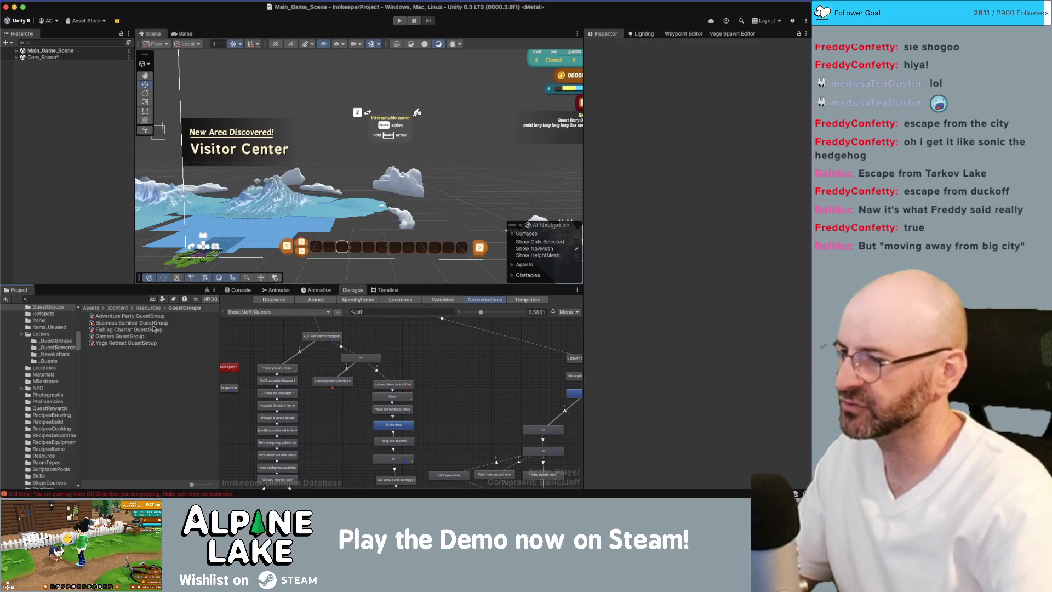
pyautogui.click(159, 316)
pyautogui.press('Return')
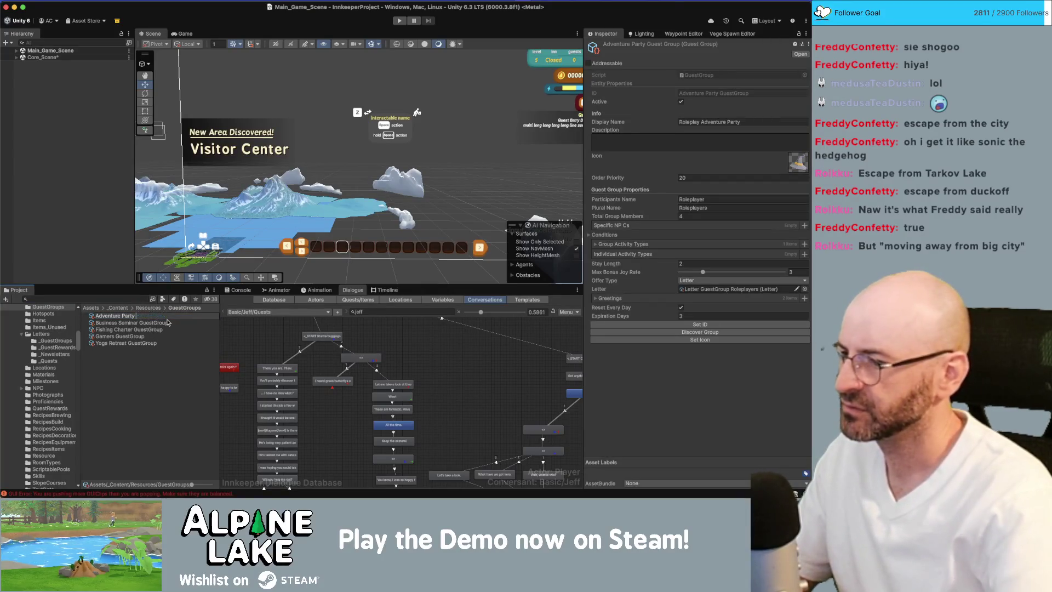
pyautogui.press('Home')
pyautogui.write('GuestGroup')
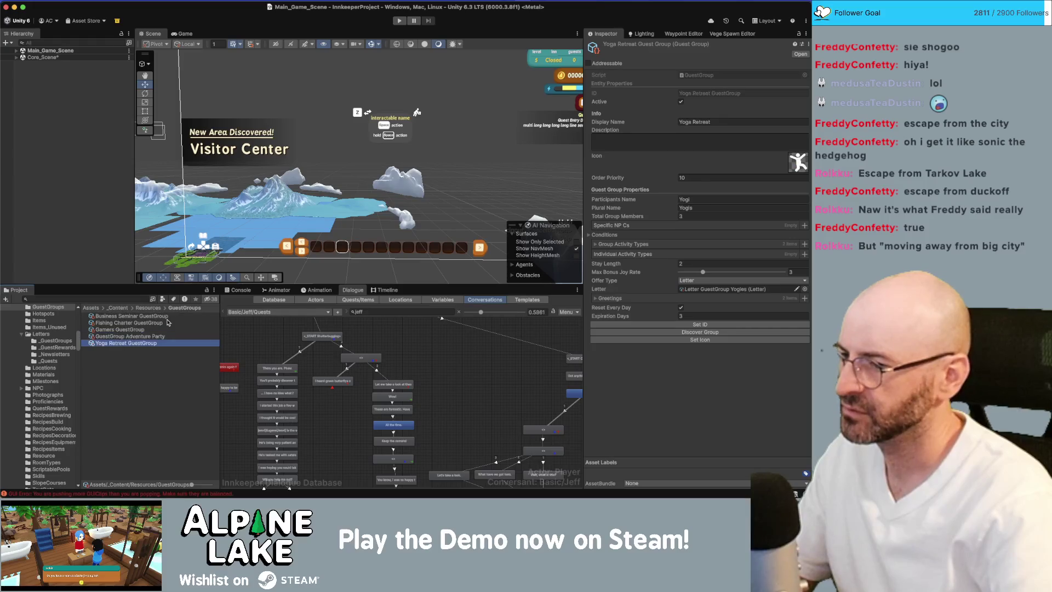
pyautogui.click(167, 323)
pyautogui.press('Return')
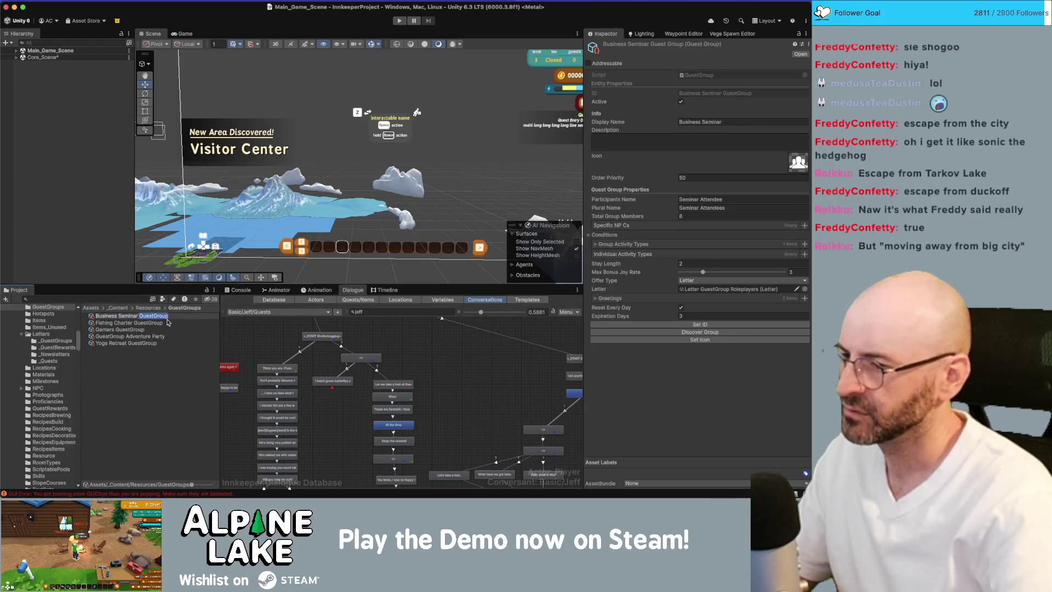
pyautogui.press('BackSpace')
pyautogui.press('BackSpace')
pyautogui.press('BackSpace')
pyautogui.press('Home')
pyautogui.write('GuestGroup')
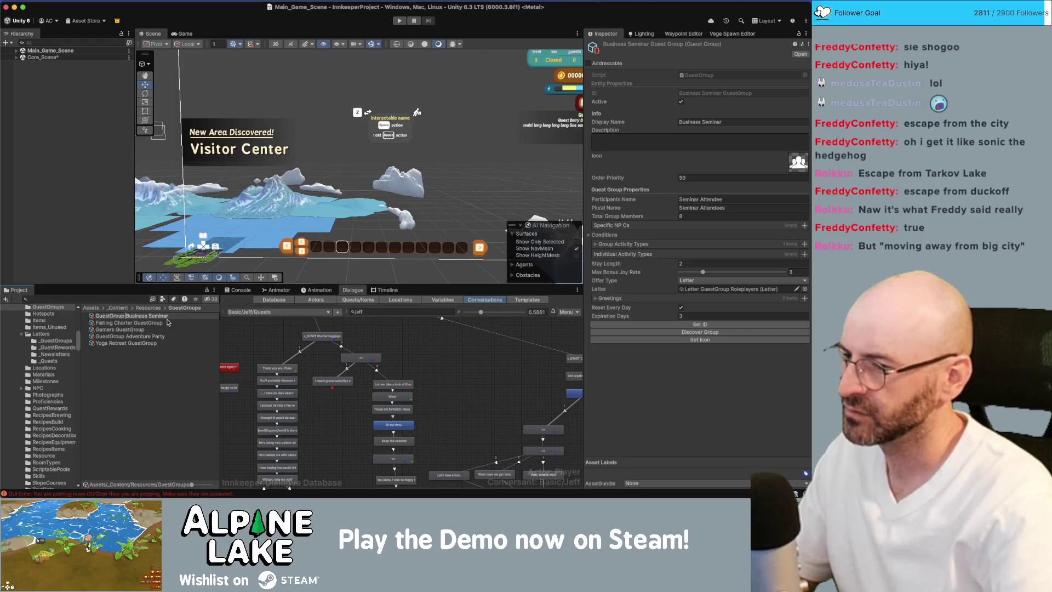
pyautogui.press('Return')
# Step: Rename Yoga Retreat and Gamers to 'GuestGroup Yoga Retreat' and 'GuestGroup Gamers', dropping the old suffix
pyautogui.press('Down')
pyautogui.press('Return')
pyautogui.press('Right')
pyautogui.press('BackSpace')
pyautogui.press('BackSpace')
pyautogui.press('BackSpace')
pyautogui.press('Home')
pyautogui.write('GuestGroup')
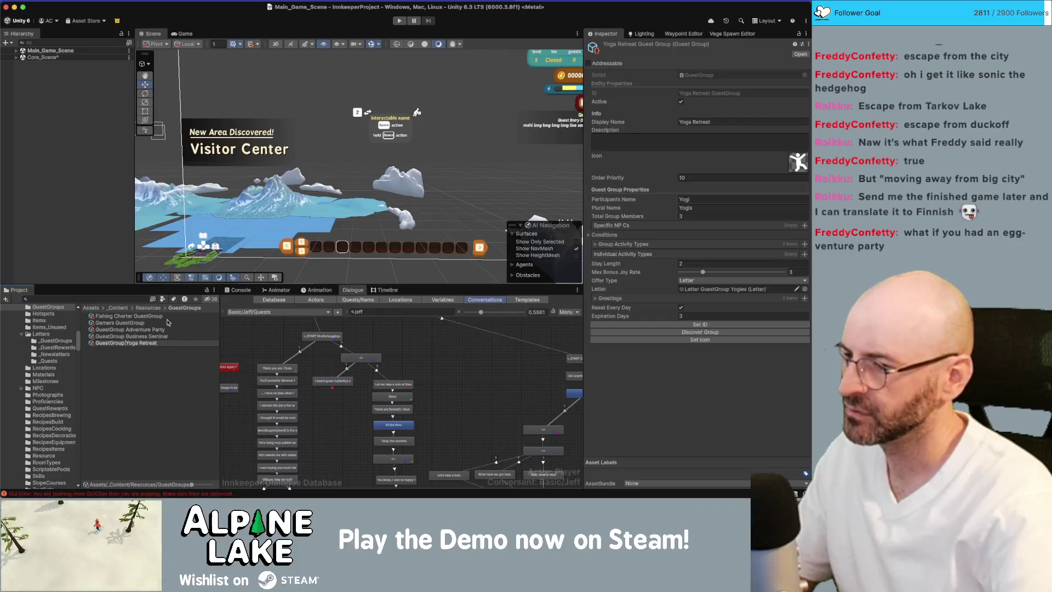
pyautogui.click(167, 322)
pyautogui.press('Return')
pyautogui.press('Right')
pyautogui.press('BackSpace')
pyautogui.press('BackSpace')
pyautogui.press('BackSpace')
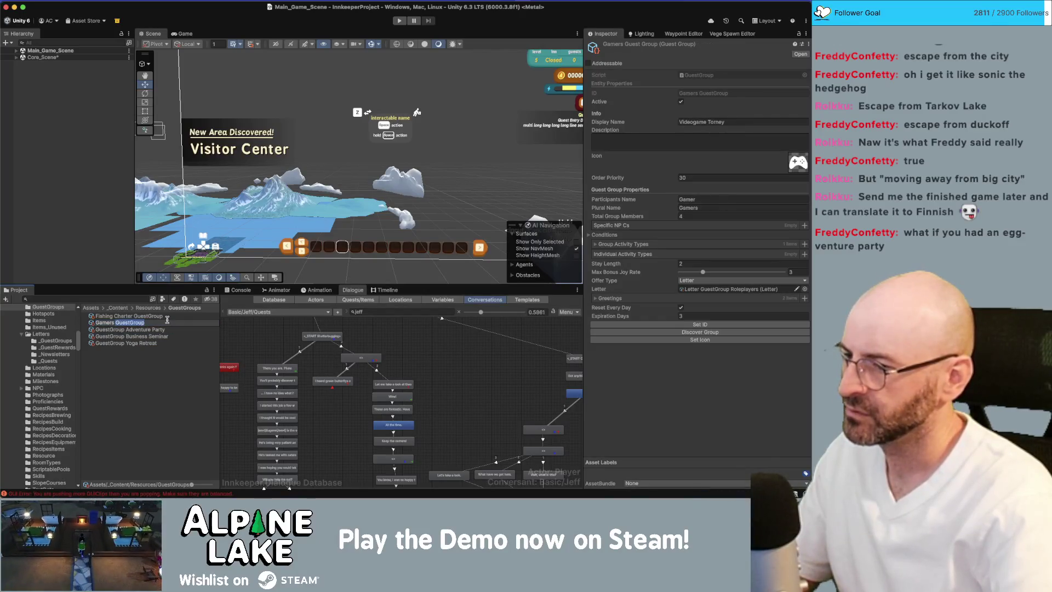
pyautogui.press('Home')
pyautogui.write('GuestGroup')
pyautogui.press('Return')
# Step: Rename Fishing Charter to 'GuestGroup Fishing Charter' and step back through the renamed assets
pyautogui.click(167, 317)
pyautogui.press('Return')
pyautogui.press('Right')
pyautogui.press('BackSpace')
pyautogui.press('BackSpace')
pyautogui.press('BackSpace')
pyautogui.press('Home')
pyautogui.write('GuestGroup')
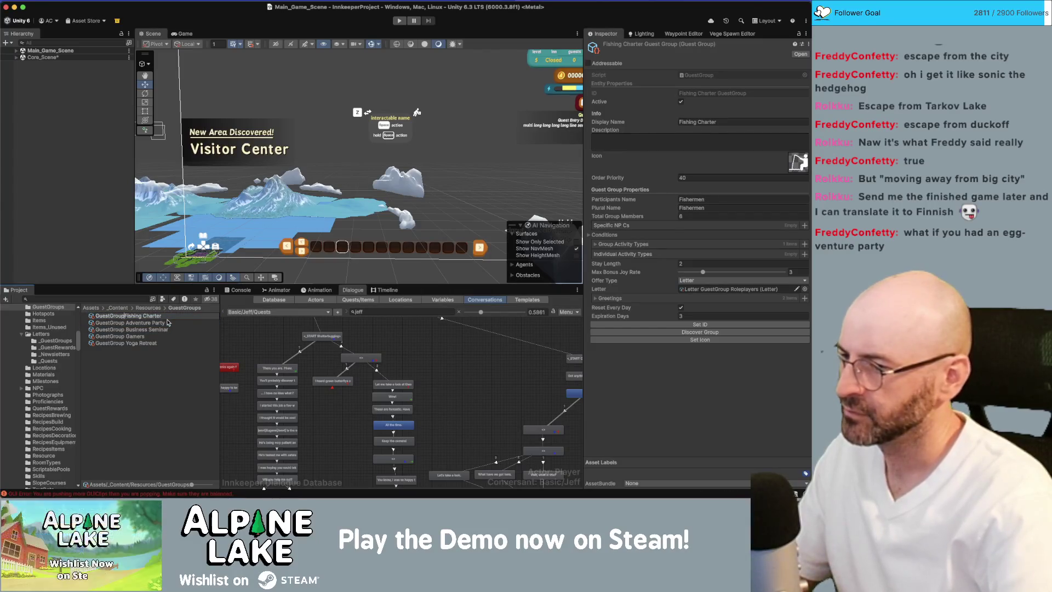
pyautogui.press('Return')
pyautogui.press('Down')
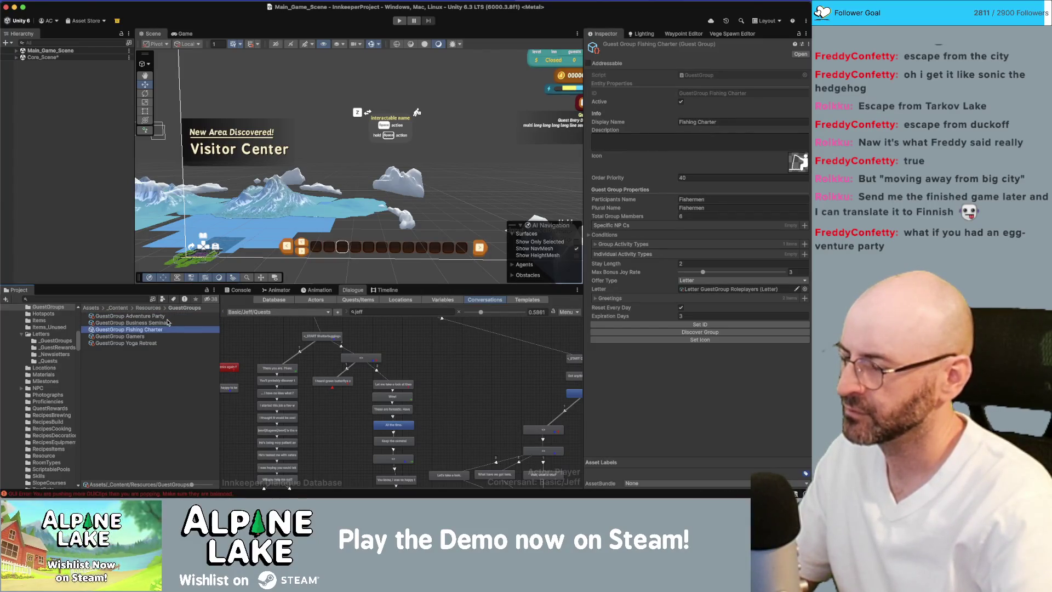
pyautogui.press('Up')
pyautogui.press('Up')
pyautogui.press('Up')
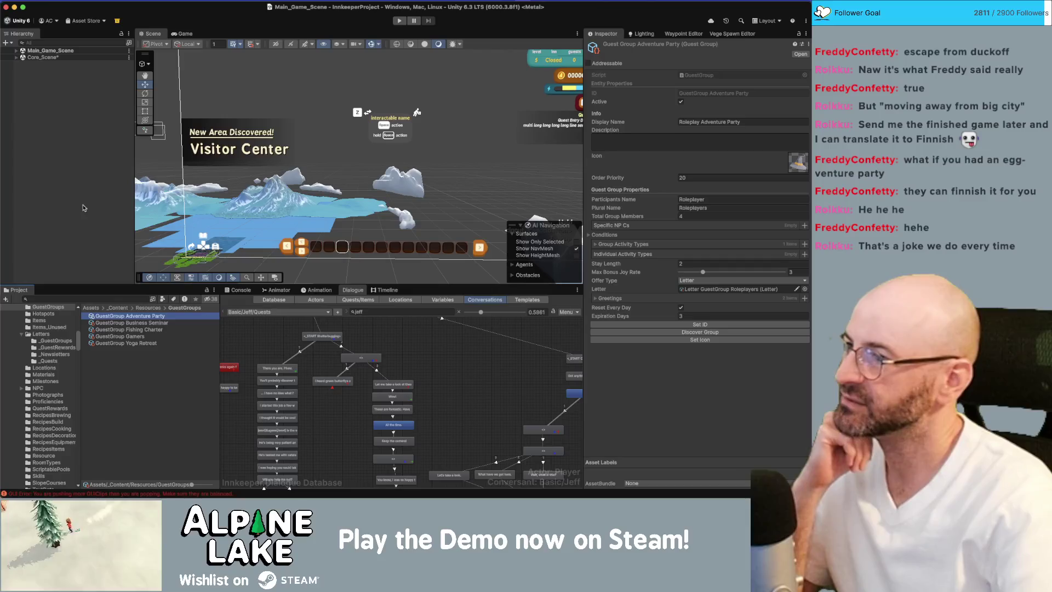
# Step: Save the Unity scene, check GuestGroup Adventure Party and GuestGroup Gamers, then return to the Miro board
pyautogui.click(77, 182)
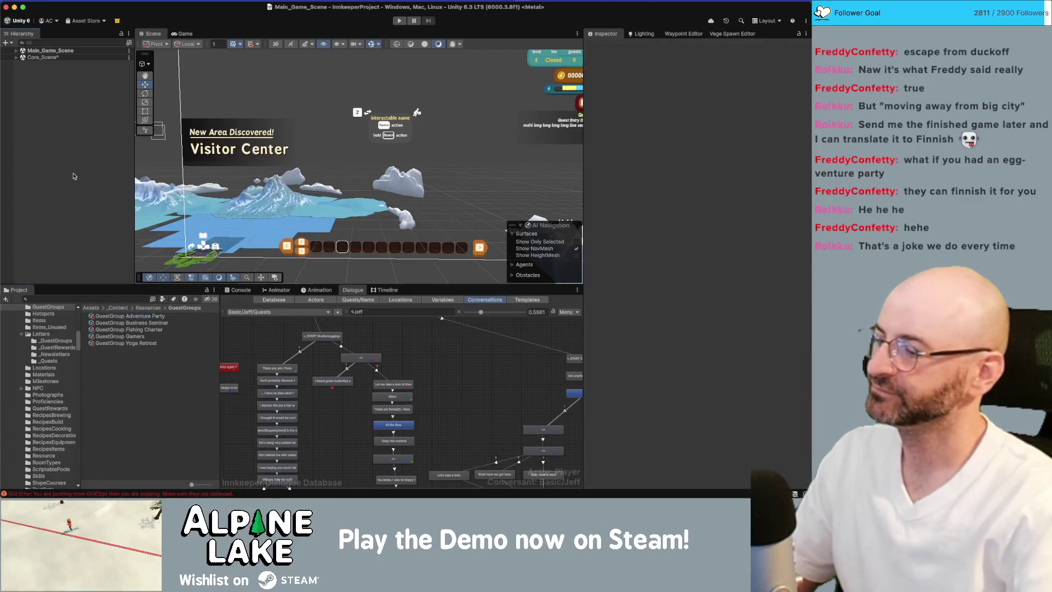
pyautogui.press('super+s')
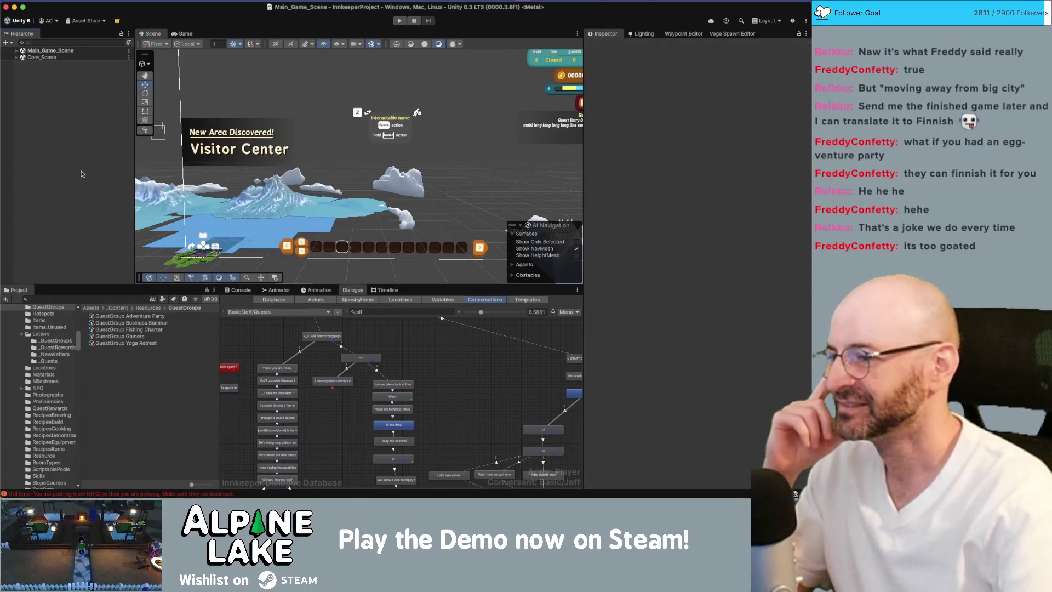
pyautogui.click(100, 316)
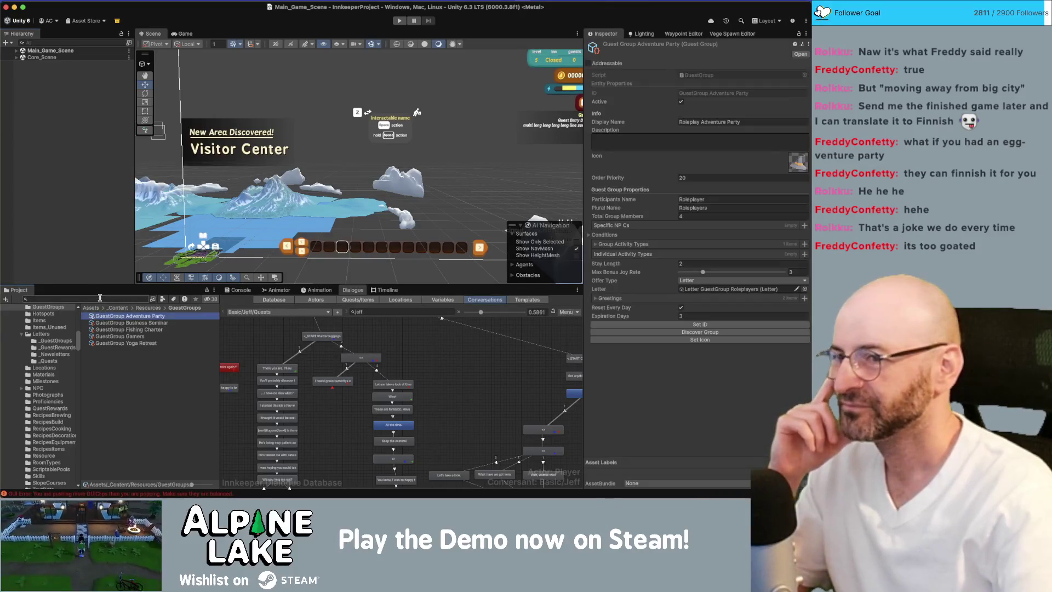
pyautogui.press('Down')
pyautogui.press('Down')
pyautogui.press('Down')
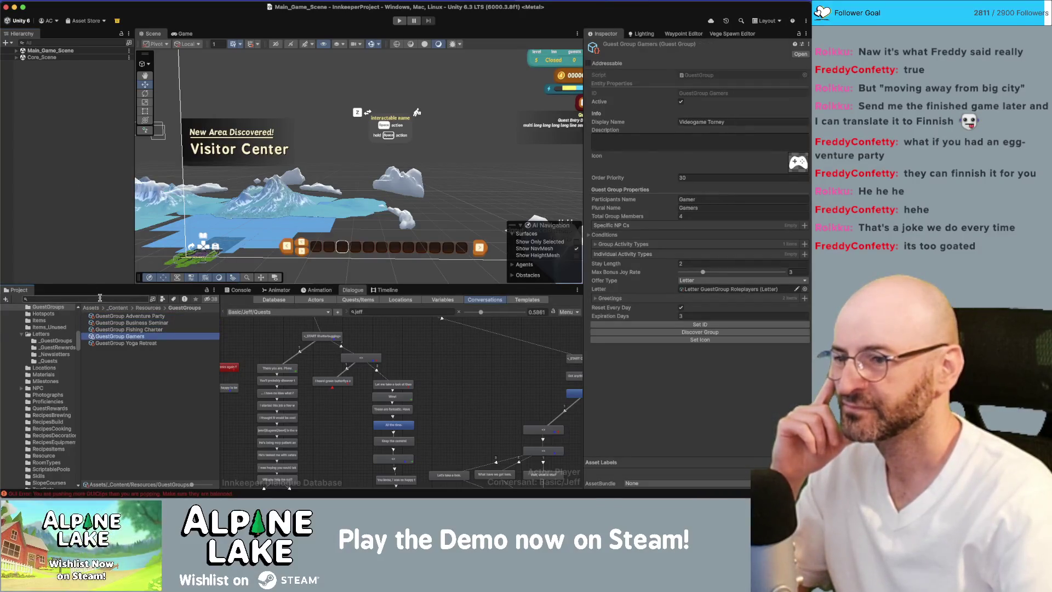
pyautogui.press('Up')
pyautogui.press('Up')
pyautogui.press('Up')
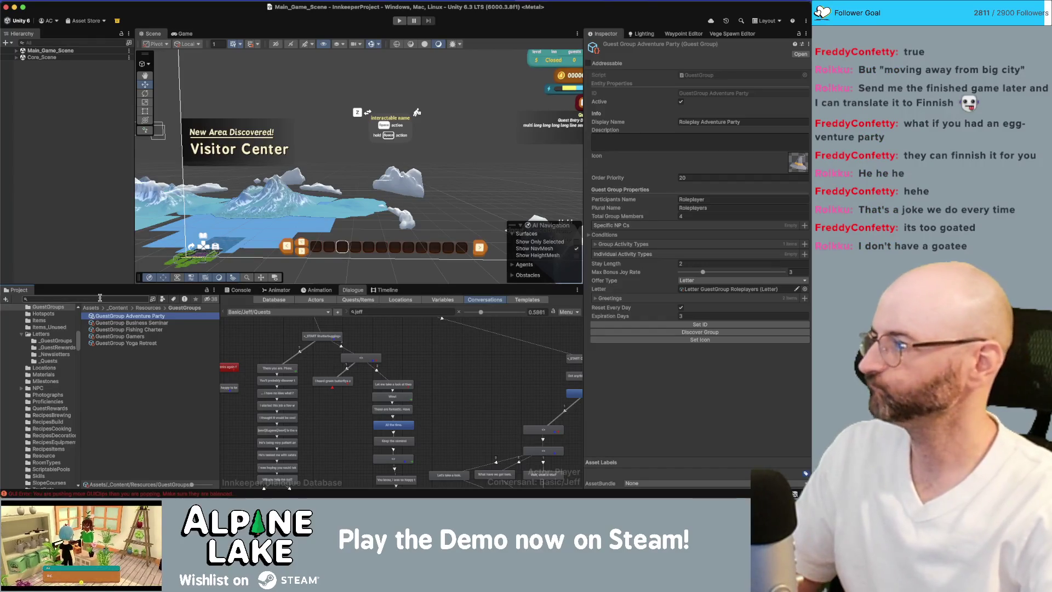
pyautogui.press('super+Tab')
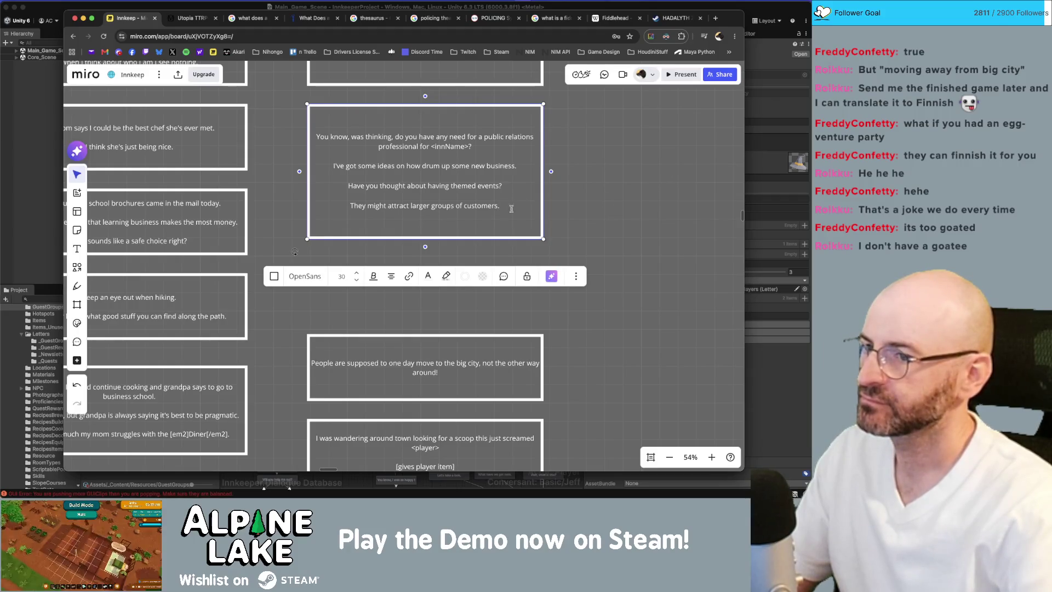
# Step: Add the line 'What do you think?' at the end of the public relations card
pyautogui.click(548, 221)
pyautogui.click(525, 214)
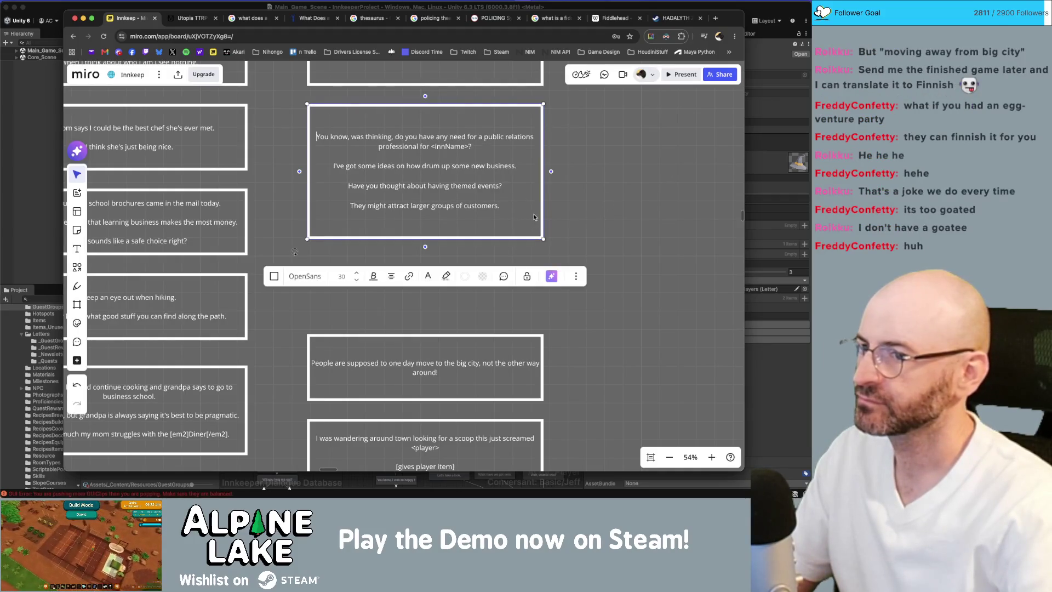
pyautogui.press('Return')
pyautogui.press('Return')
pyautogui.write('What')
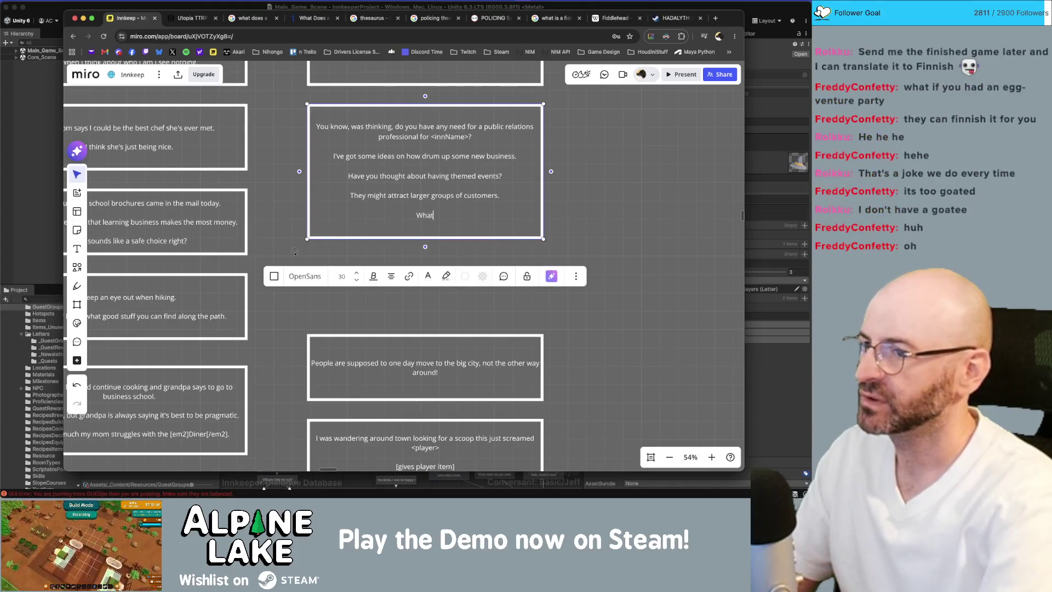
pyautogui.write(' do you think?')
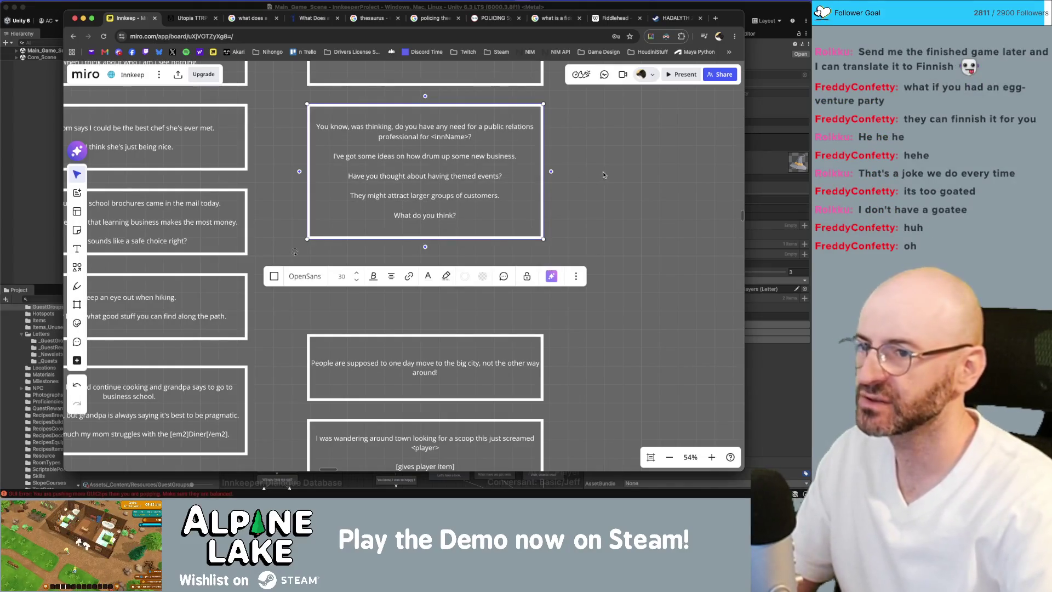
pyautogui.click(507, 219)
# Step: Move the red card from Jules's column into Stella's, deleting the empty note above it
pyautogui.scroll(-10, 508, 219)
pyautogui.scroll(-5, 508, 220)
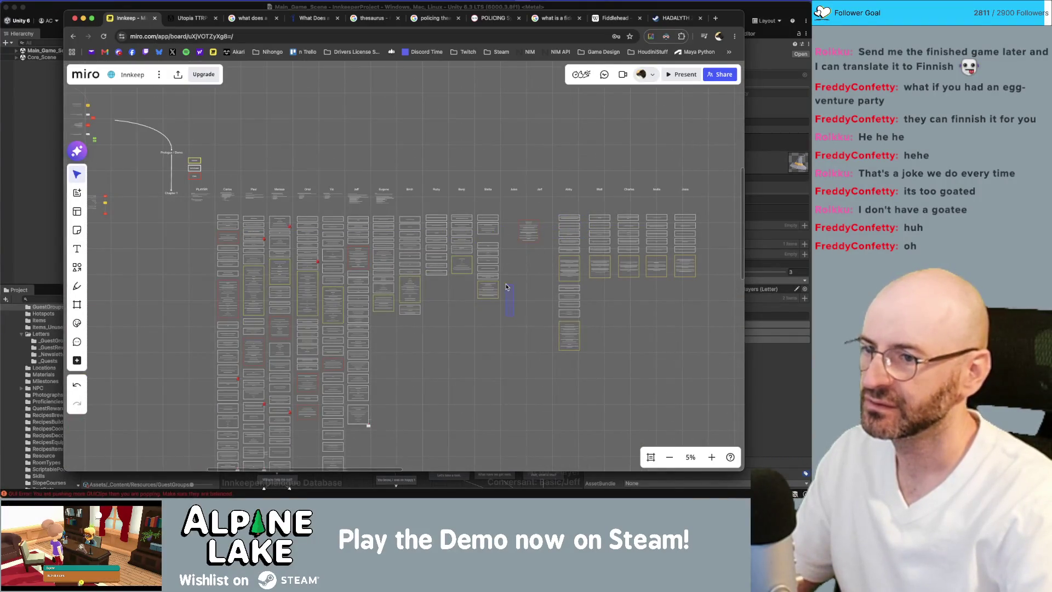
pyautogui.click(493, 248)
pyautogui.scroll(5, 524, 245)
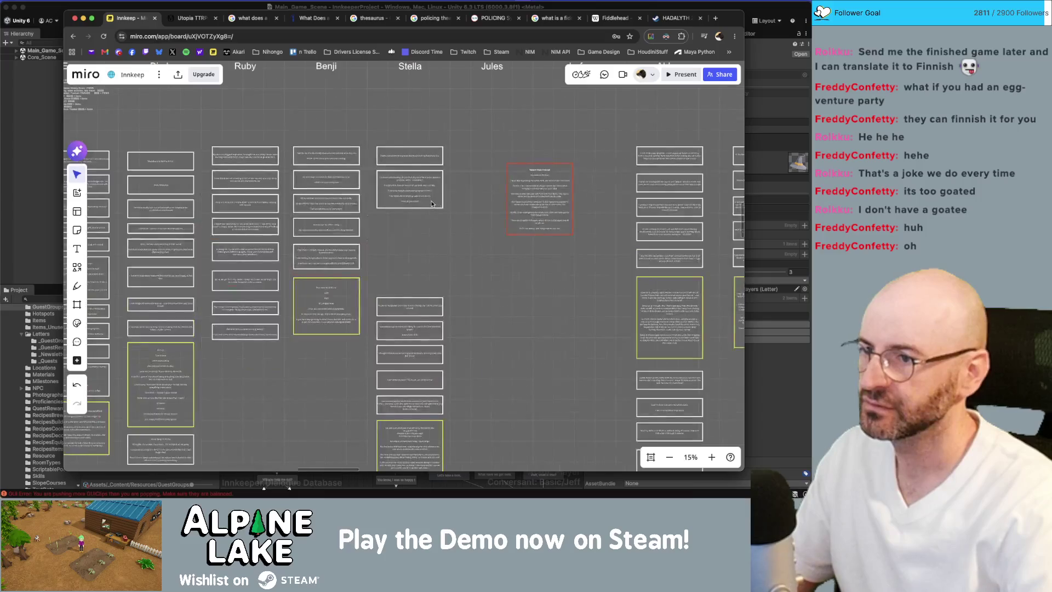
pyautogui.click(432, 201)
pyautogui.click(544, 201)
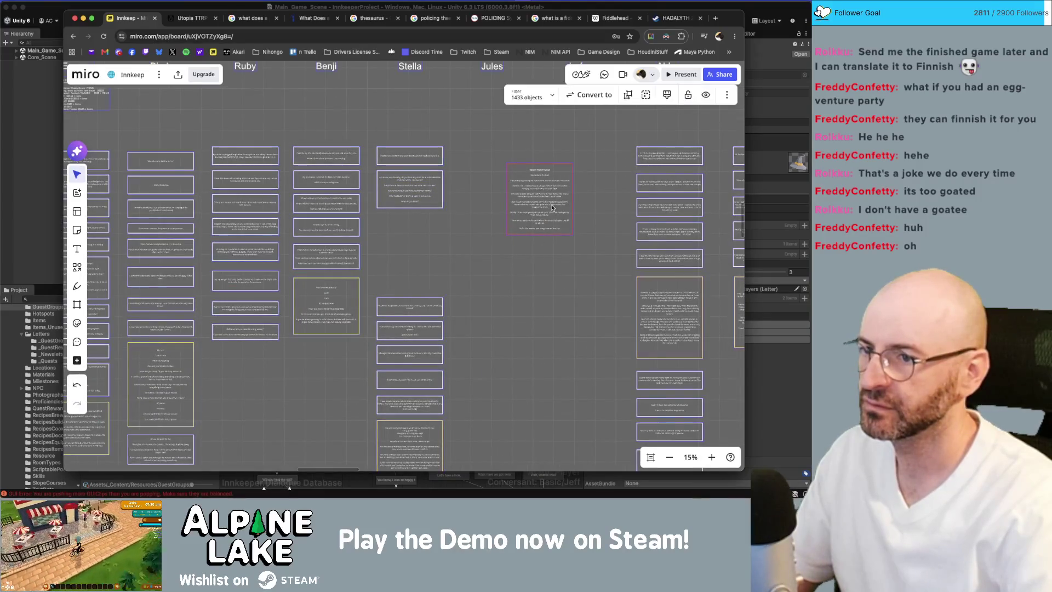
pyautogui.moveTo(544, 201); pyautogui.dragTo(421, 263)
pyautogui.click(443, 208)
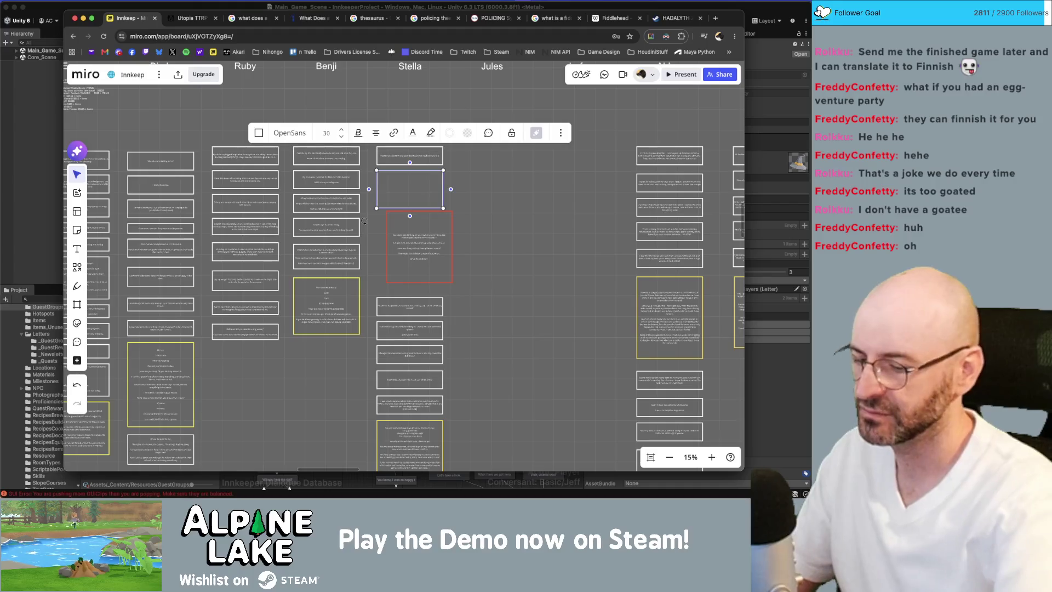
pyautogui.press('BackSpace')
pyautogui.moveTo(425, 226); pyautogui.dragTo(416, 202)
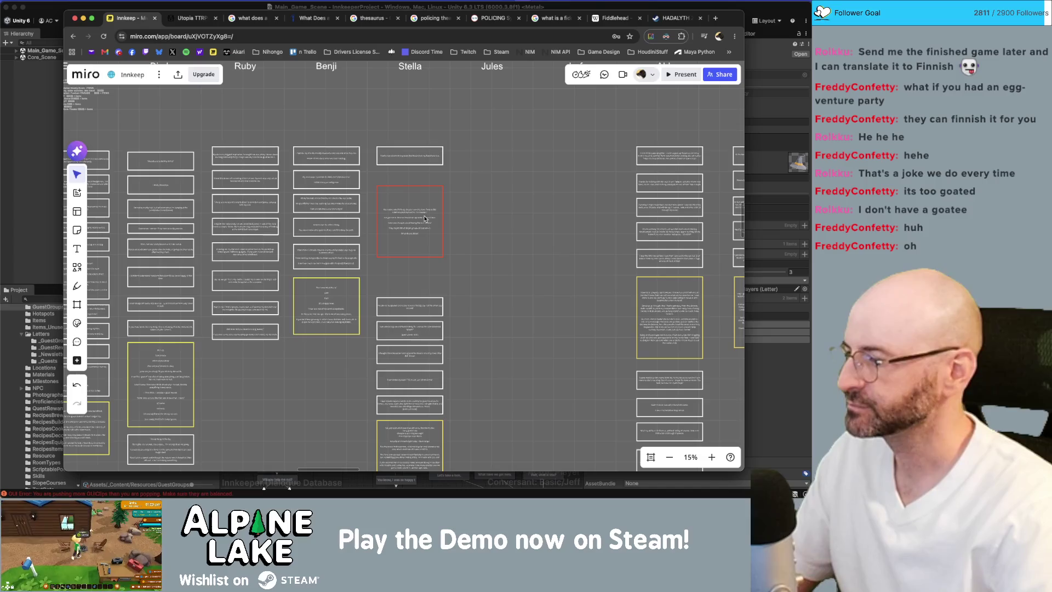
pyautogui.scroll(5, 415, 229)
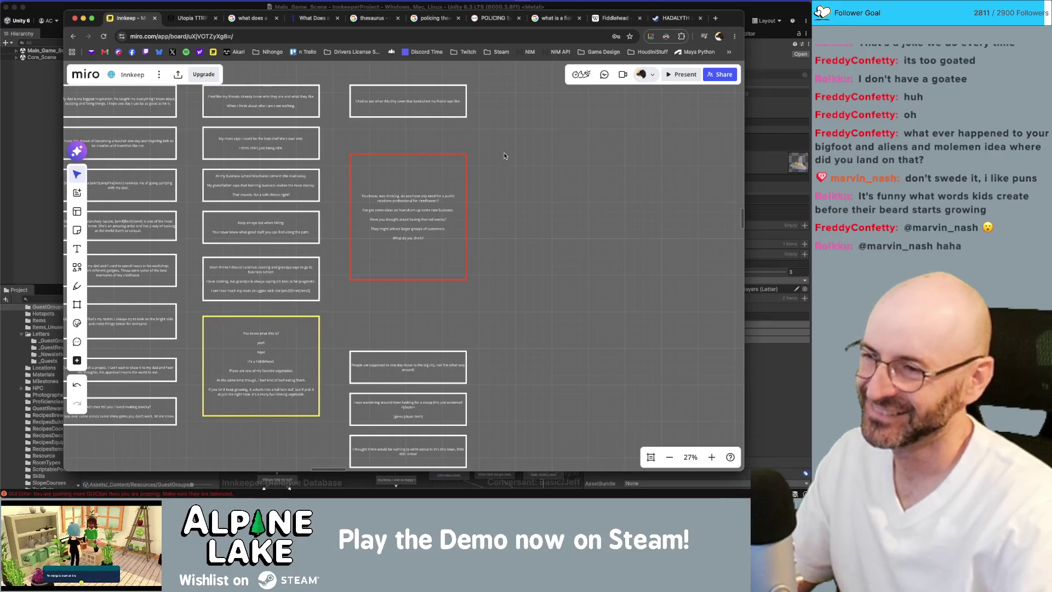
# Step: Make the red card taller by extending both its bottom and top edges
pyautogui.click(443, 238)
pyautogui.moveTo(439, 278); pyautogui.dragTo(440, 314)
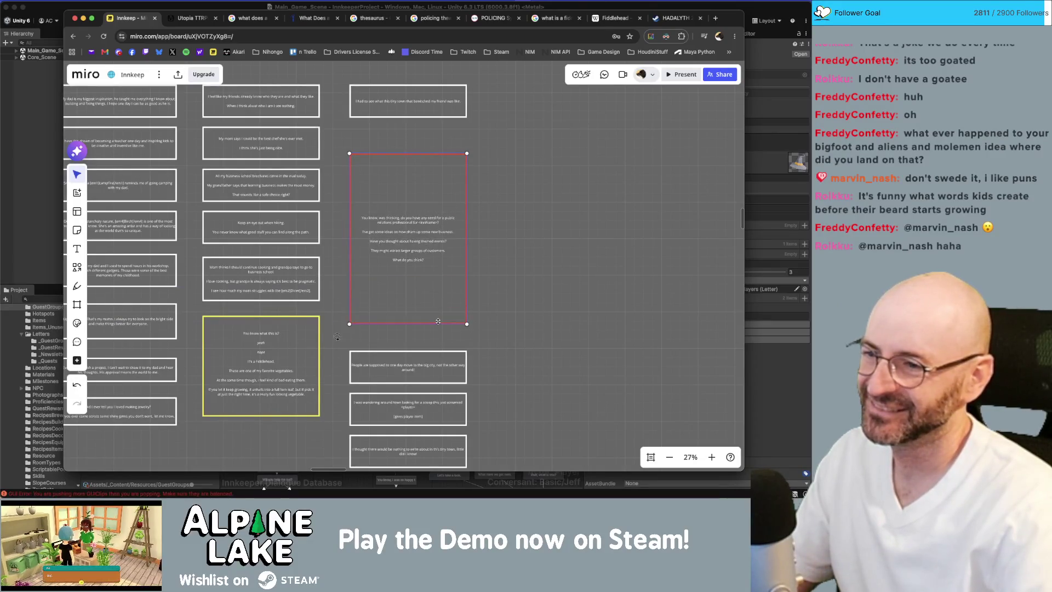
pyautogui.click(413, 155)
pyautogui.moveTo(413, 154); pyautogui.dragTo(413, 137)
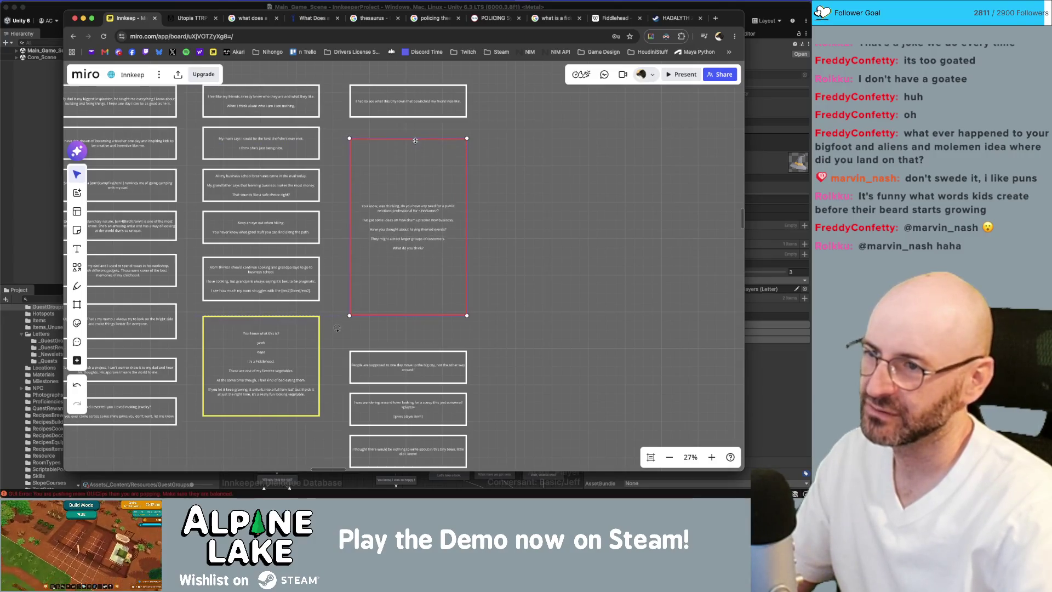
pyautogui.scroll(5, 412, 172)
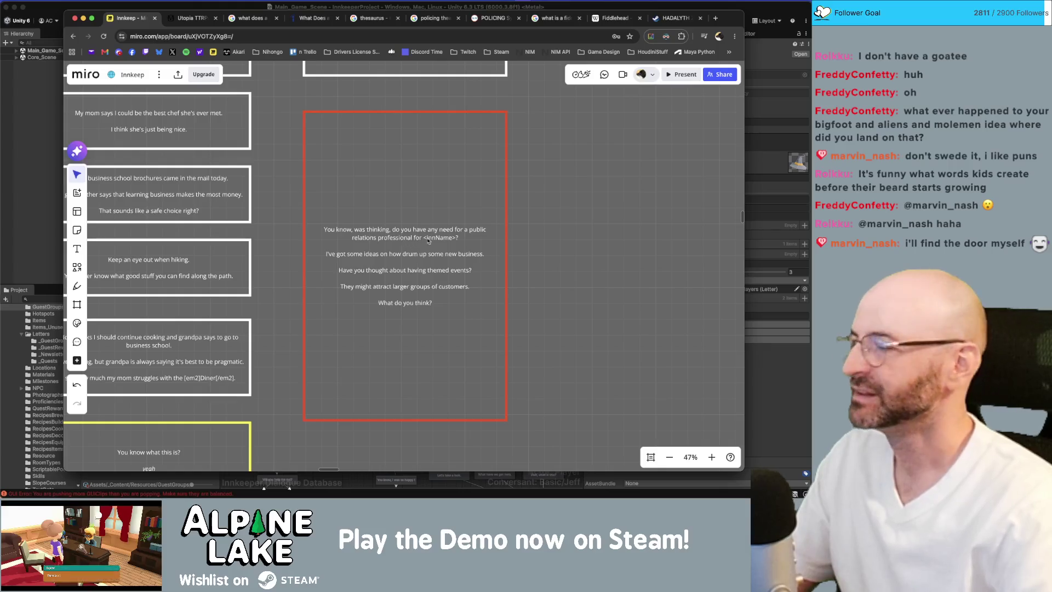
# Step: Edit the red card's text, removing the extra blank line after 'new business.'
pyautogui.click(404, 249)
pyautogui.click(407, 251)
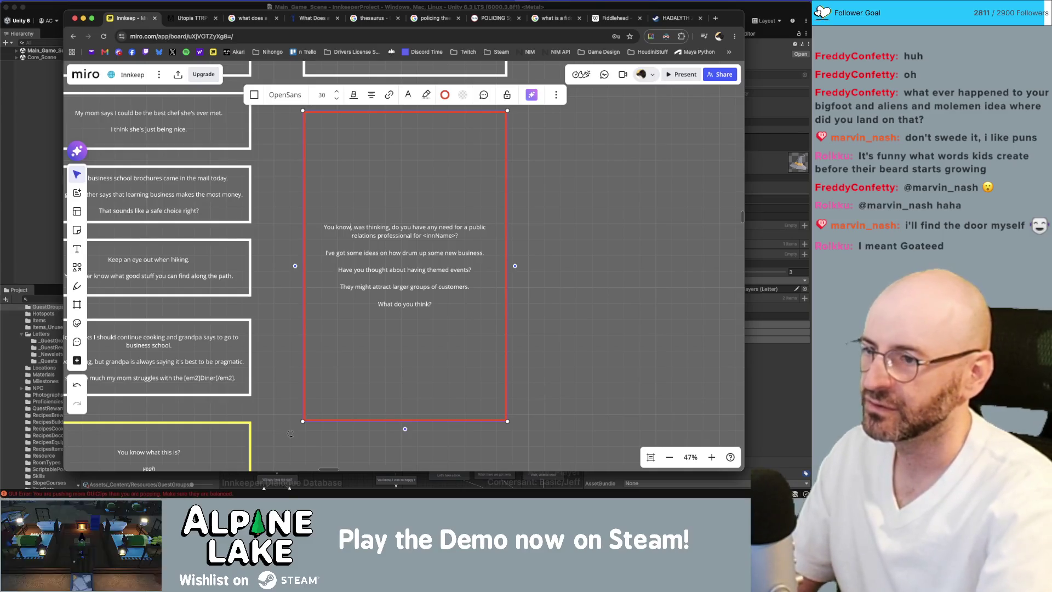
pyautogui.write(', I')
pyautogui.press('Escape')
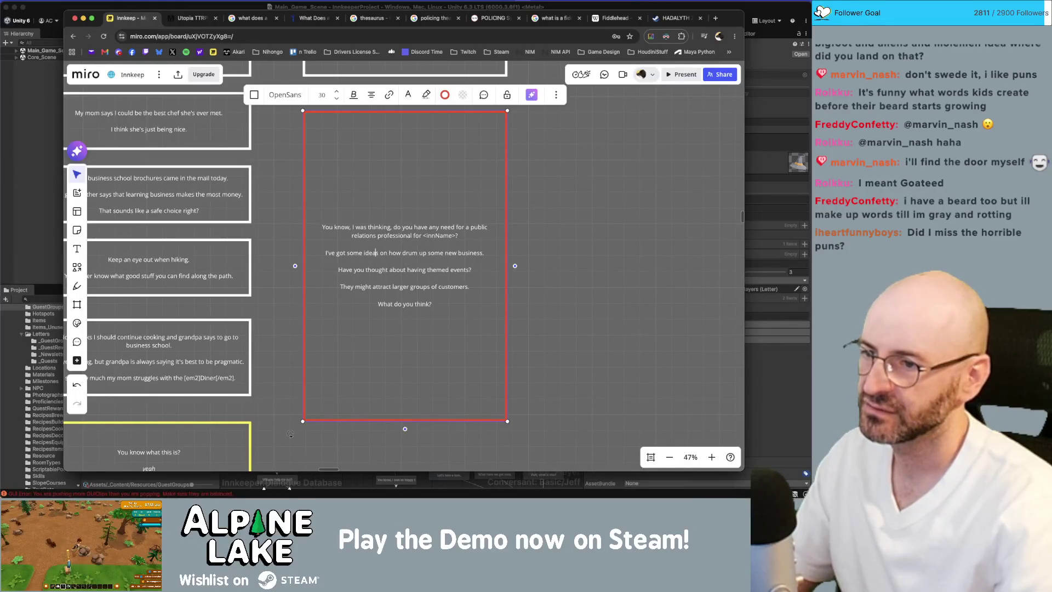
pyautogui.press('Return')
pyautogui.press('super+l')
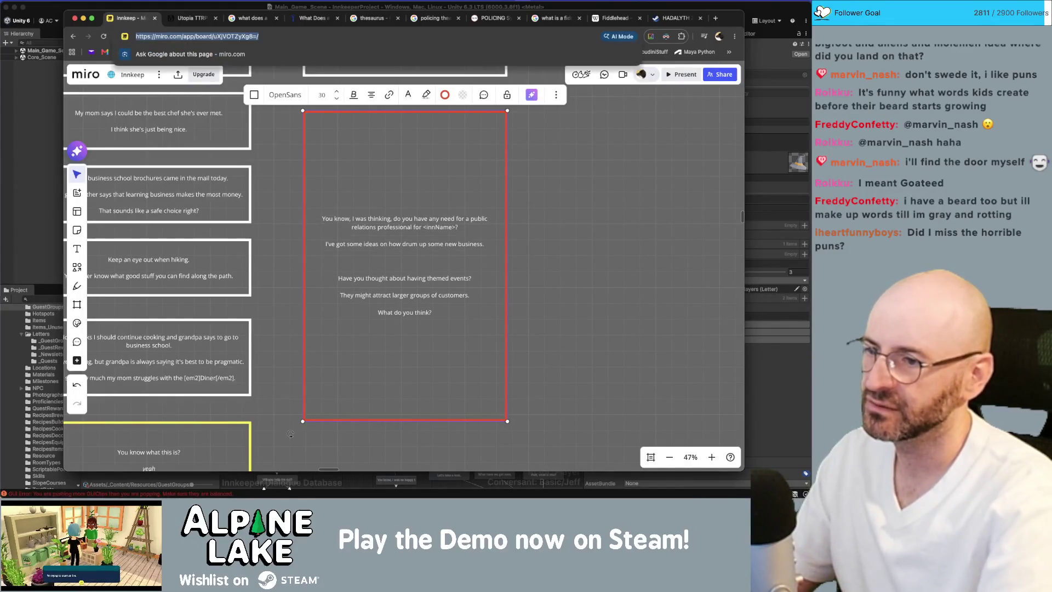
pyautogui.click(458, 245)
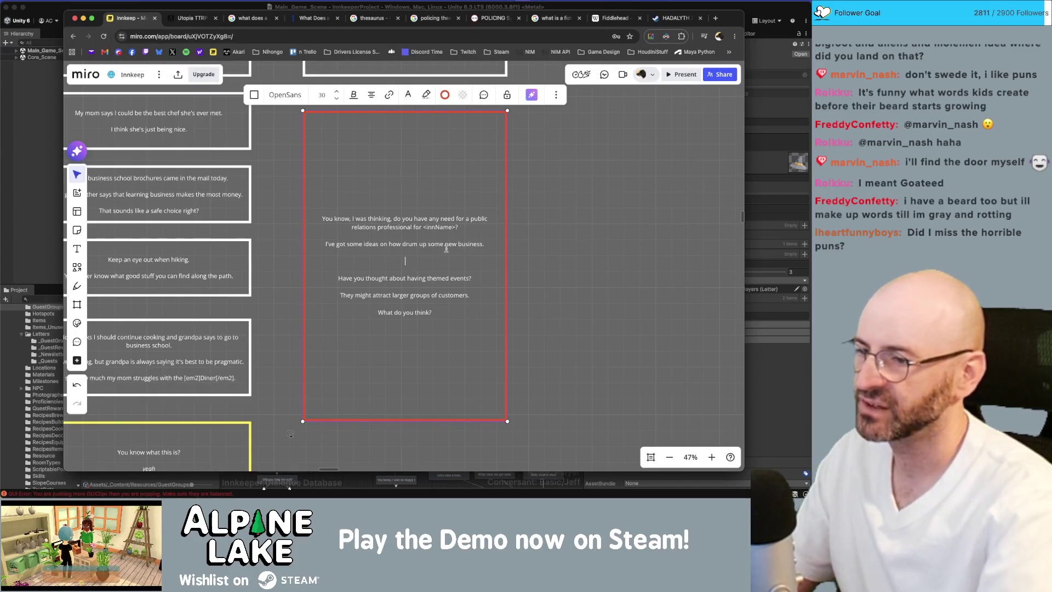
pyautogui.press('BackSpace')
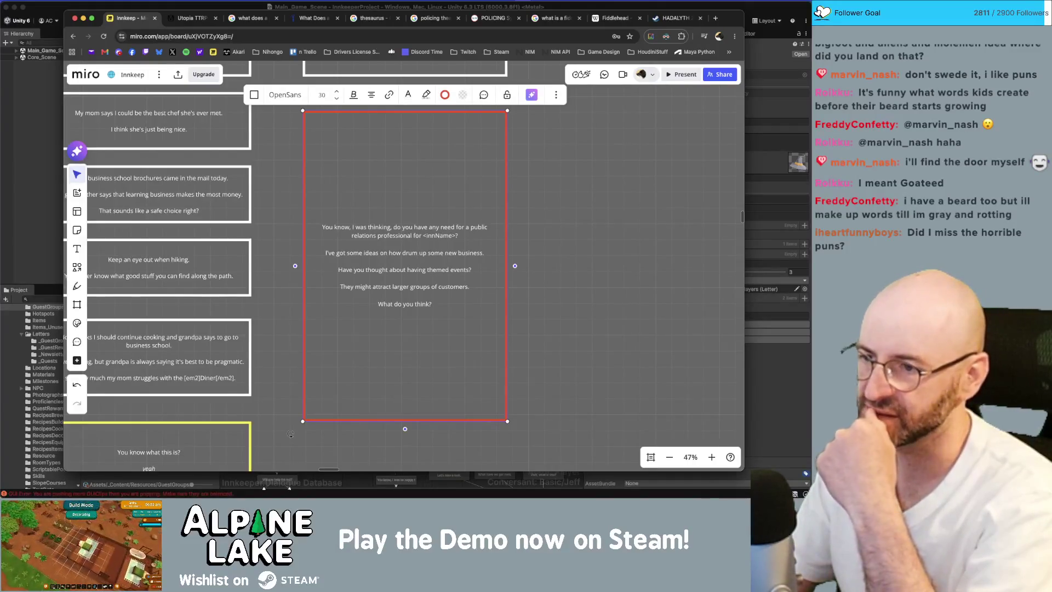
pyautogui.click(405, 277)
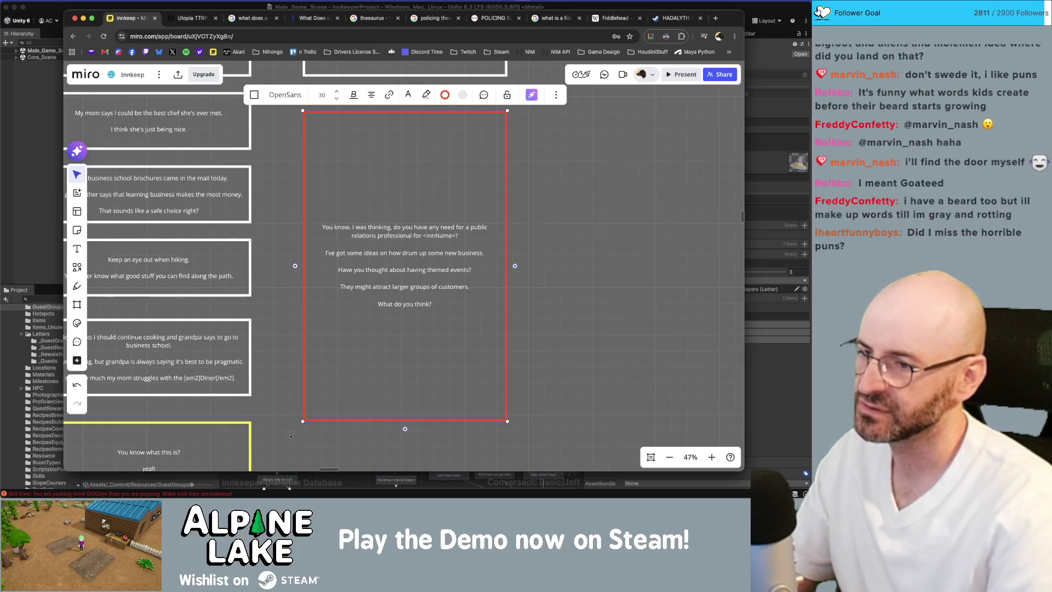
# Step: Type the replies 'That sounds fun!' and 'What do you mean exactly?', then begin a third response line
pyautogui.press('Return')
pyautogui.press('Return')
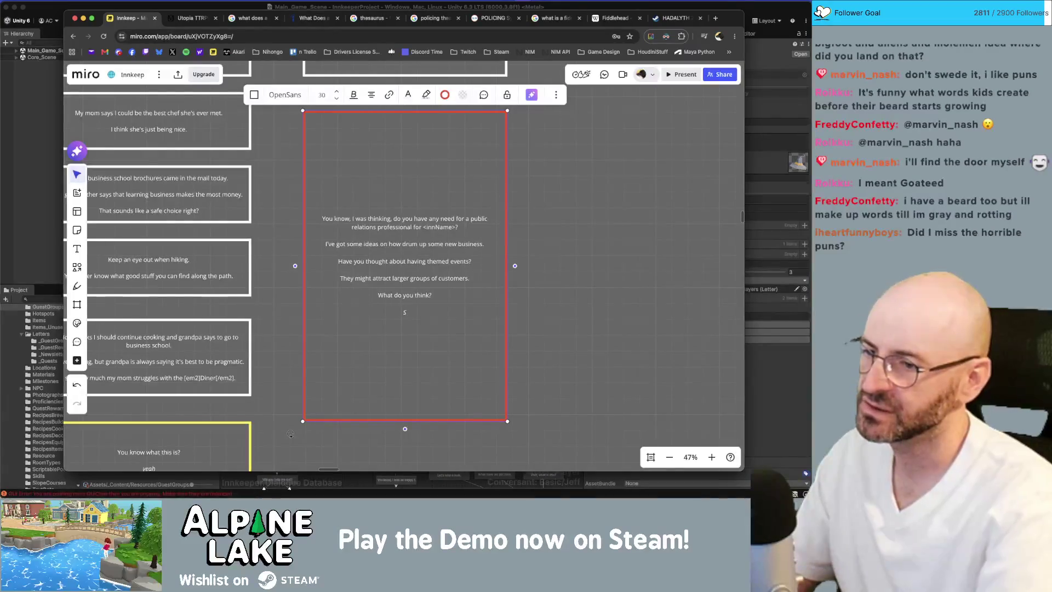
pyautogui.write('T')
pyautogui.write('That')
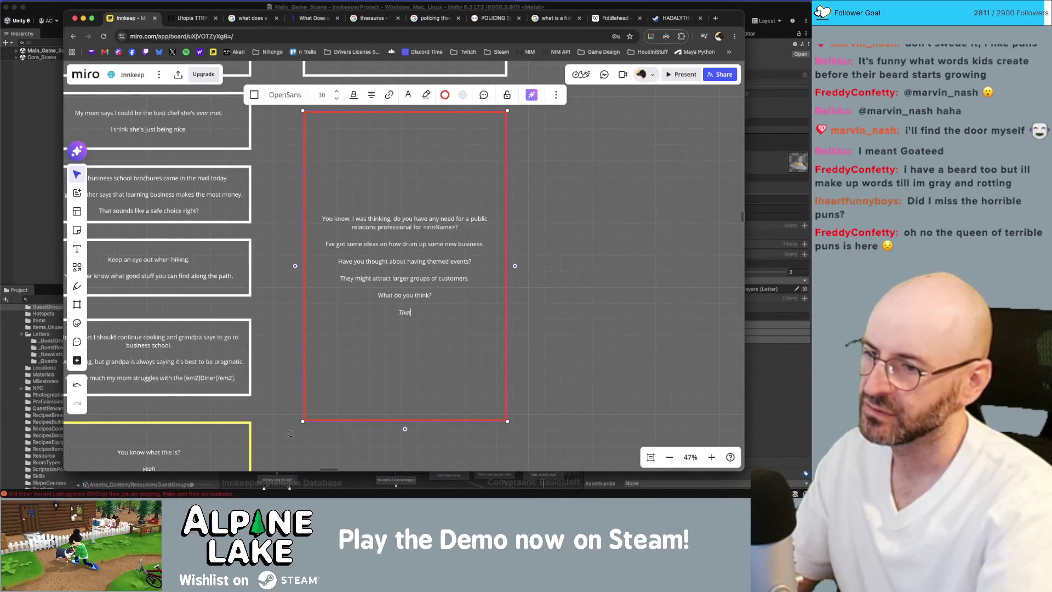
pyautogui.write(' sounds fun!')
pyautogui.press('Return')
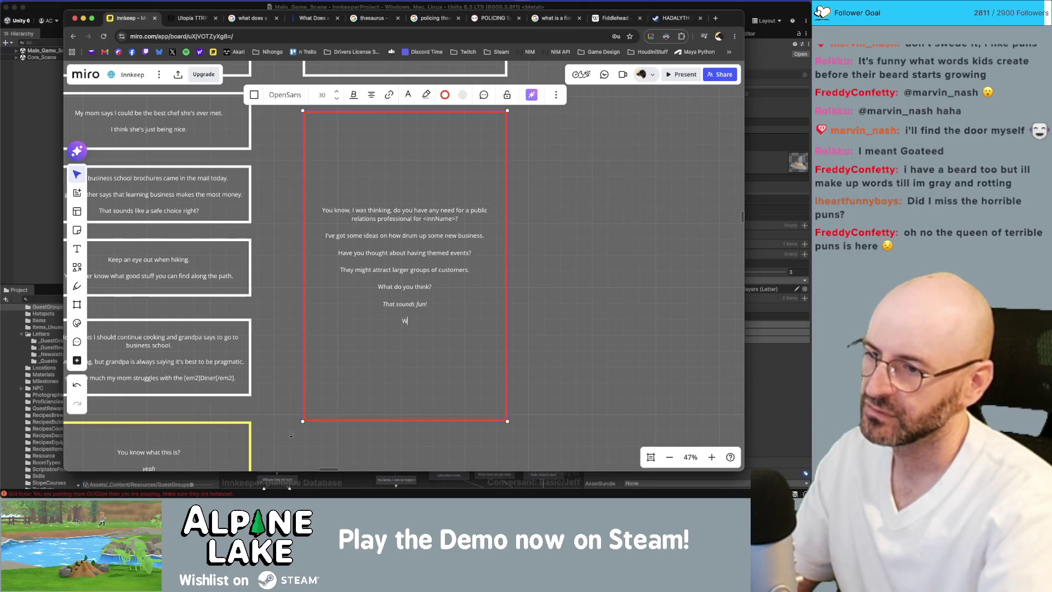
pyautogui.write('hat')
pyautogui.press('BackSpace')
pyautogui.press('BackSpace')
pyautogui.press('BackSpace')
pyautogui.press('Escape')
pyautogui.write('at do you mean exactly?')
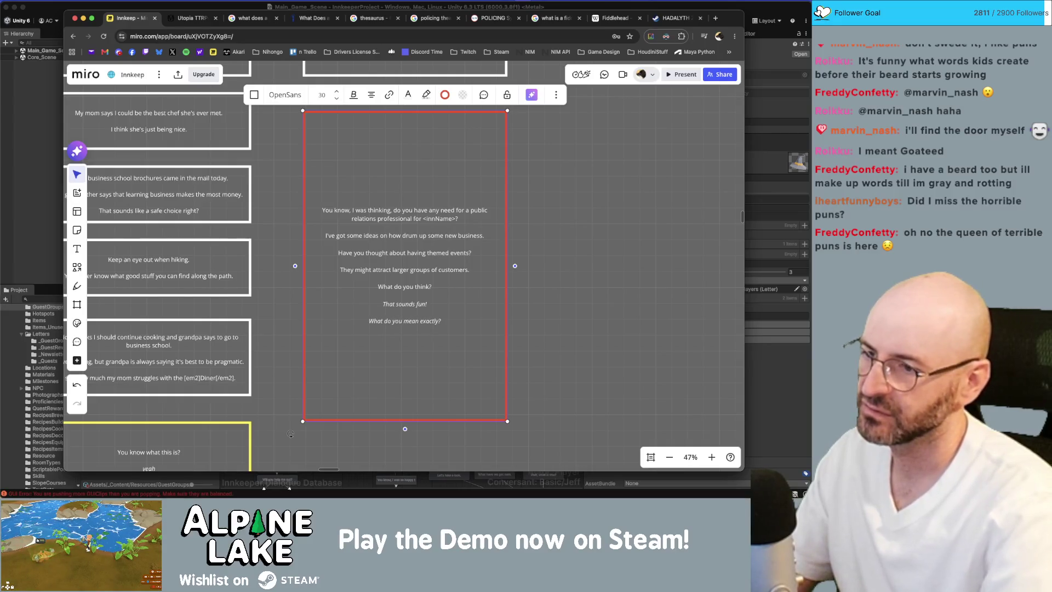
pyautogui.press('Return')
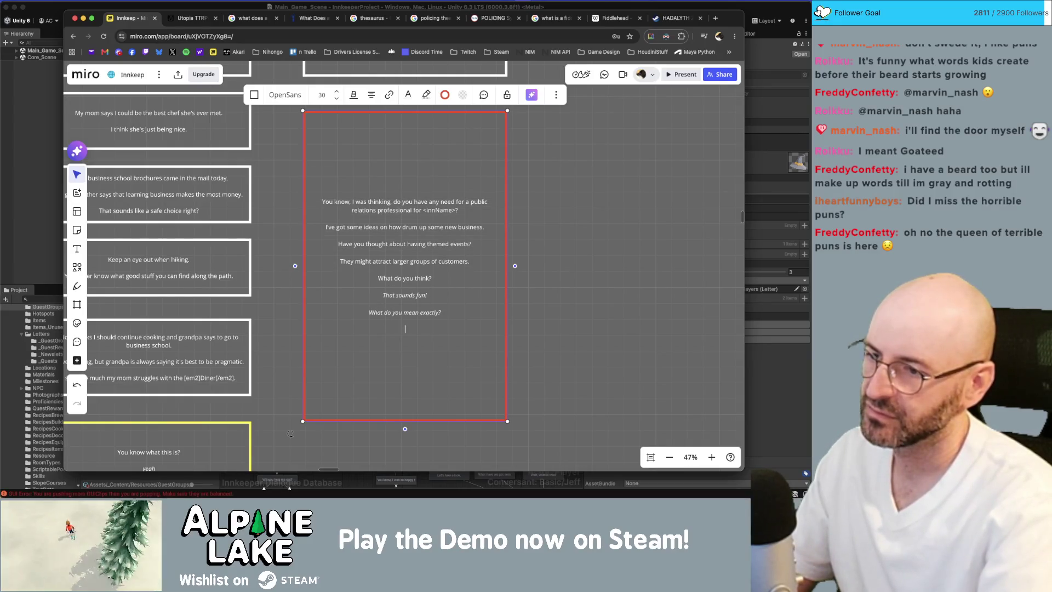
pyautogui.write('that sounds ')
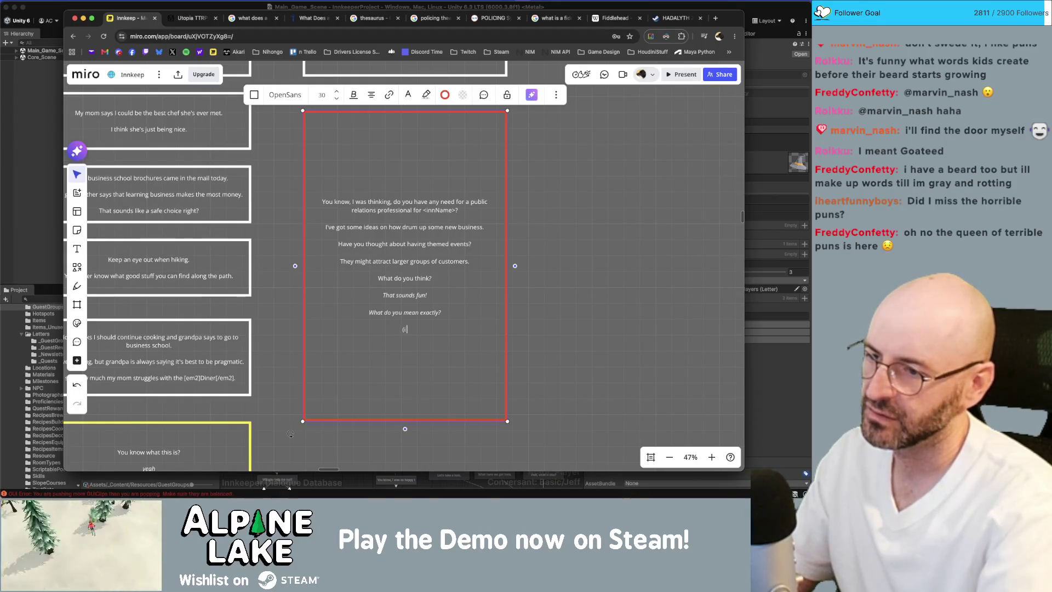
pyautogui.write('fun!) I thought so.')
pyautogui.press('BackSpace')
pyautogui.press('BackSpace')
pyautogui.press('BackSpace')
# Step: Finish 'I thought it might!' and add a (BOTH) line beginning 'I was thinking'
pyautogui.write('it m')
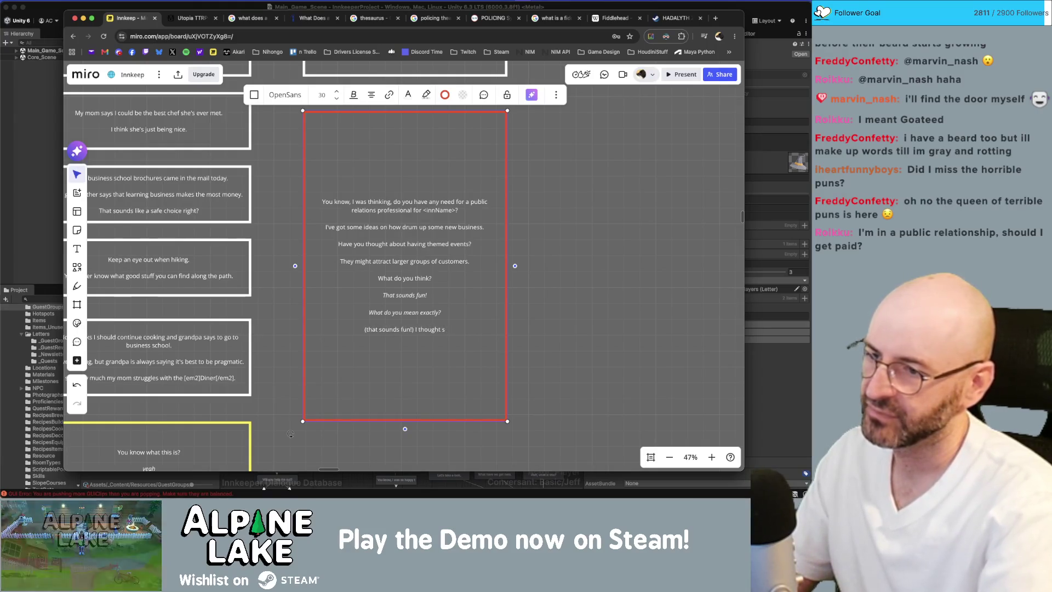
pyautogui.write('ight!')
pyautogui.press('Return')
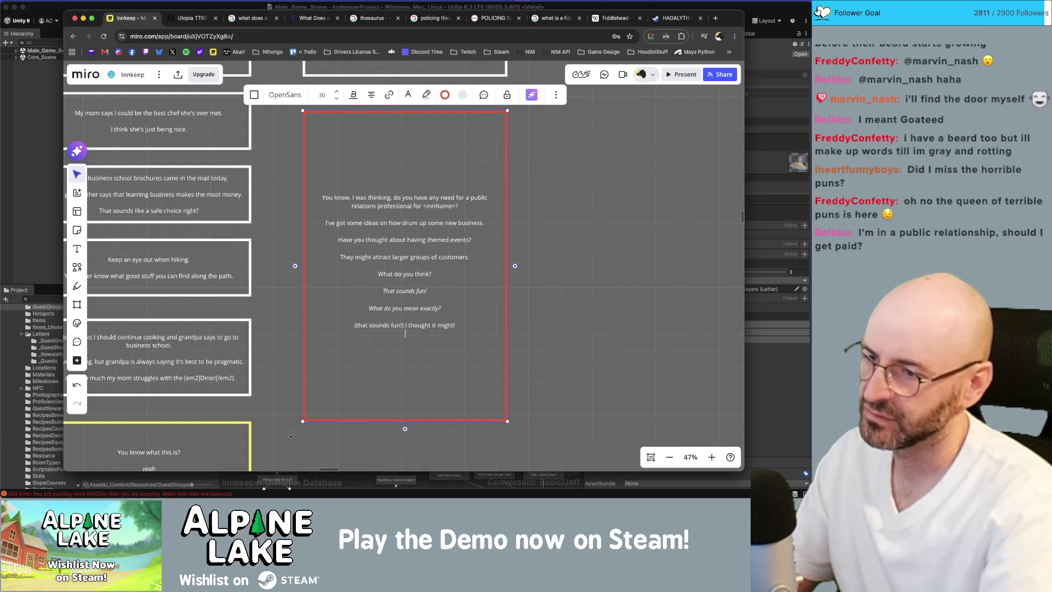
pyautogui.write('o you mean exactly')
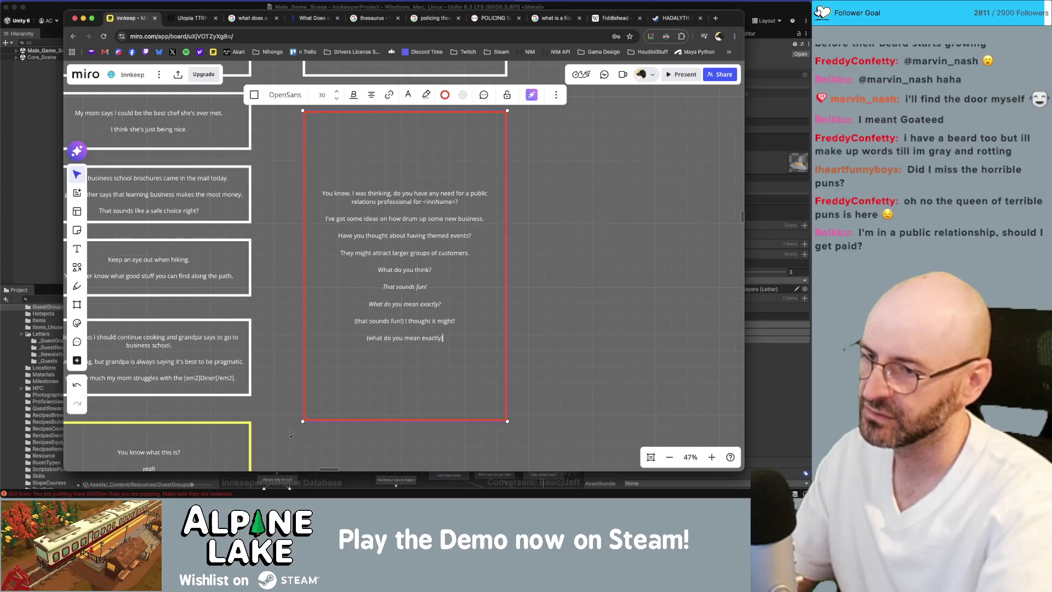
pyautogui.write(')')
pyautogui.press('Escape')
pyautogui.write('I was thinking')
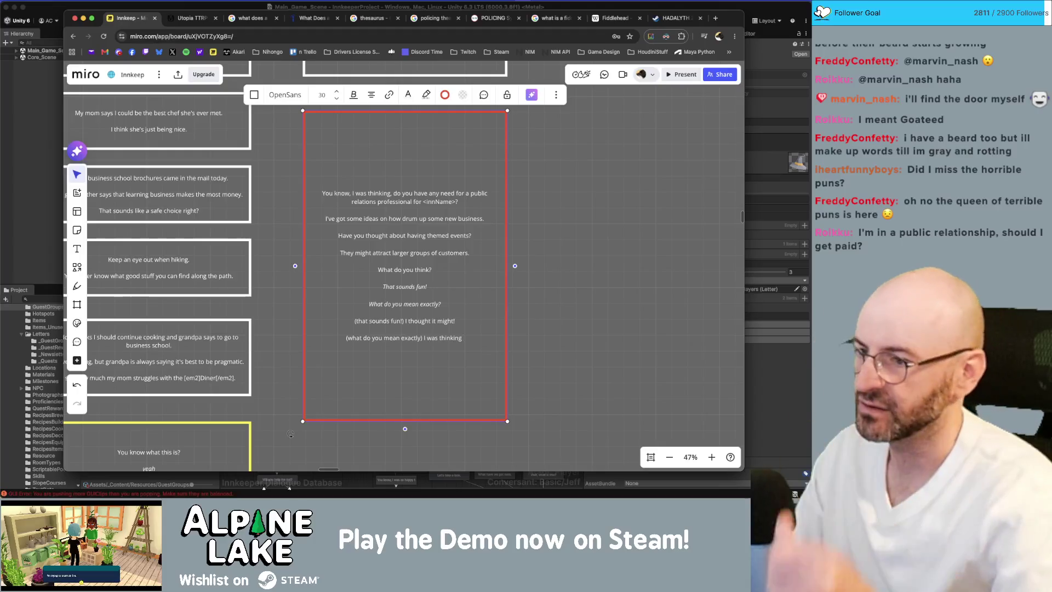
pyautogui.press('Up')
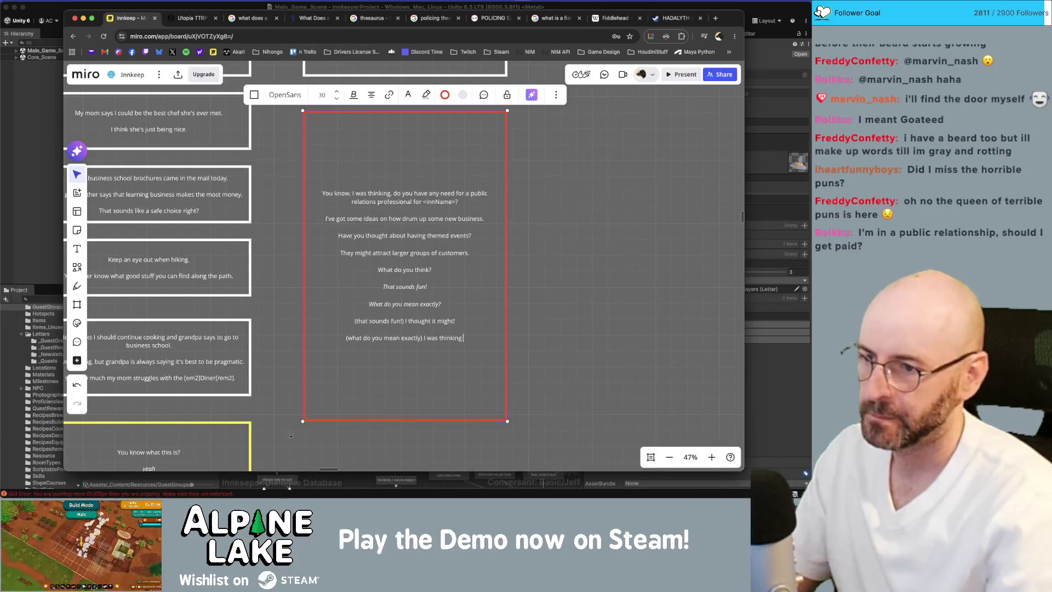
pyautogui.press('Left')
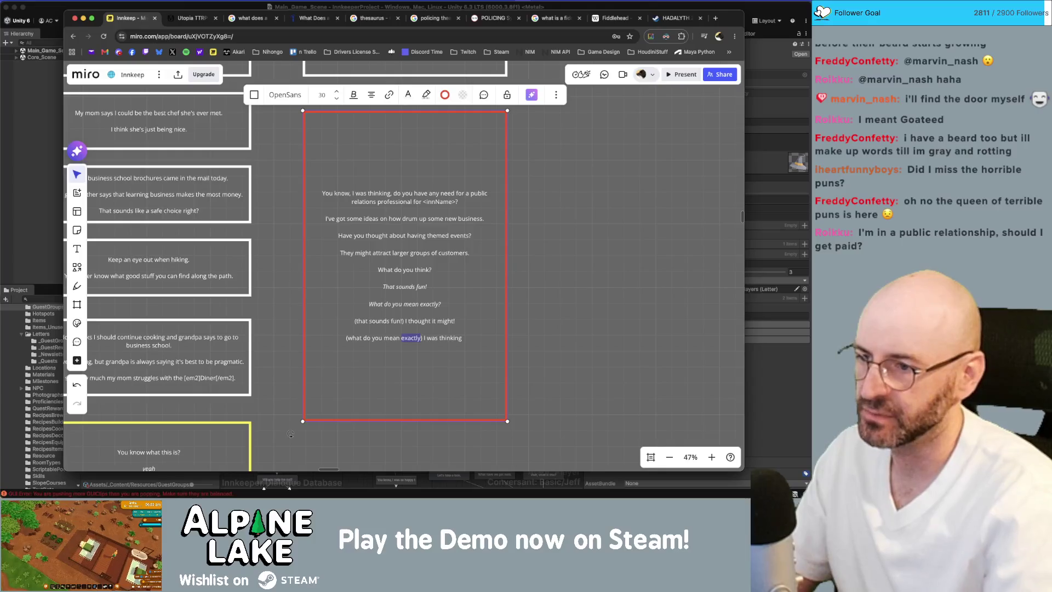
pyautogui.hotkey('shift', 'alt', 'Left')
pyautogui.hotkey('shift', 'alt', 'Left')
pyautogui.hotkey('shift', 'alt', 'Left')
pyautogui.hotkey('shift', 'alt', 'Left')
pyautogui.write('BOTH')
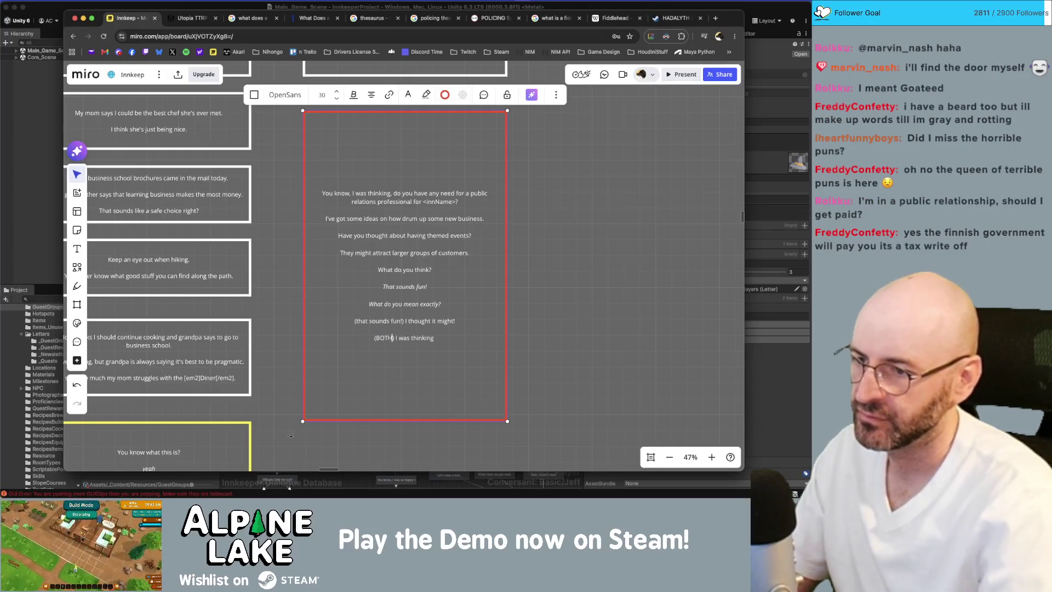
# Step: End the (BOTH) line with 'you could host an event that a bunch of people might find interesting.' and begin 'My first idea was'
pyautogui.press('super+Right')
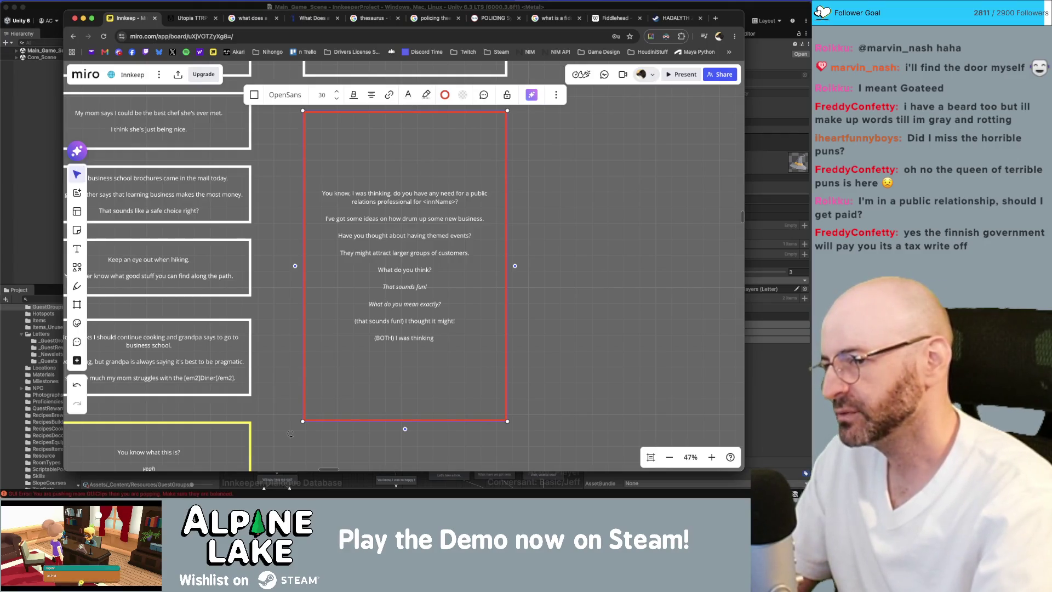
pyautogui.write(' of')
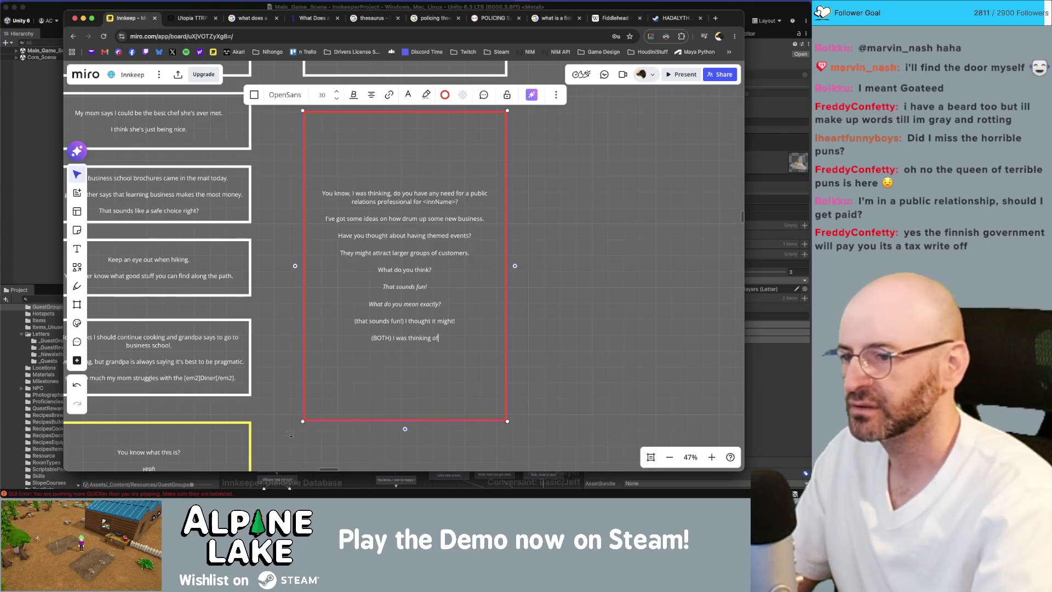
pyautogui.write(' throwing a')
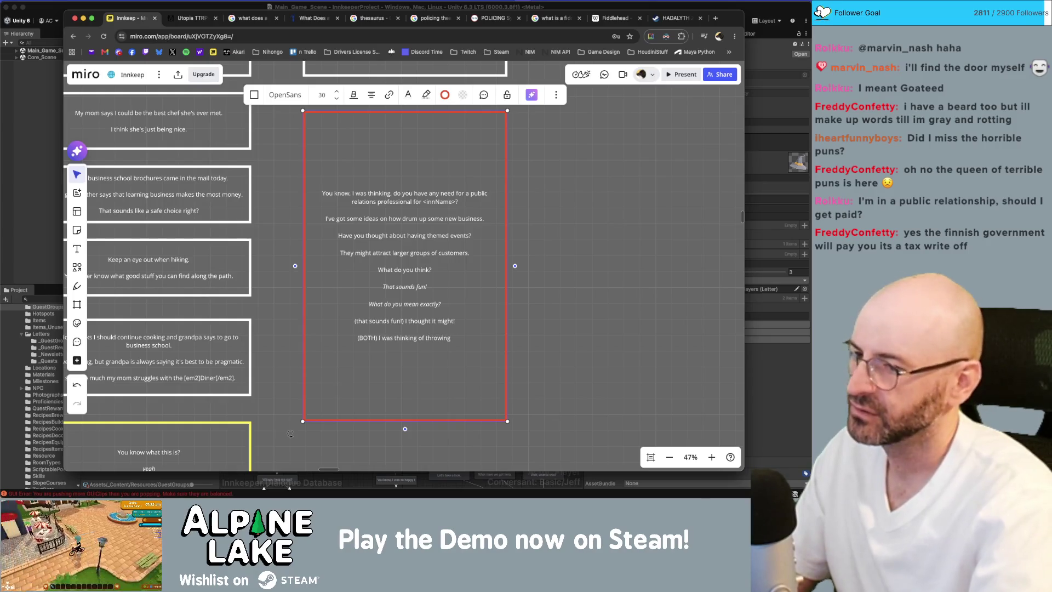
pyautogui.press('BackSpace')
pyautogui.press('BackSpace')
pyautogui.press('BackSpace')
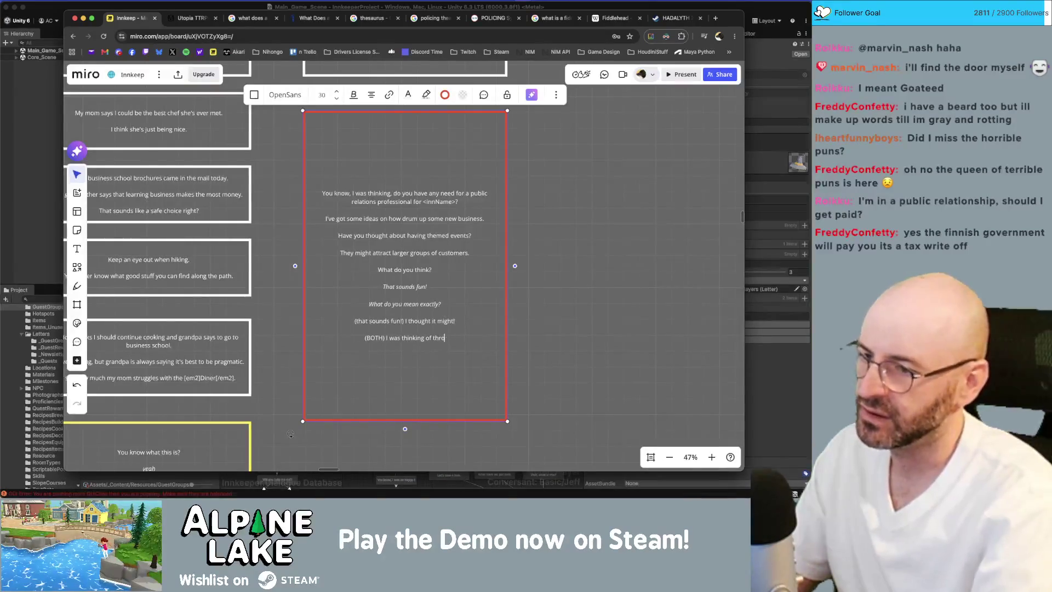
pyautogui.press('BackSpace')
pyautogui.press('BackSpace')
pyautogui.write('you cou')
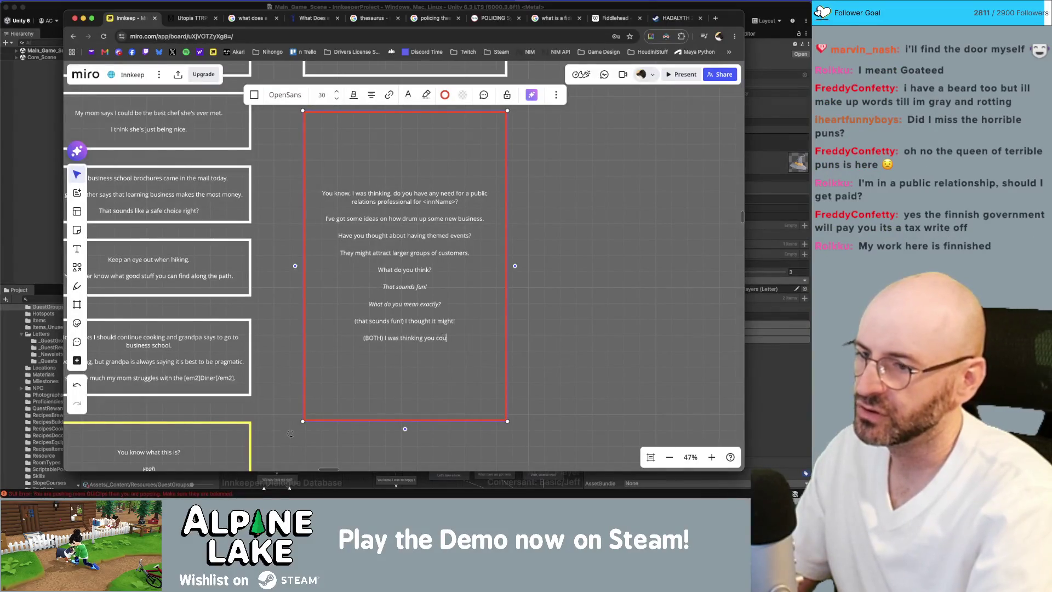
pyautogui.write('ld host a special da')
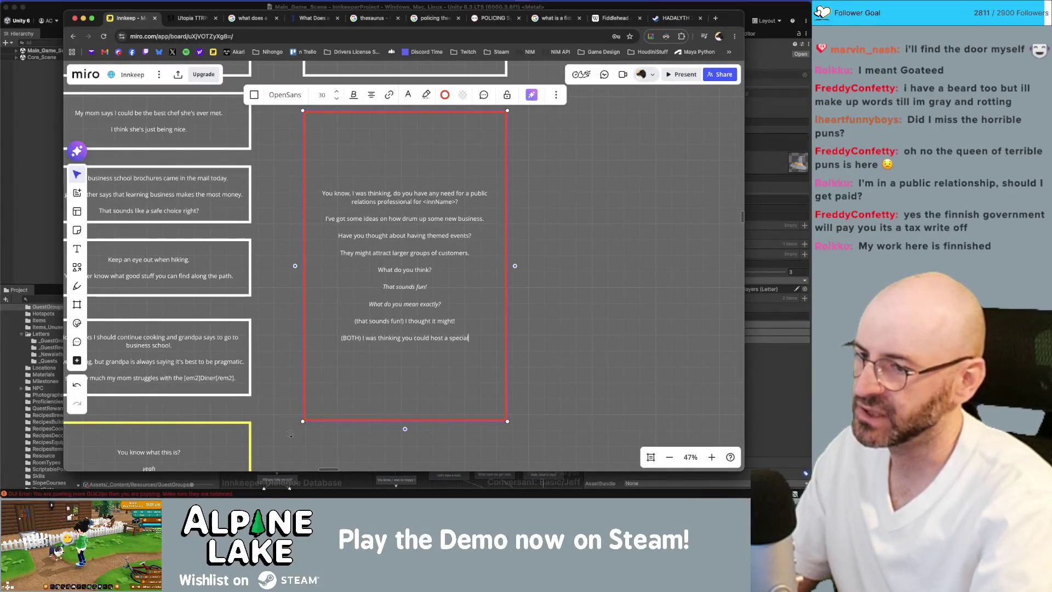
pyautogui.press('BackSpace')
pyautogui.press('BackSpace')
pyautogui.press('BackSpace')
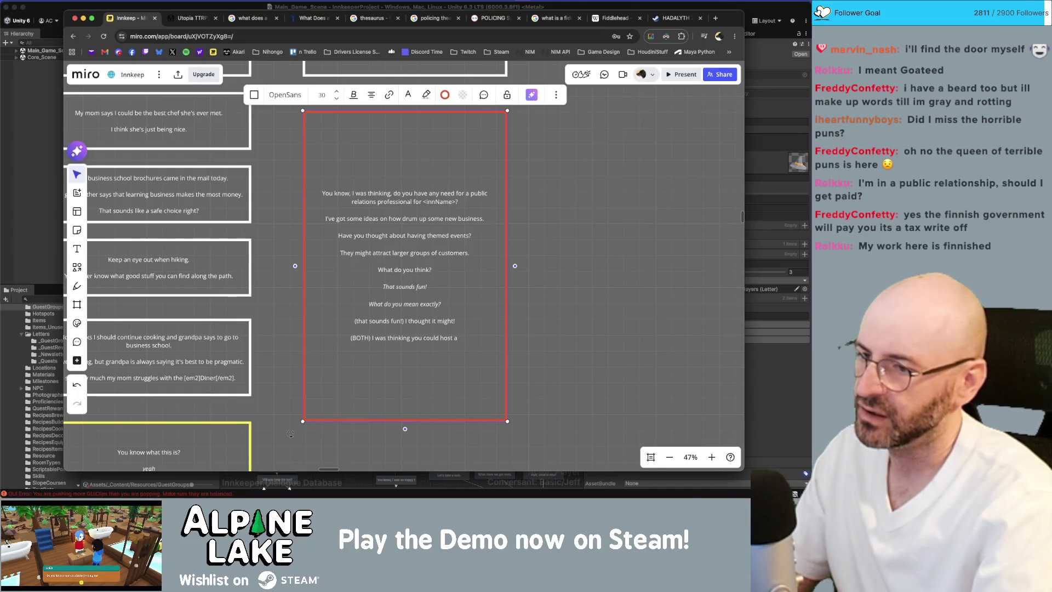
pyautogui.press('BackSpace')
pyautogui.press('BackSpace')
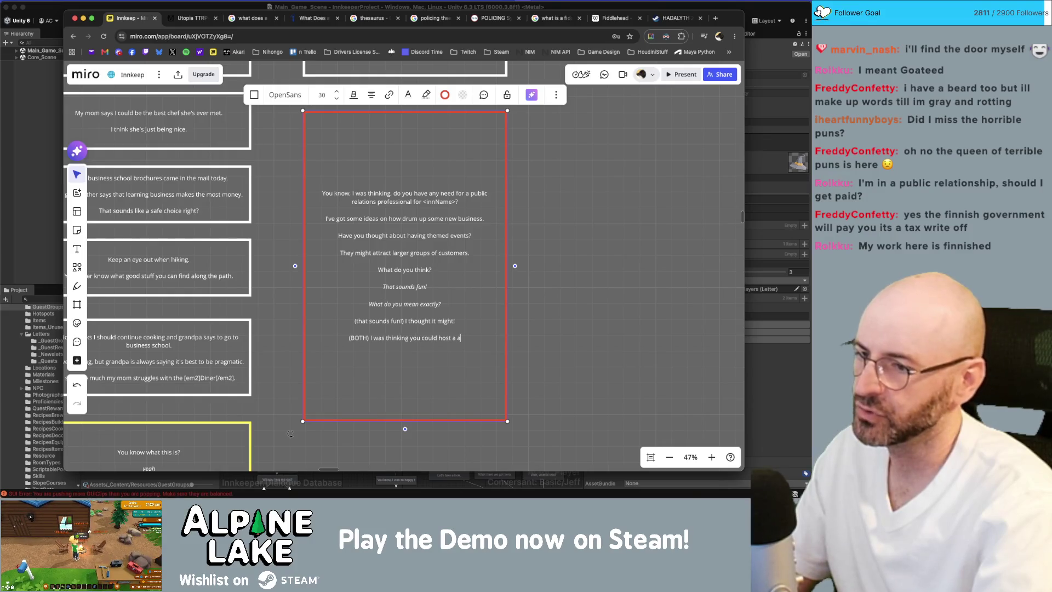
pyautogui.write('an event')
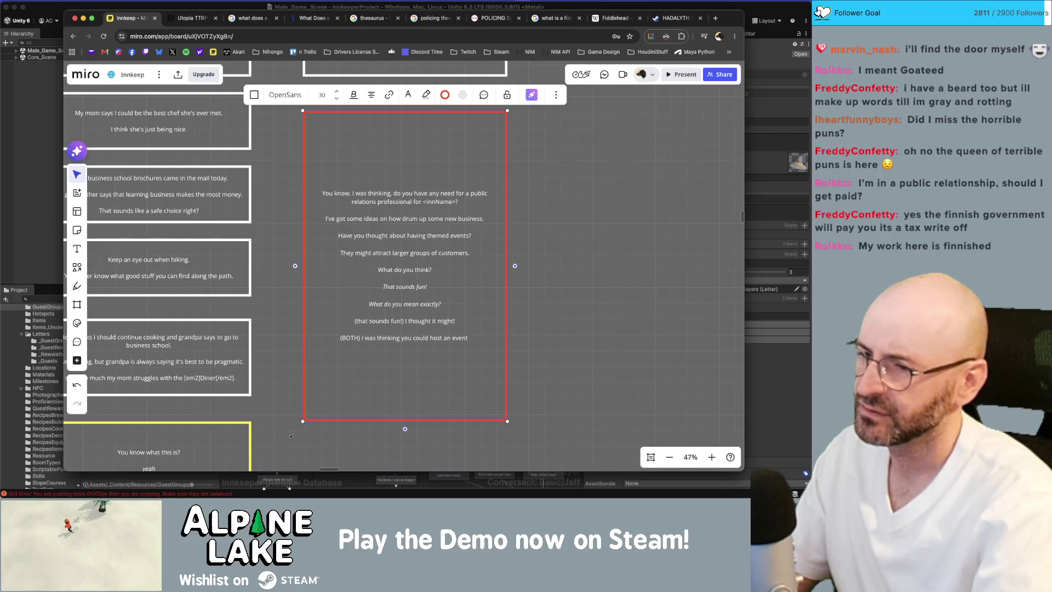
pyautogui.write(' that a bunch of peo')
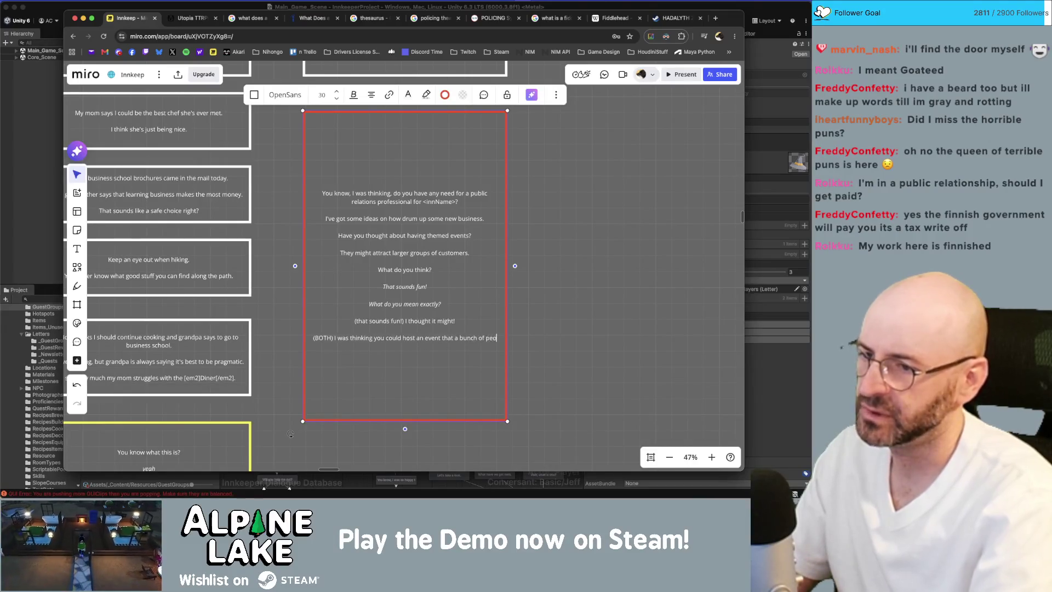
pyautogui.write('ple might ')
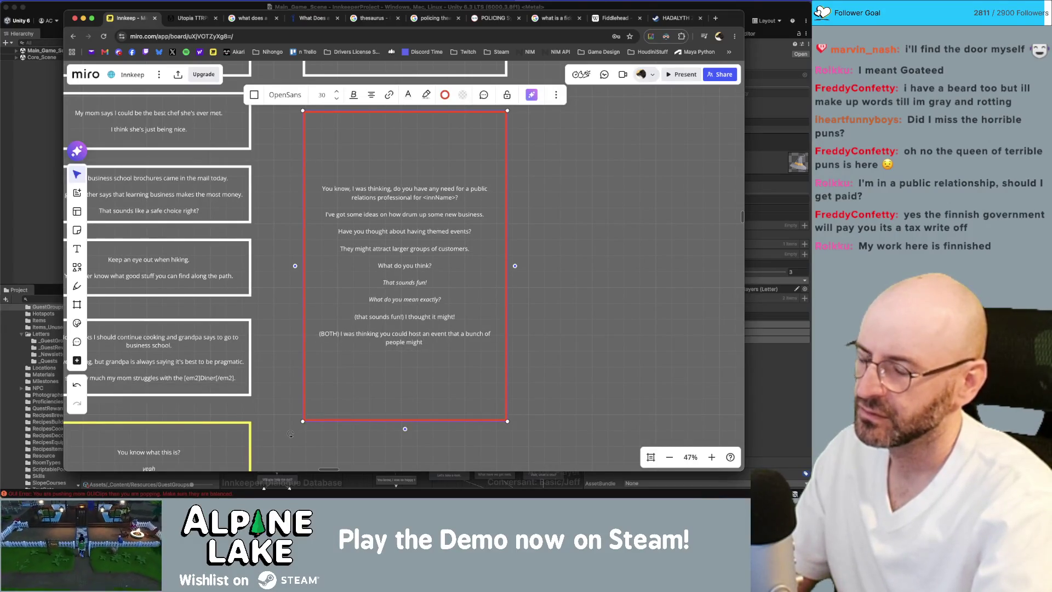
pyautogui.write('find interesting')
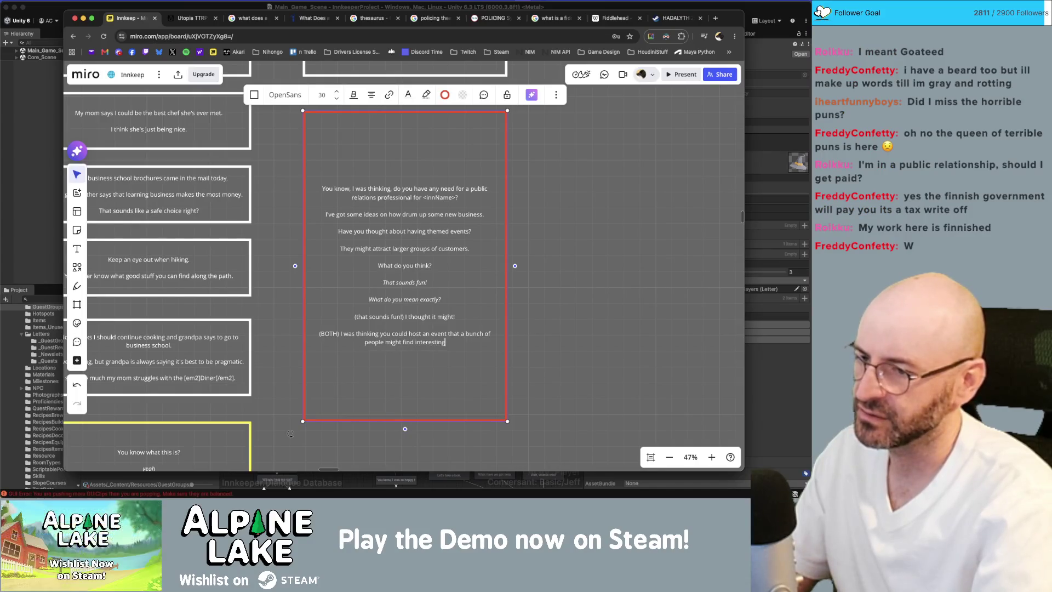
pyautogui.write('.')
pyautogui.press('Return')
pyautogui.press('Return')
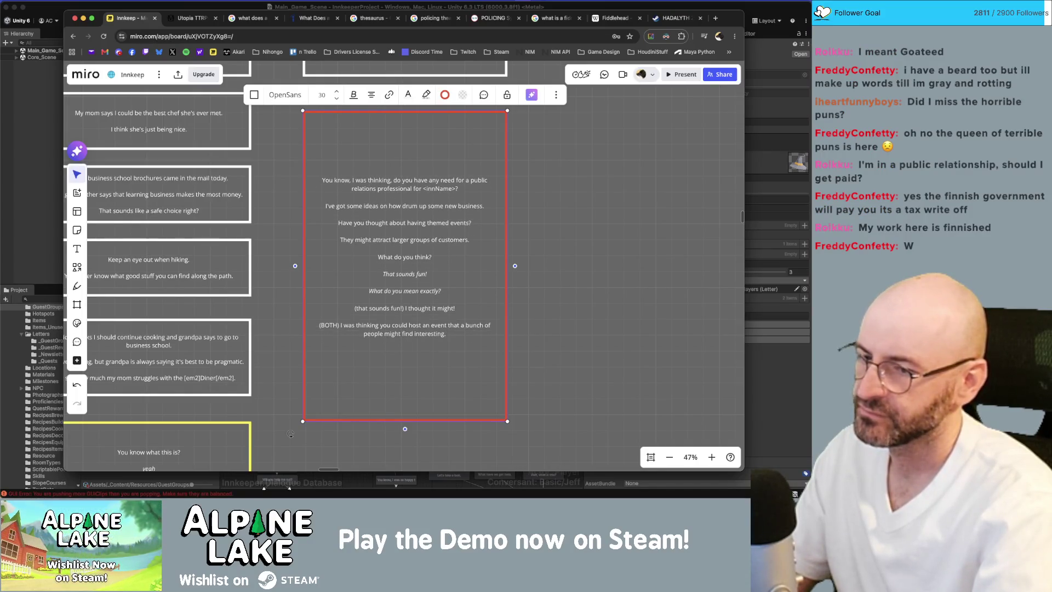
pyautogui.write('MMy first idea was')
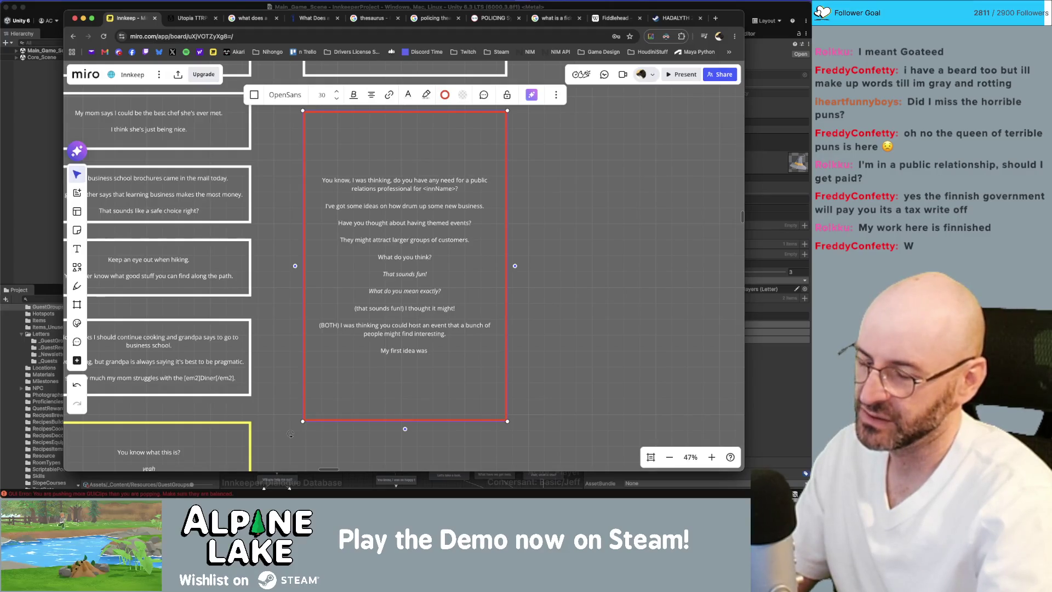
# Step: Write 'to host a fantasy roleplaying night!' and a line about tables, snacks and a woodsy atmosphere
pyautogui.write('to host')
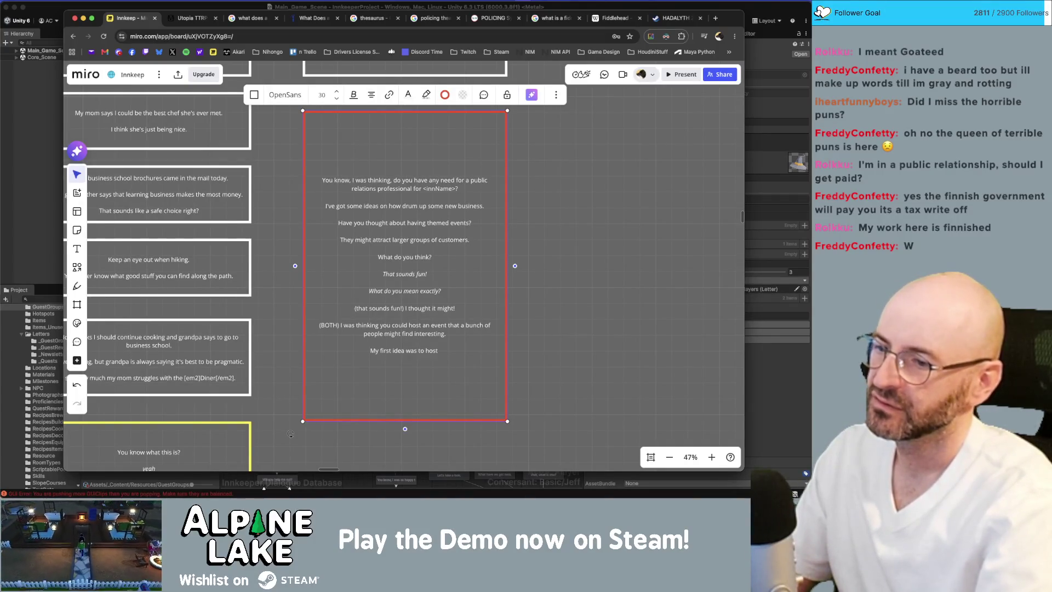
pyautogui.write('a r')
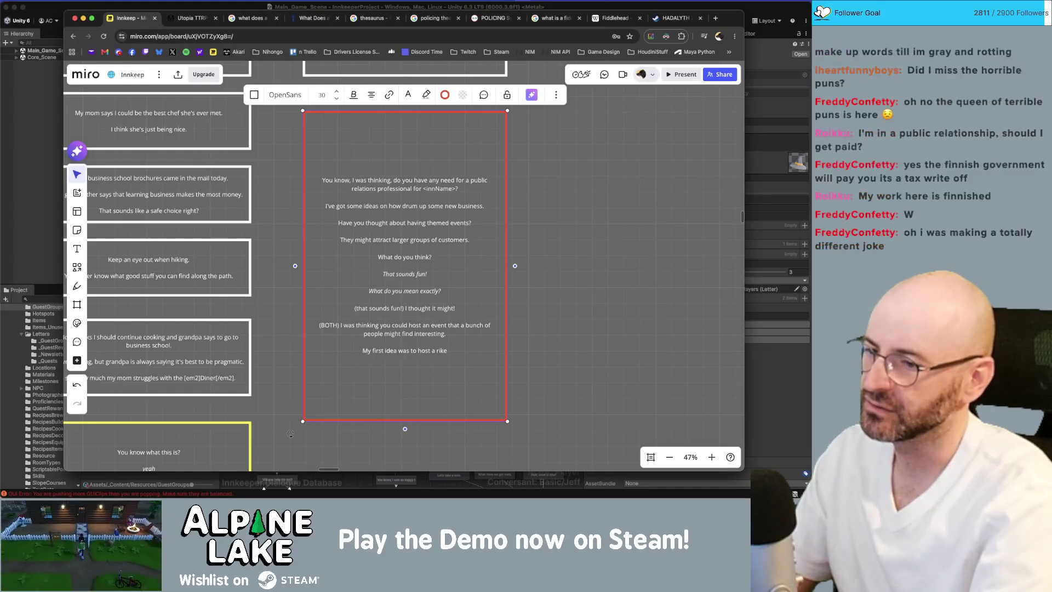
pyautogui.press('BackSpace')
pyautogui.write('fanta')
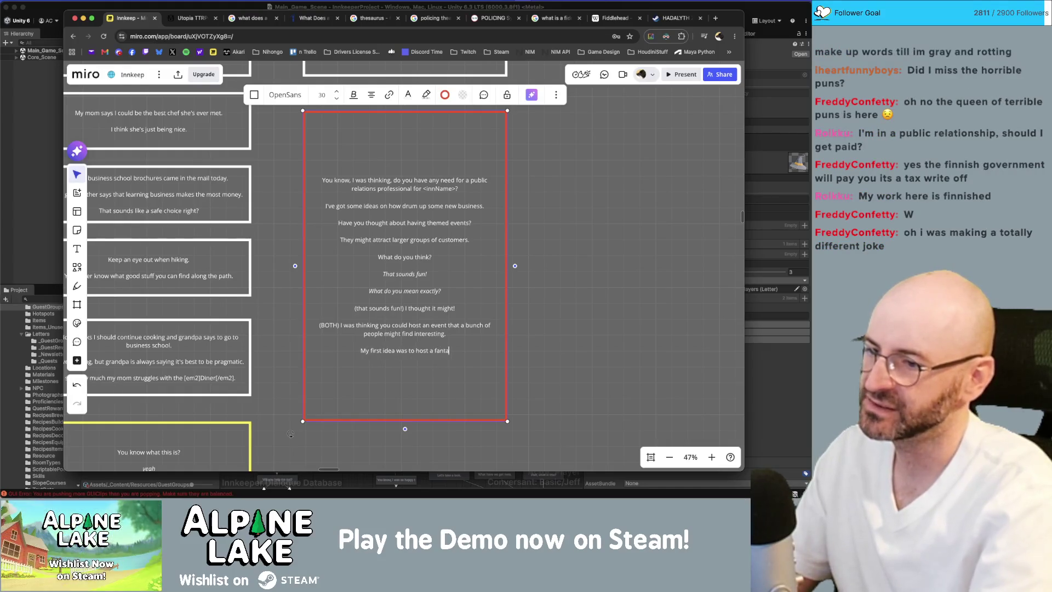
pyautogui.write('sy roleplaying')
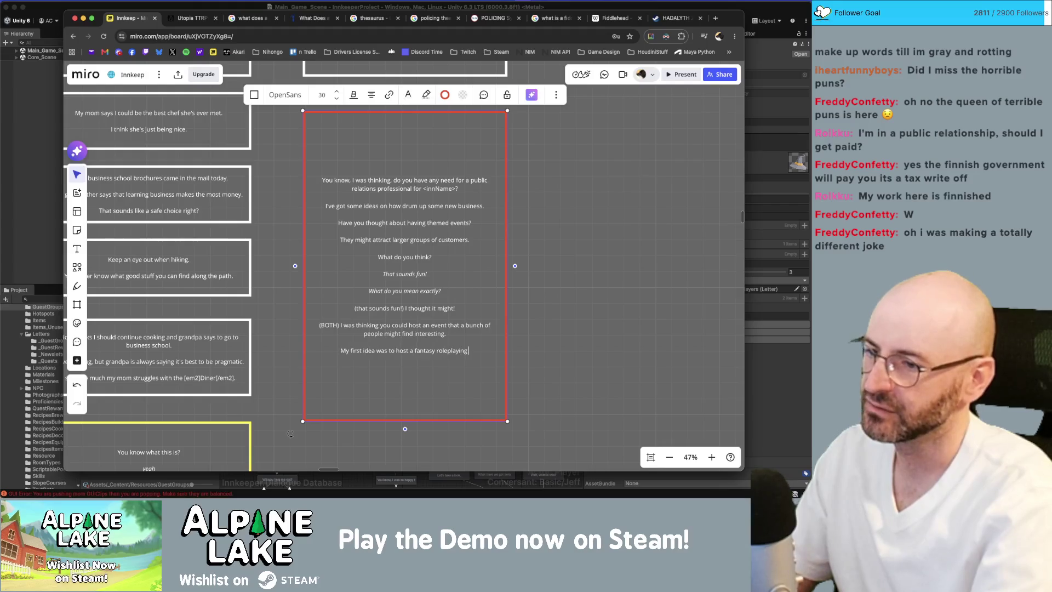
pyautogui.write(' night!')
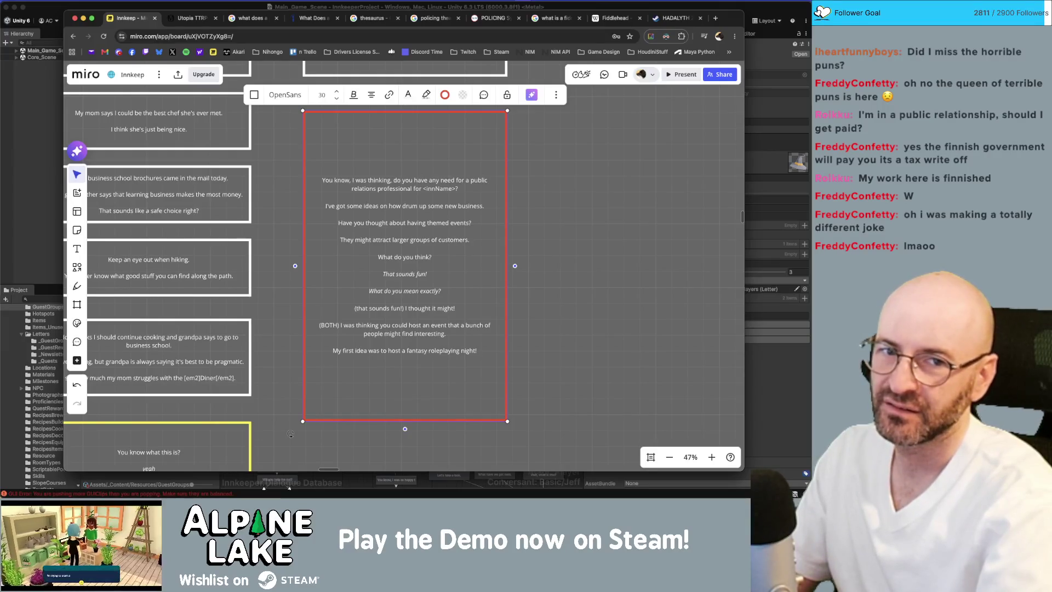
pyautogui.press('Return')
pyautogui.write('Y')
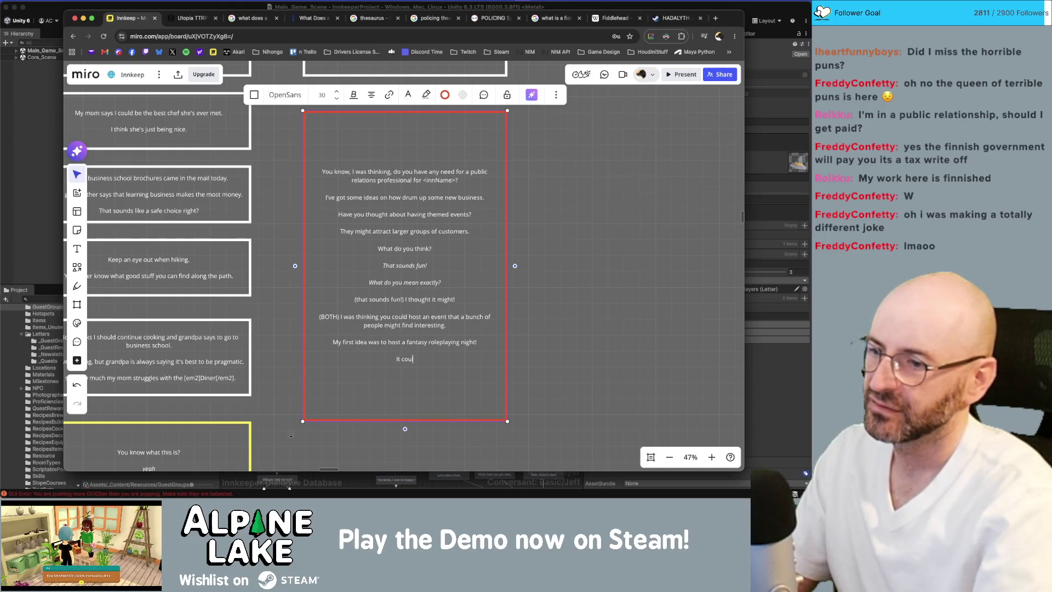
pyautogui.write('Put')
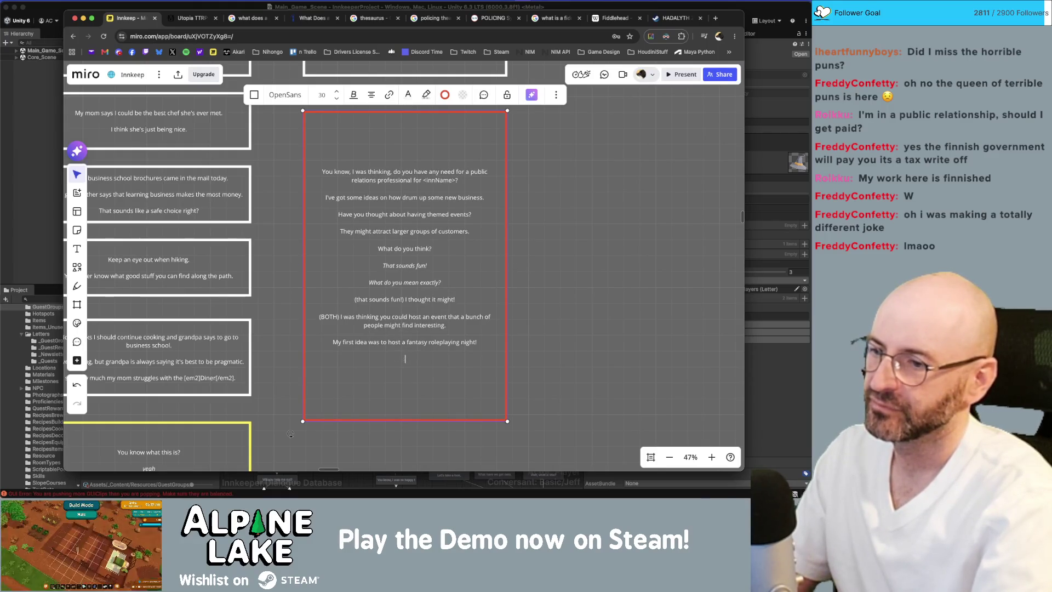
pyautogui.press('BackSpace')
pyautogui.press('BackSpace')
pyautogui.write('Maybe pu')
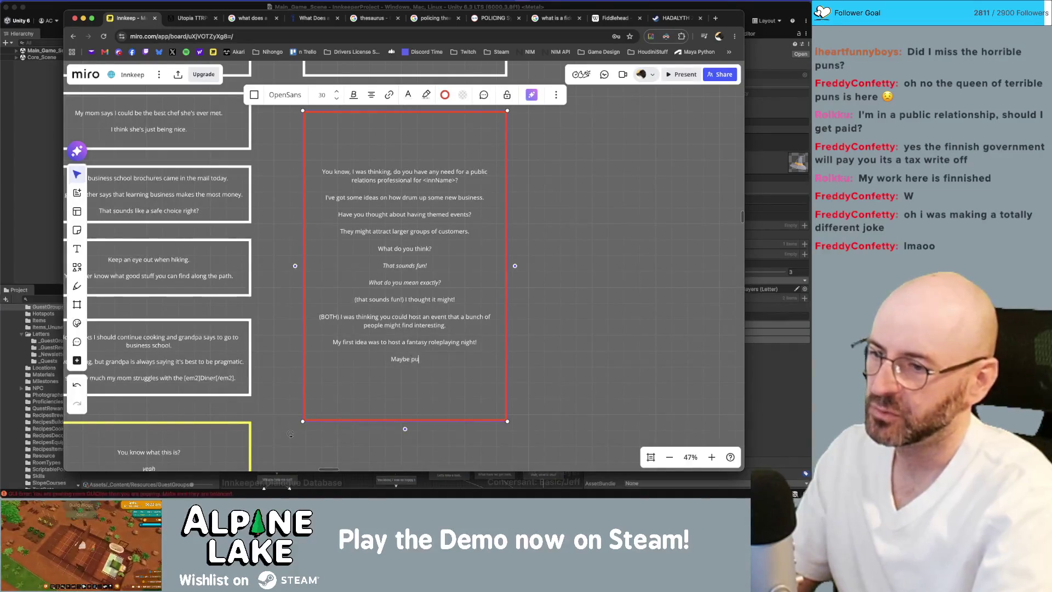
pyautogui.write('tP')
pyautogui.write('some tables')
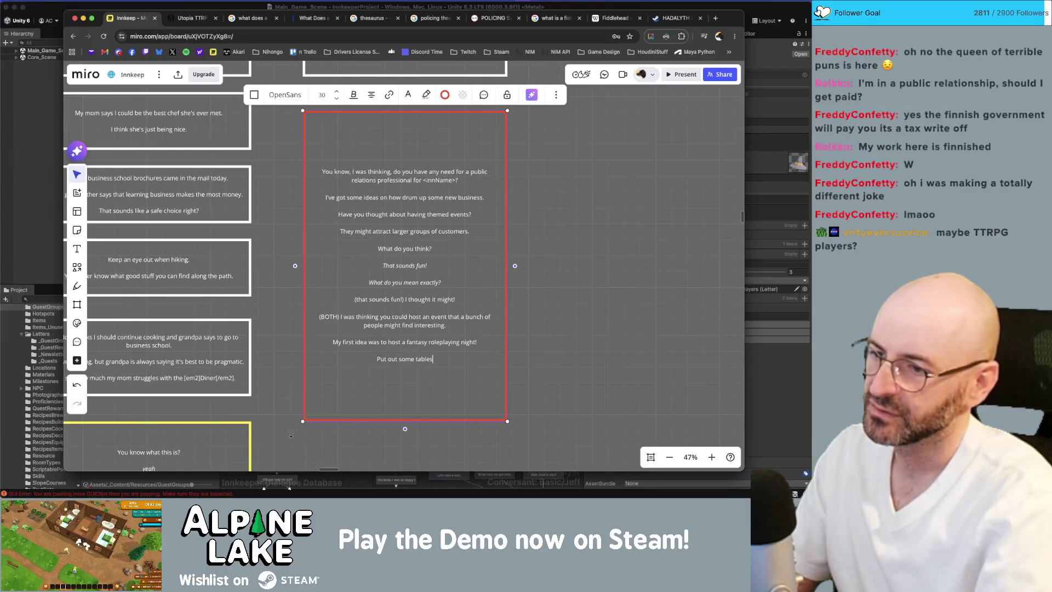
pyautogui.write(', and some snacks and')
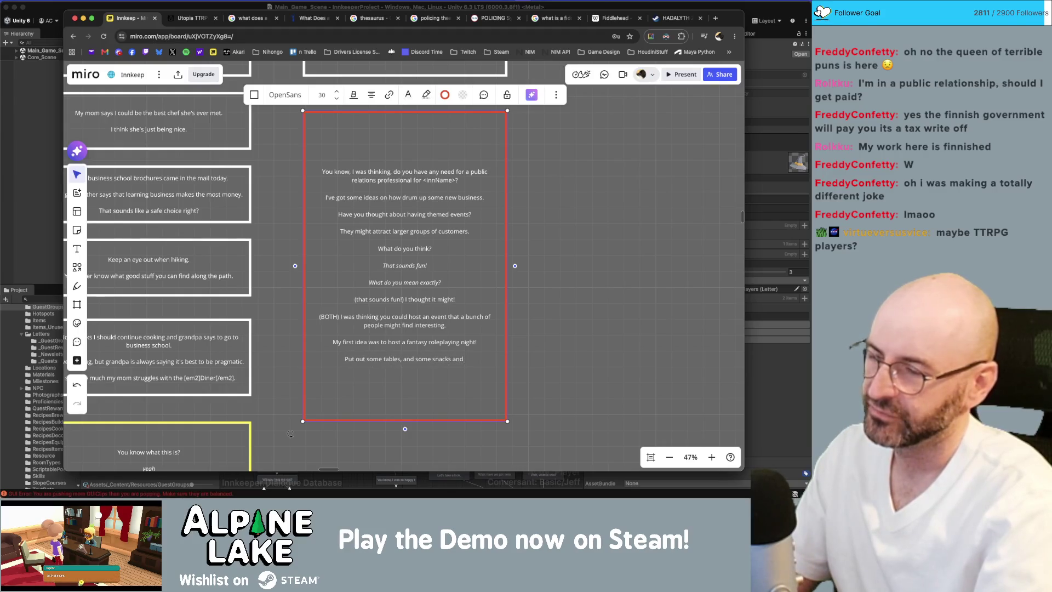
pyautogui.write(' your guests can roleplay a')
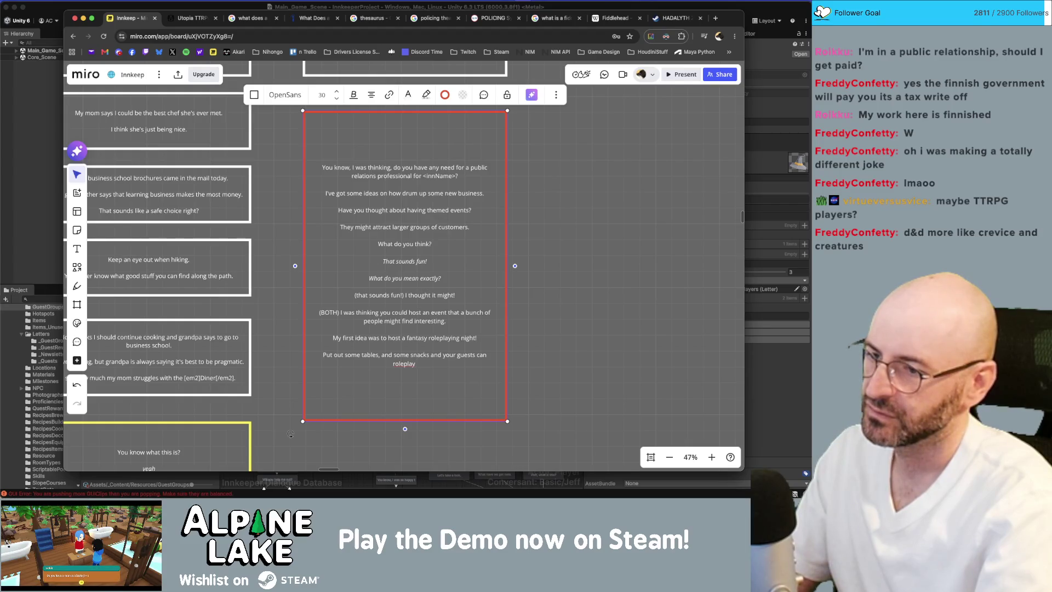
pyautogui.press('BackSpace')
pyautogui.press('BackSpace')
pyautogui.press('BackSpace')
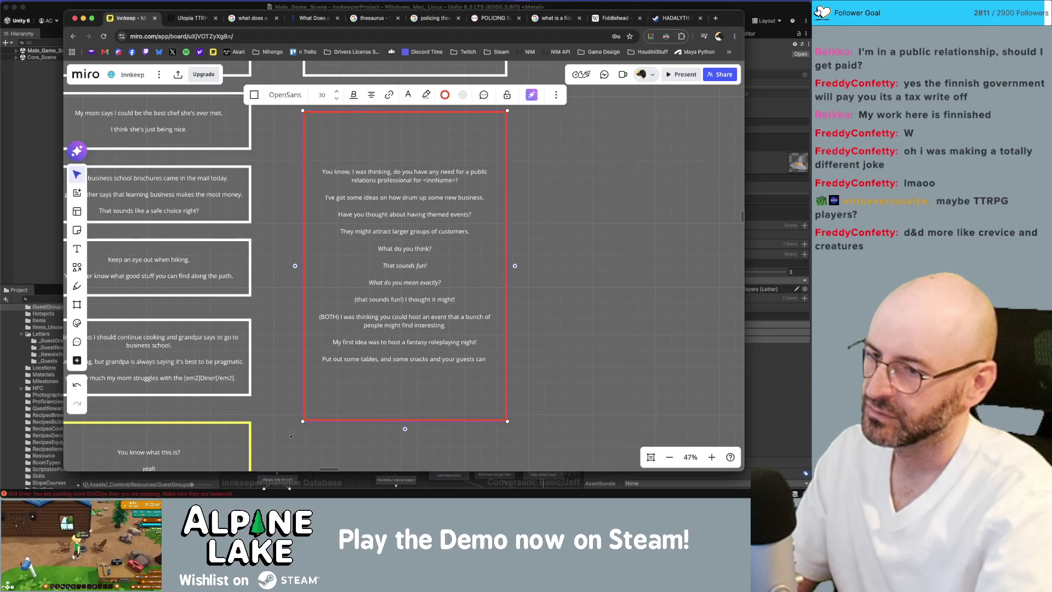
pyautogui.write('enjoy the woo')
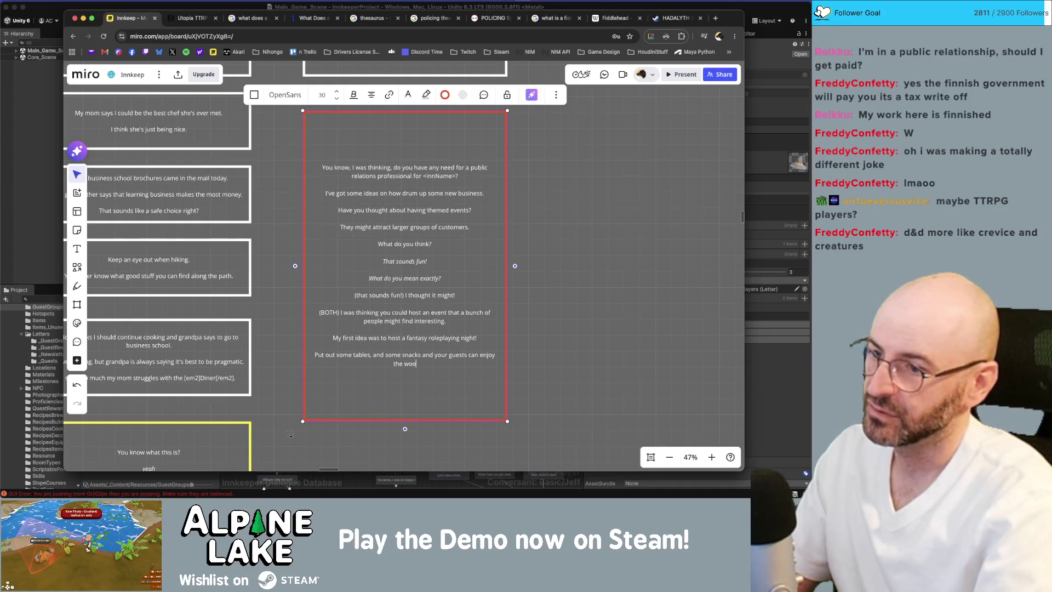
pyautogui.press('BackSpace')
pyautogui.press('BackSpace')
pyautogui.write('sy atmosphere')
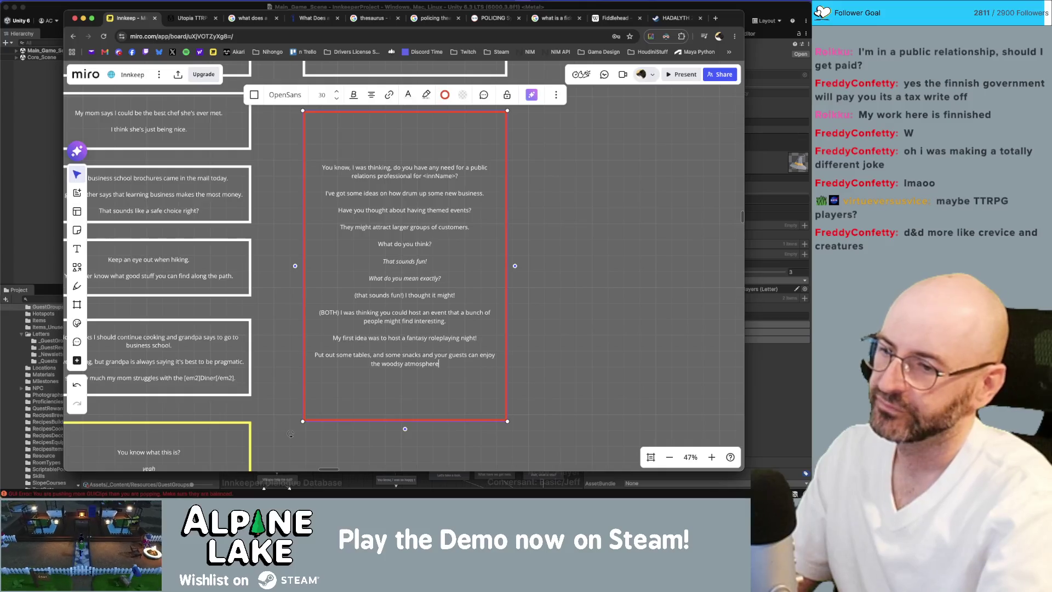
pyautogui.write('.')
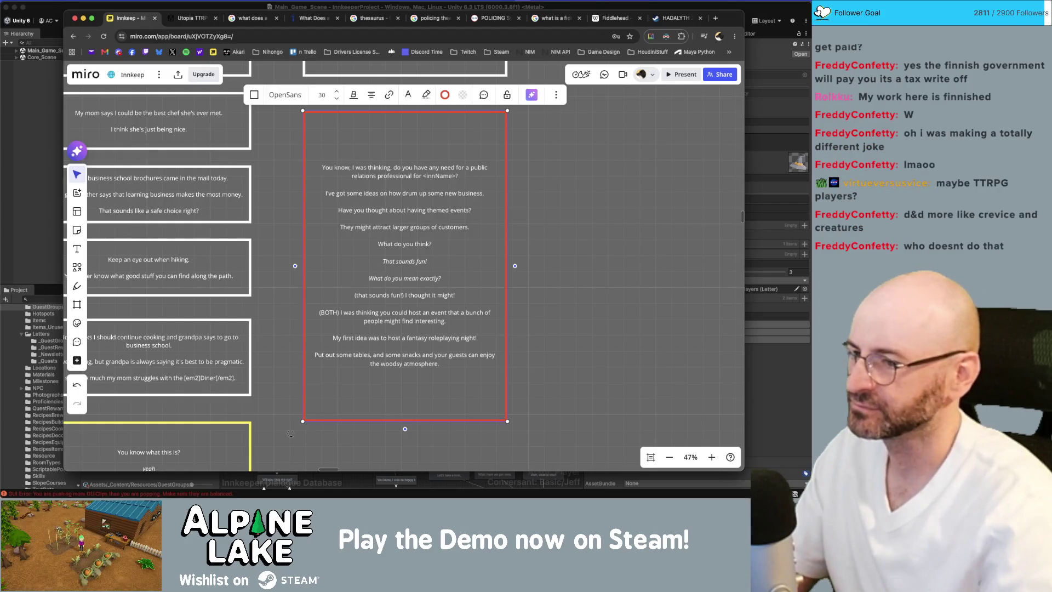
# Step: Replace 'fantasy roleplaying' with 'tabletop board game' in the first-idea line
pyautogui.click(429, 338)
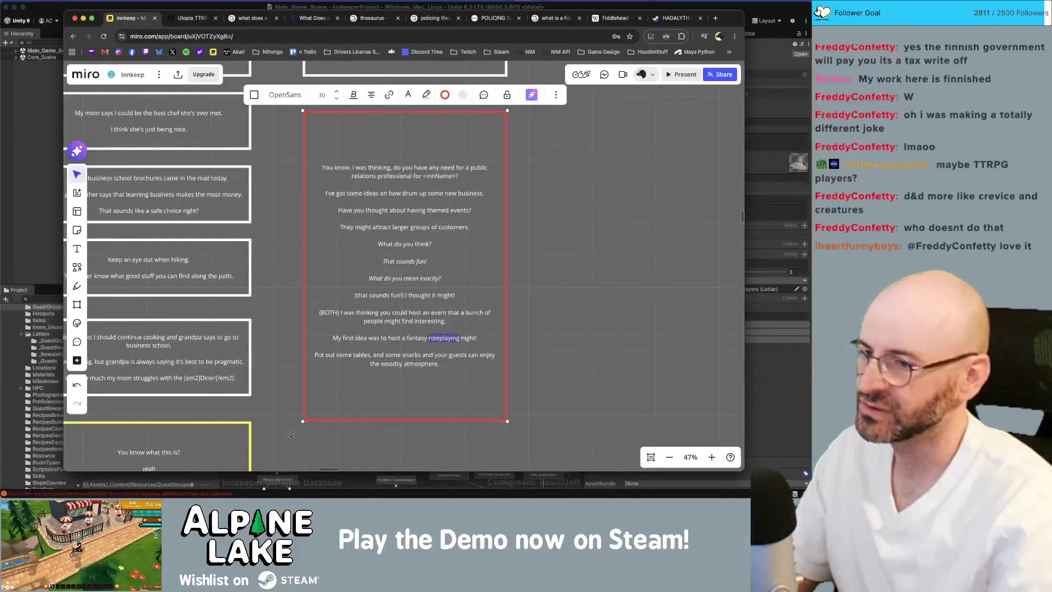
pyautogui.doubleClick(444, 338)
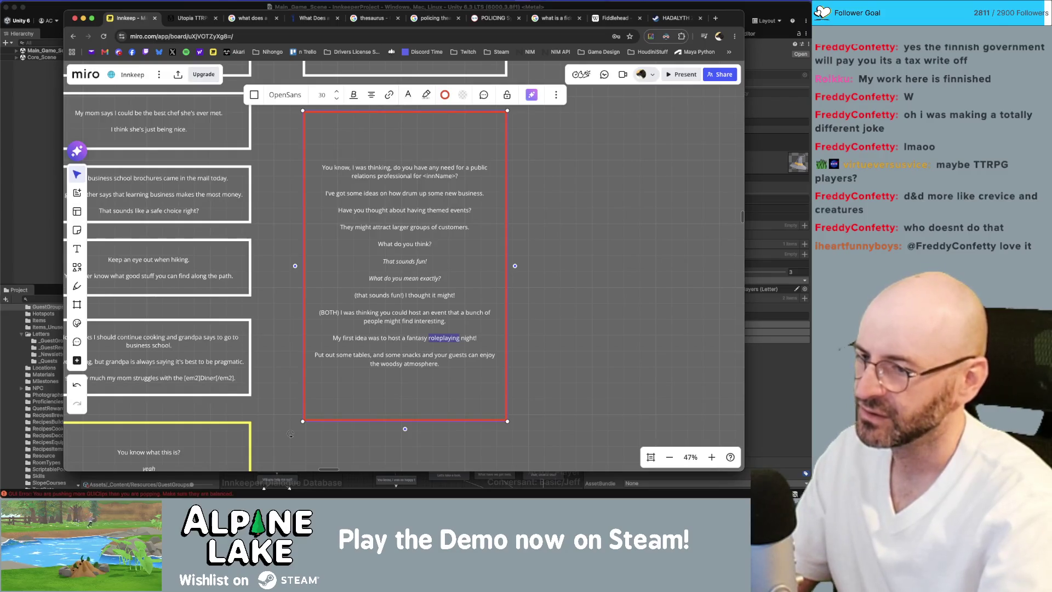
pyautogui.press('BackSpace')
pyautogui.press('BackSpace')
pyautogui.press('BackSpace')
pyautogui.write('tabletop boardgame')
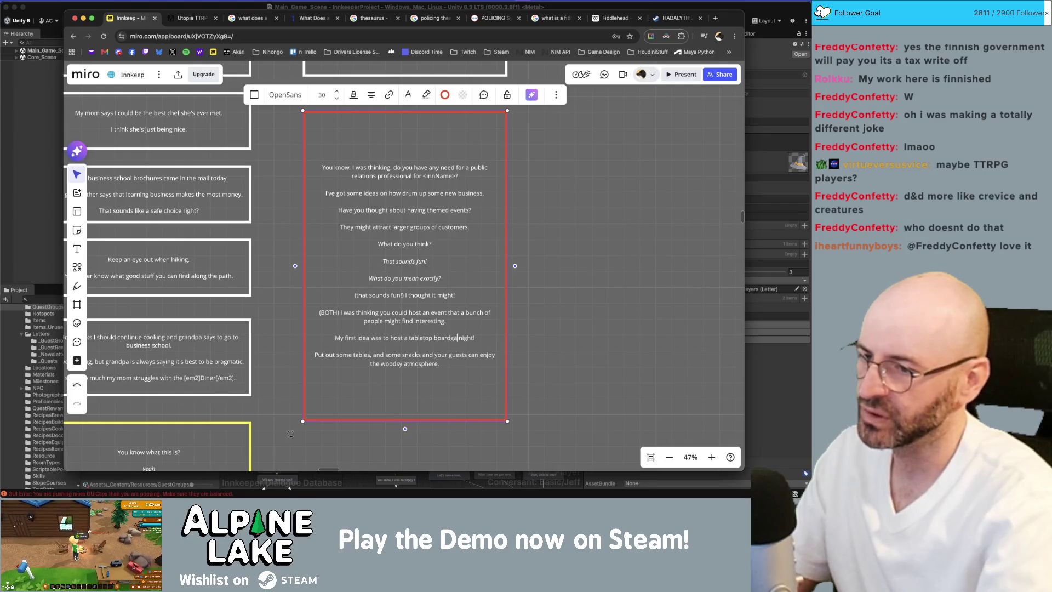
pyautogui.press('BackSpace')
pyautogui.press('BackSpace')
pyautogui.press('BackSpace')
pyautogui.write('game')
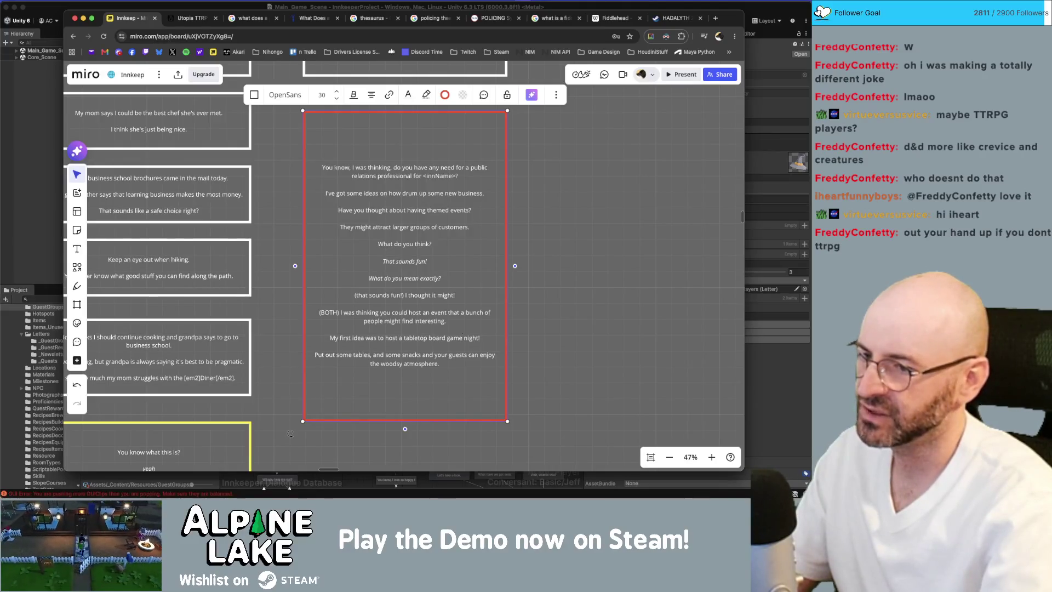
pyautogui.press('super+Down')
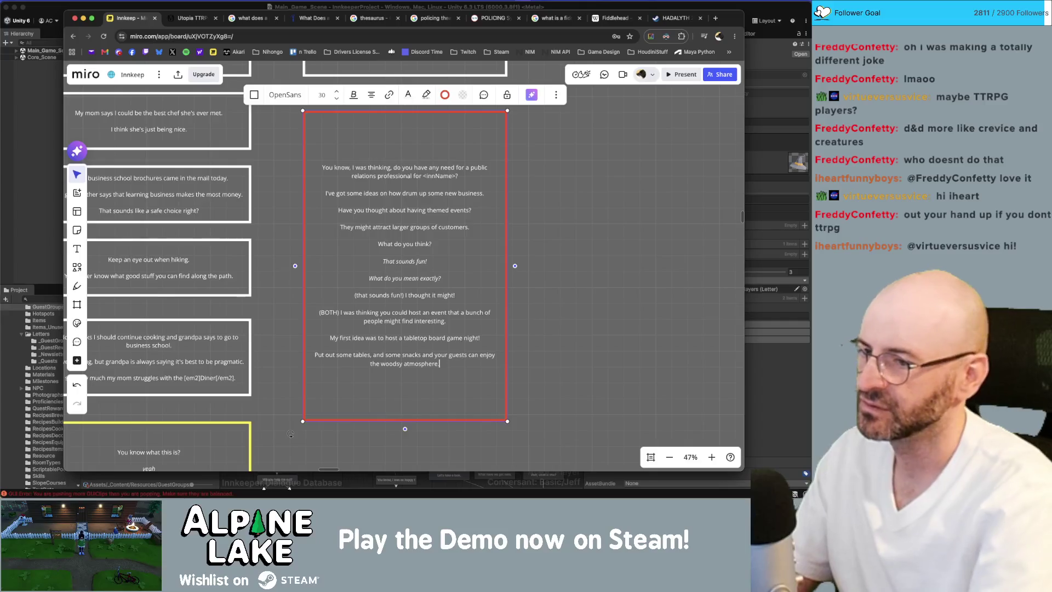
# Step: Extend the last line so it ends 'while bankrupting their friends.'
pyautogui.press('BackSpace')
pyautogui.write('while')
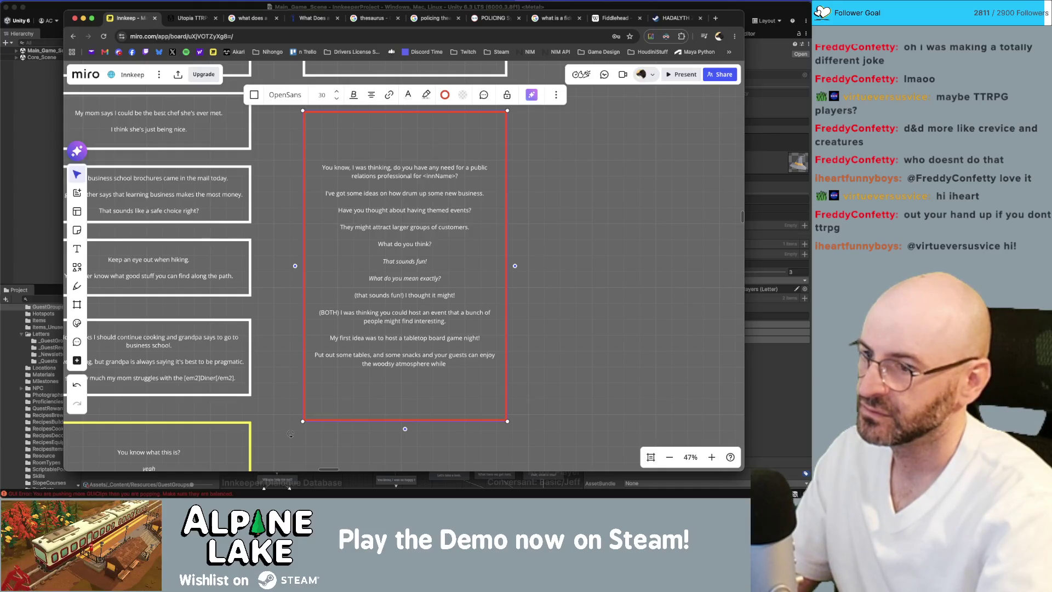
pyautogui.write(' ba')
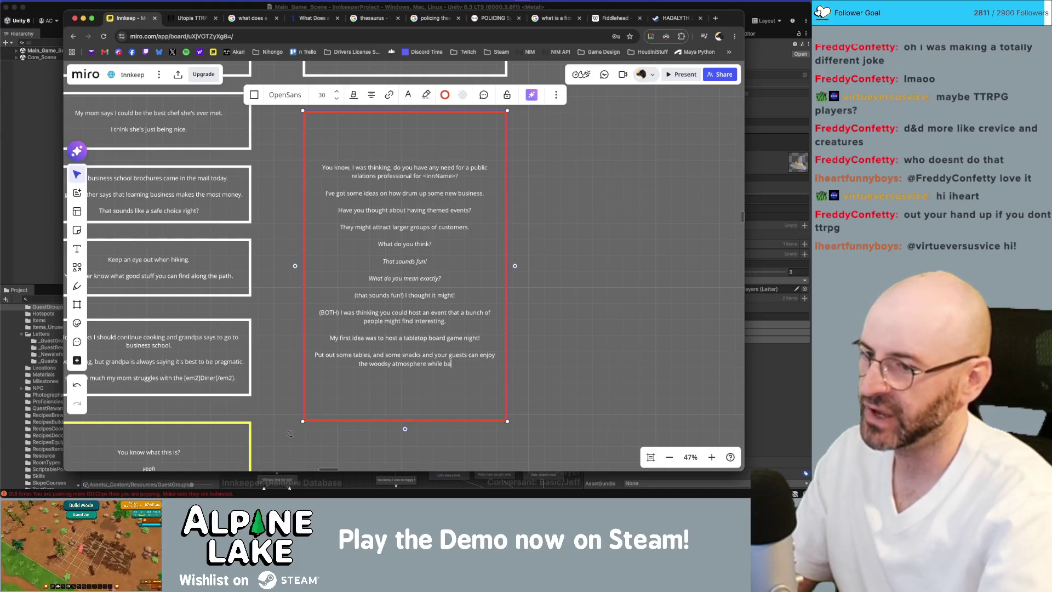
pyautogui.write('nkrupting their friends.')
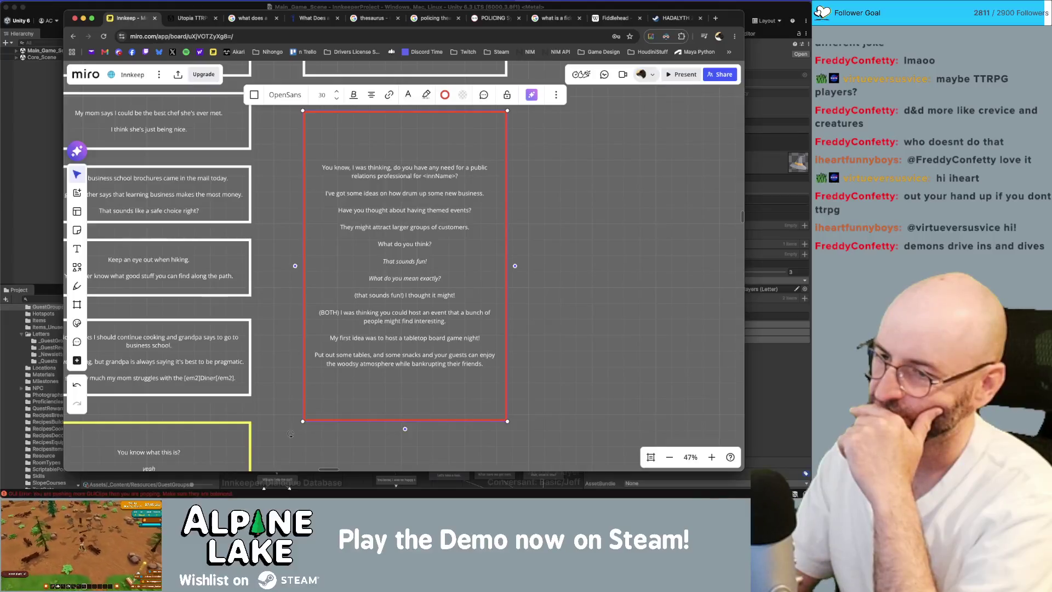
# Step: Change 'woodsy' to 'cozy' in the card, then switch over to Obsidian
pyautogui.click(336, 364)
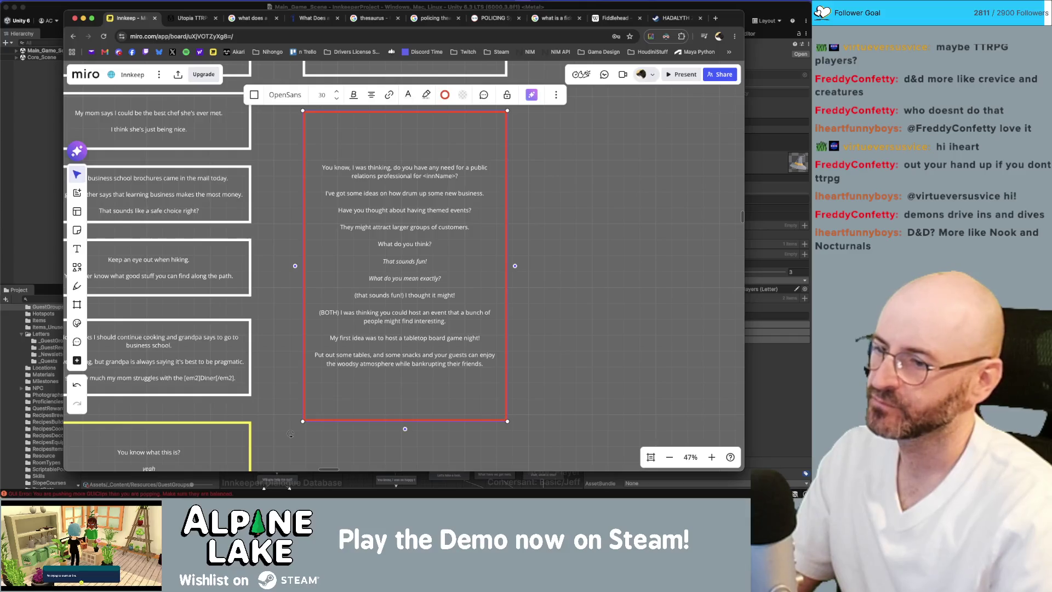
pyautogui.hotkey('alt', 'shift', 'Right')
pyautogui.write('cozy')
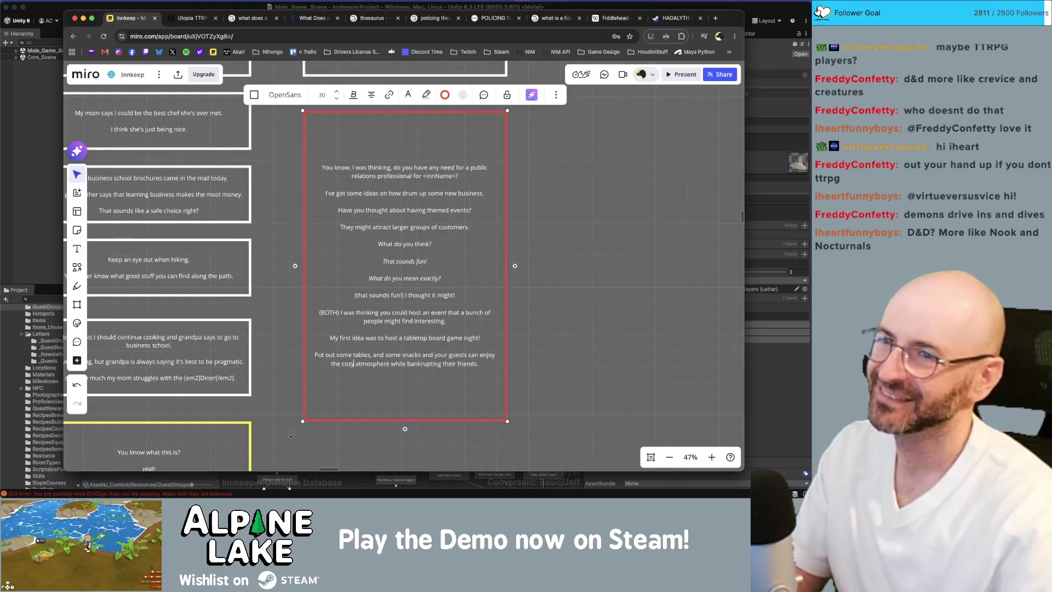
pyautogui.press('super+Tab')
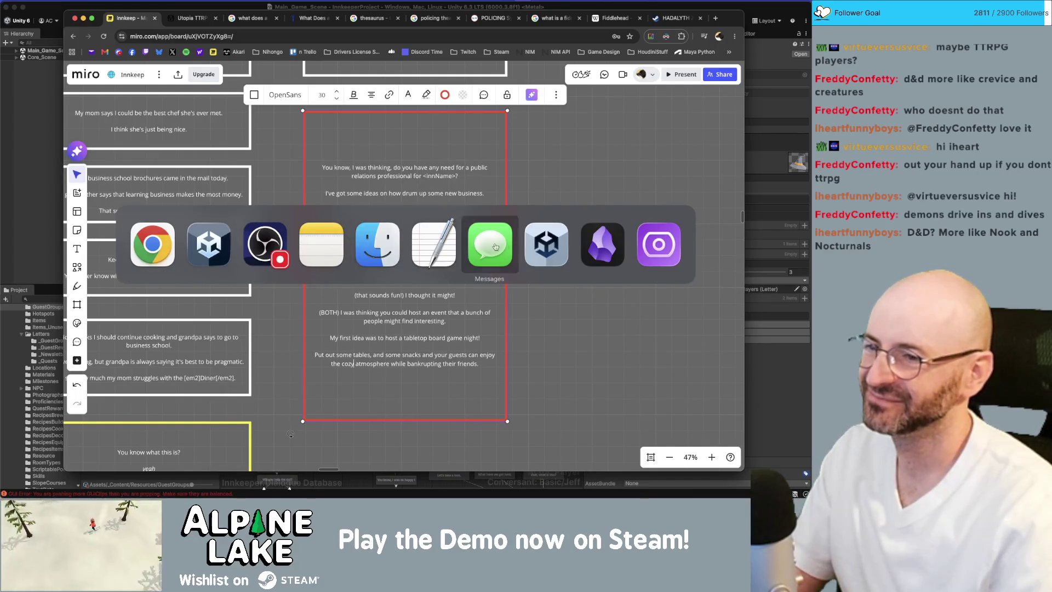
pyautogui.click(614, 248)
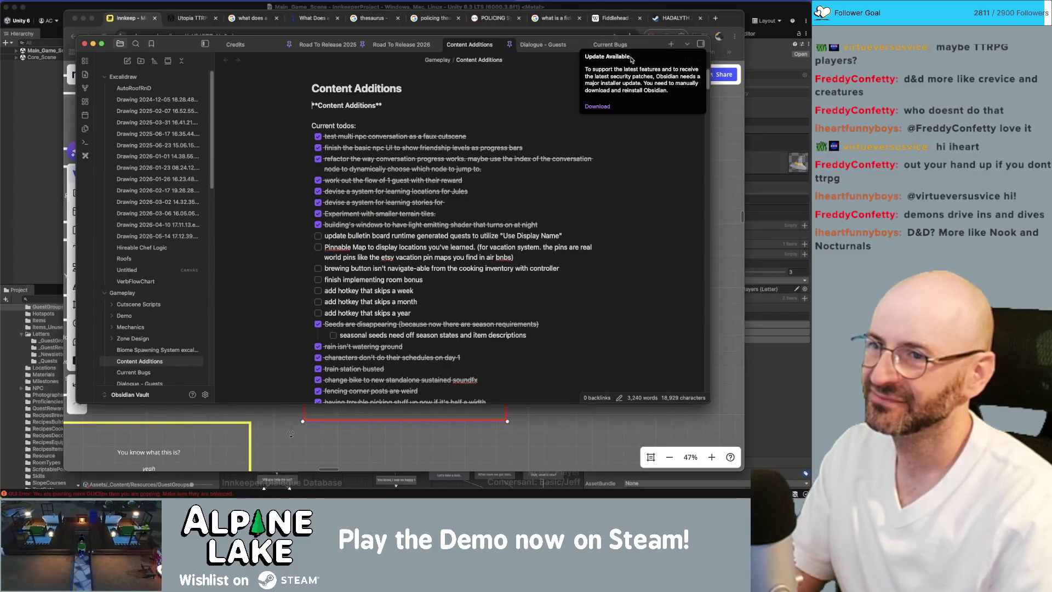
# Step: Scroll to the Quests section and place the cursor after the Oriel's parents visit item
pyautogui.scroll(-15, 534, 164)
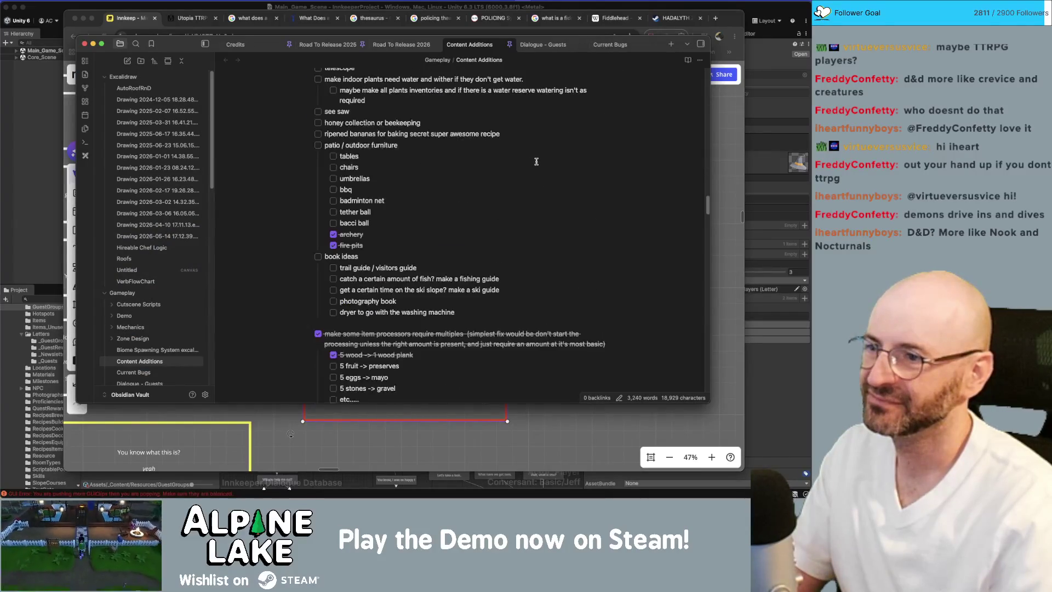
pyautogui.scroll(5, 537, 161)
pyautogui.scroll(-8, 537, 162)
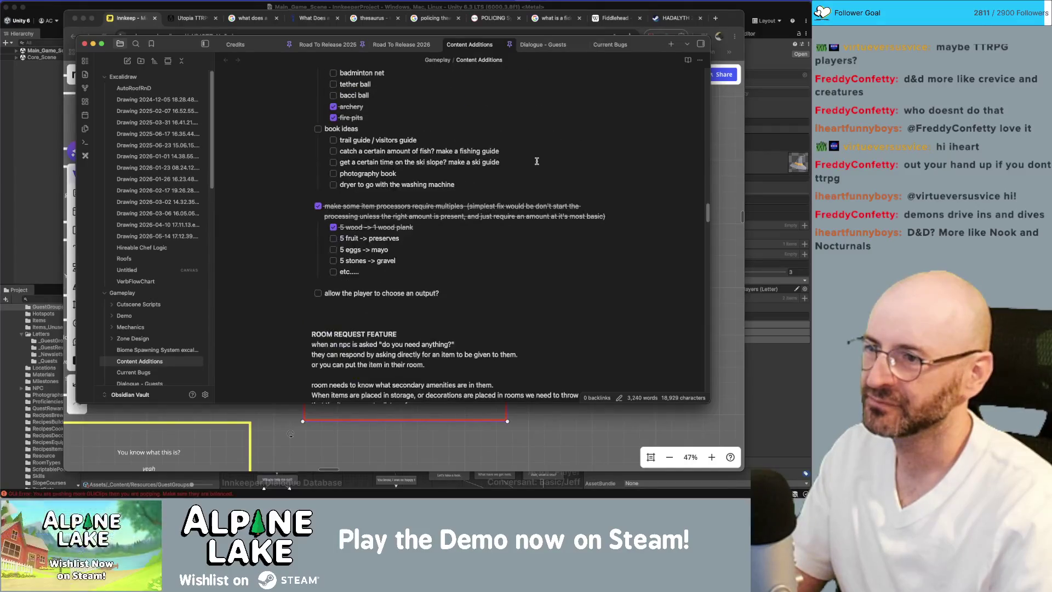
pyautogui.scroll(-8, 537, 161)
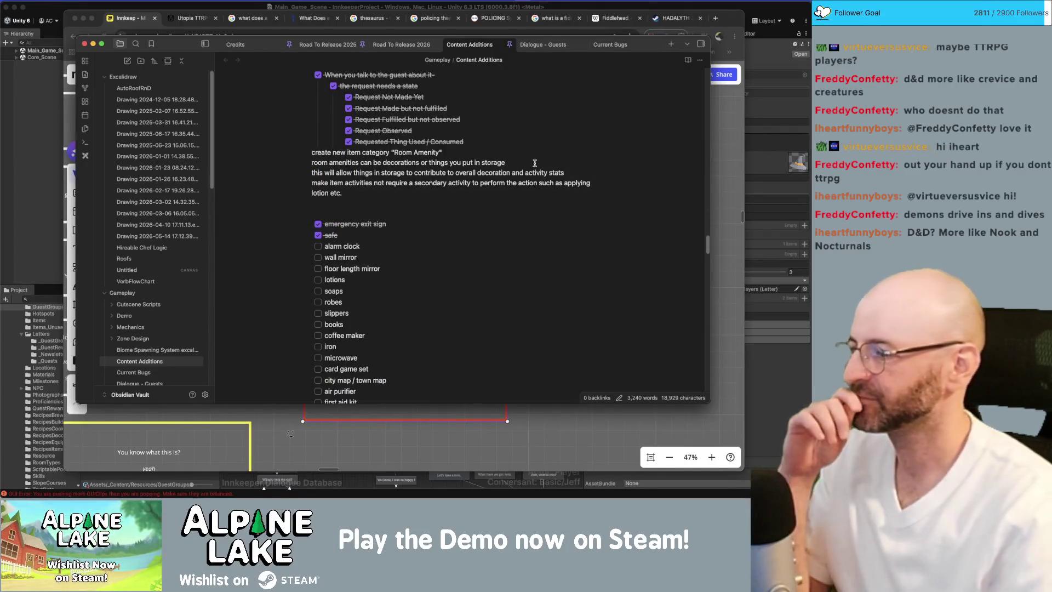
pyautogui.scroll(-10, 535, 163)
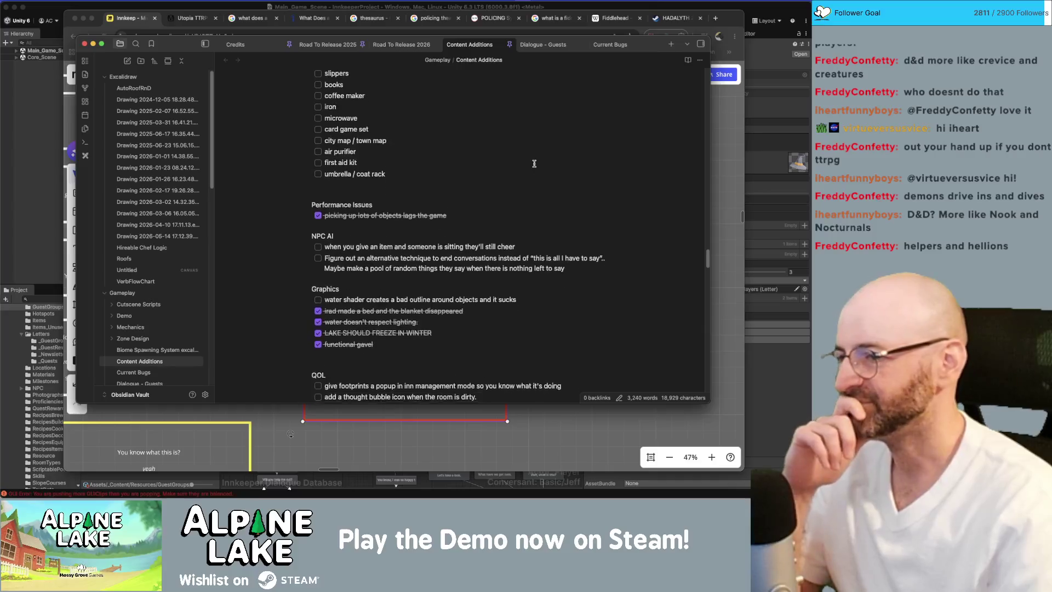
pyautogui.scroll(-10, 534, 163)
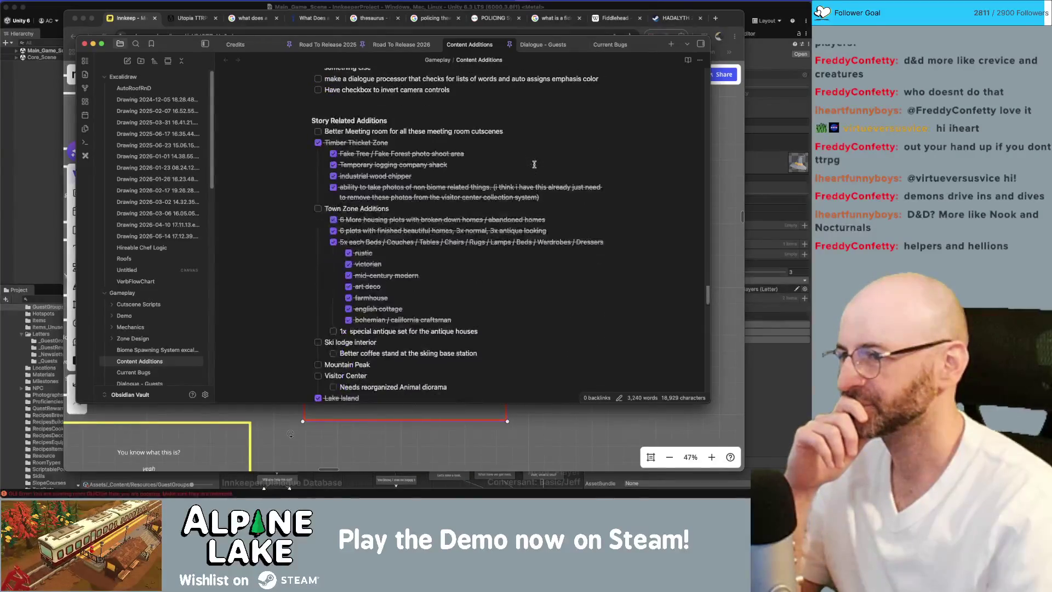
pyautogui.scroll(-10, 534, 163)
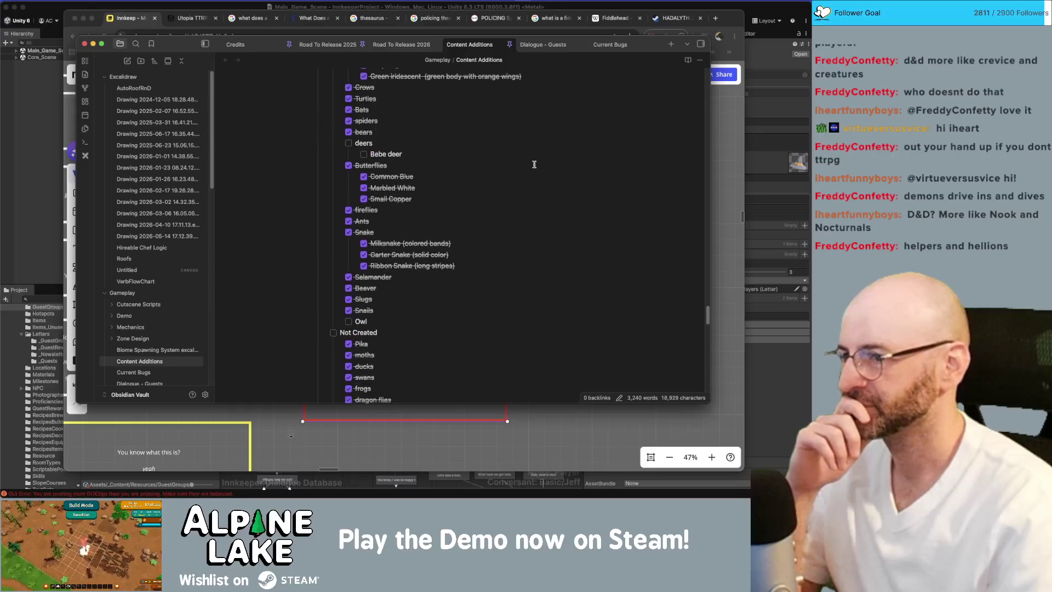
pyautogui.scroll(-10, 534, 163)
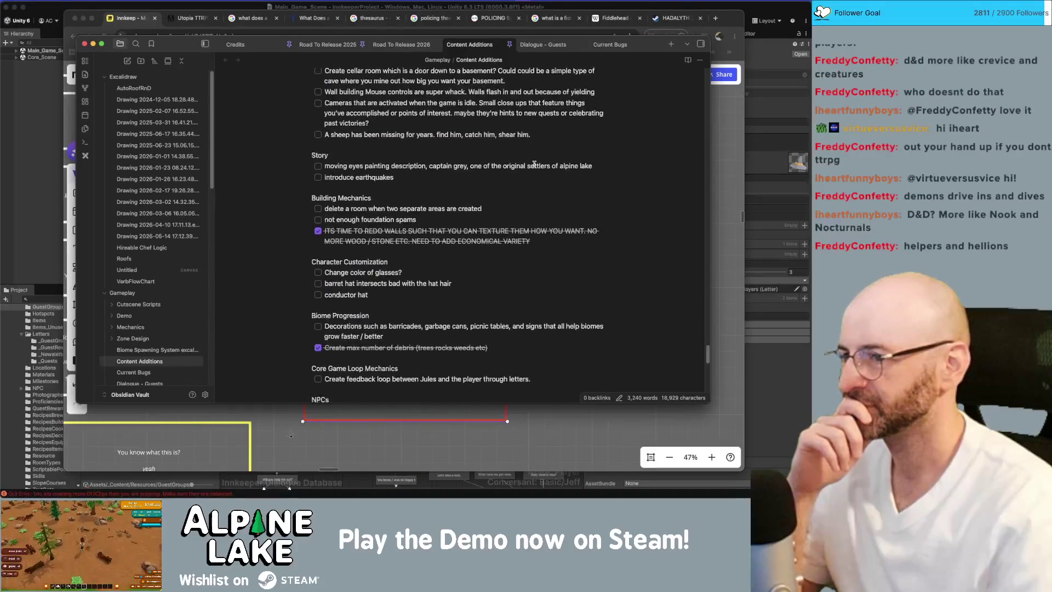
pyautogui.scroll(-10, 534, 165)
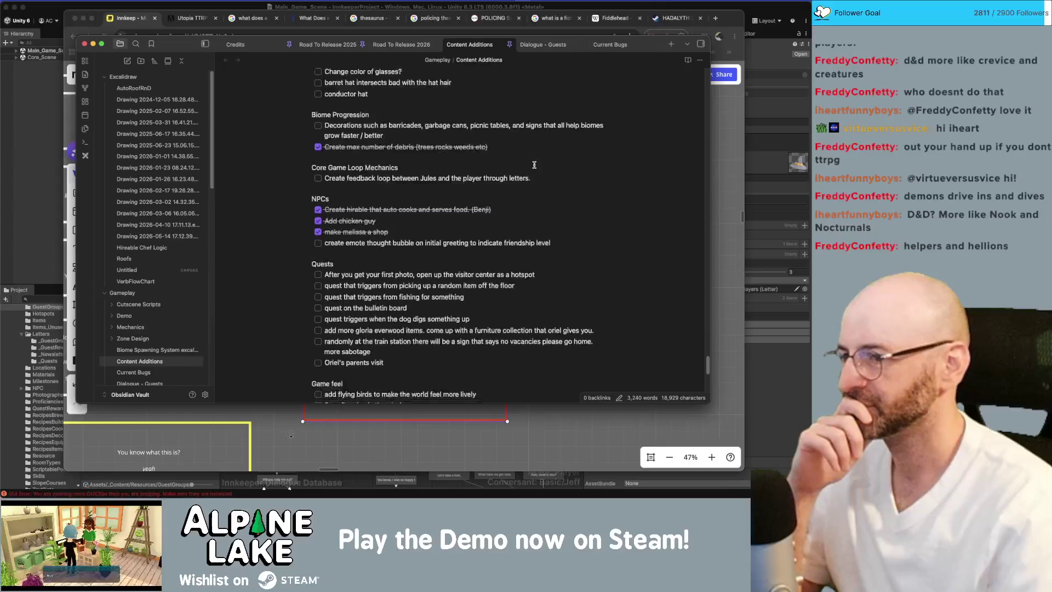
pyautogui.click(473, 300)
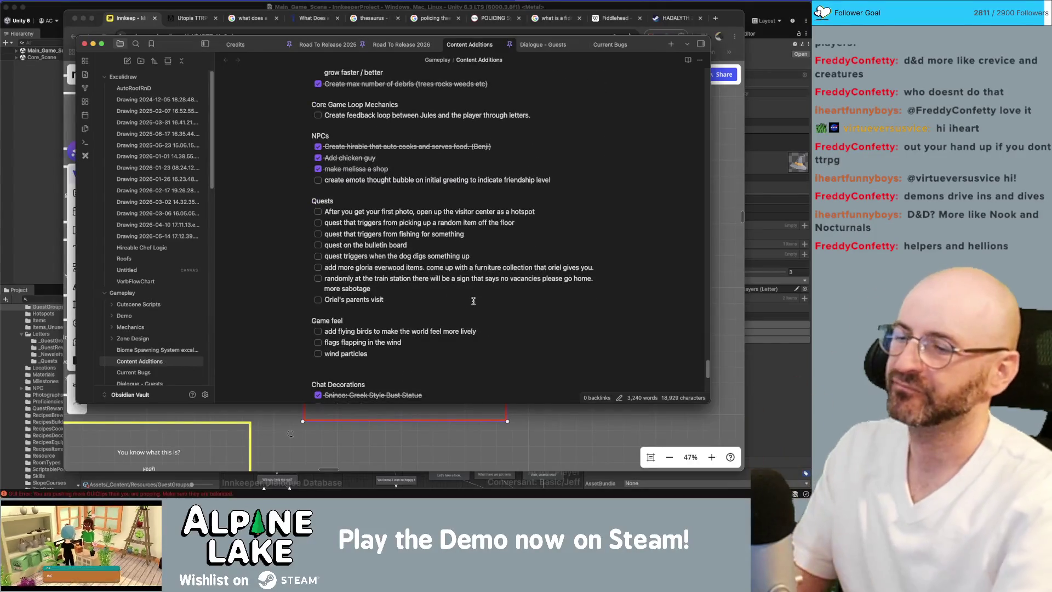
# Step: Add a Quests to-do: a Diners, Drive-Ins and Dives-style Guy Fieri character visits melissa's diner
pyautogui.press('Return')
pyautogui.write('diners dri')
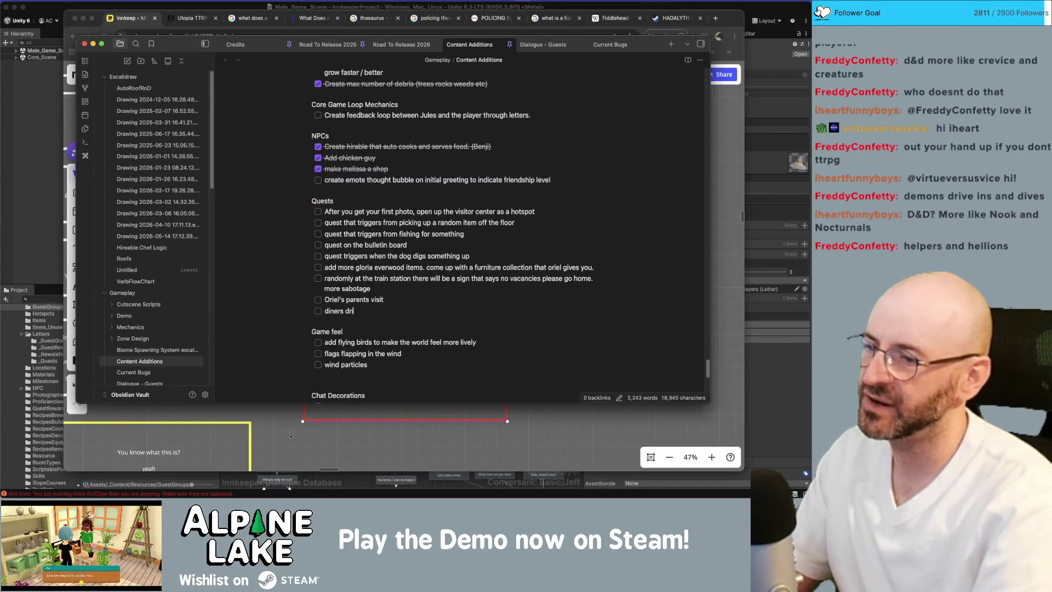
pyautogui.write('ve ins and')
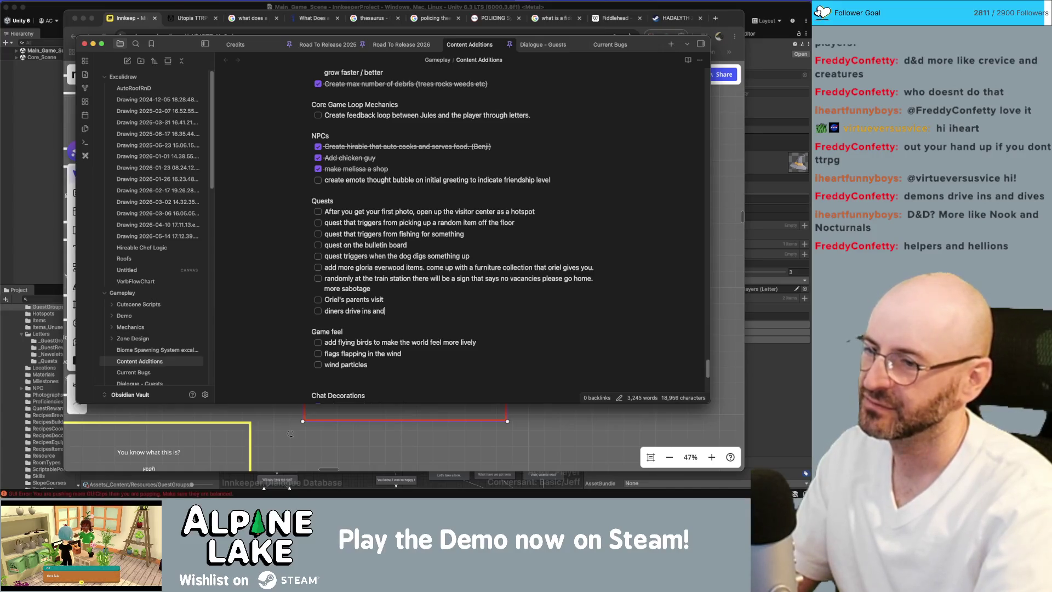
pyautogui.write(' dives like')
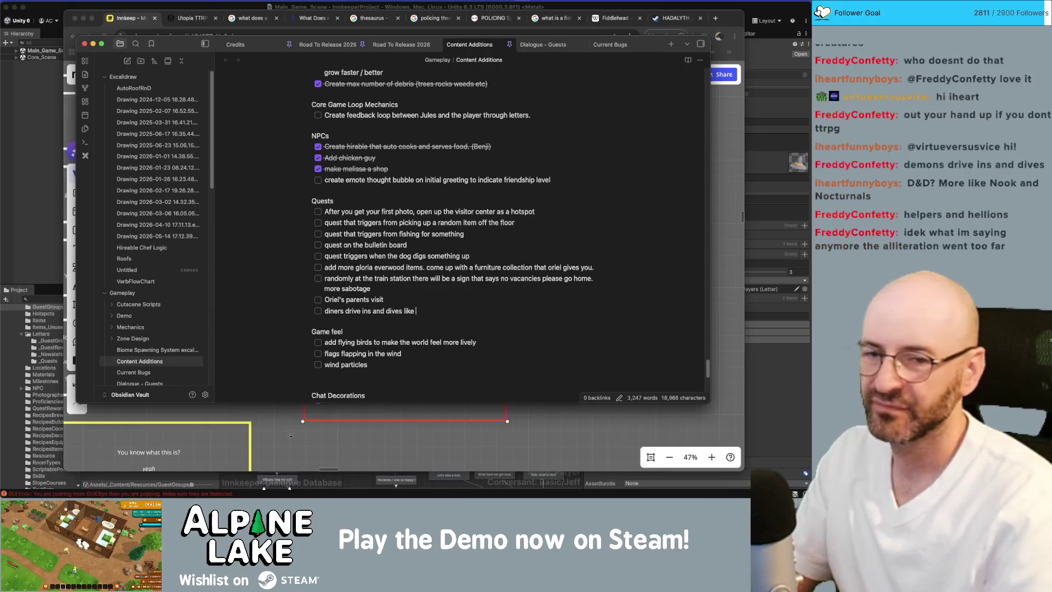
pyautogui.press('super+Tab')
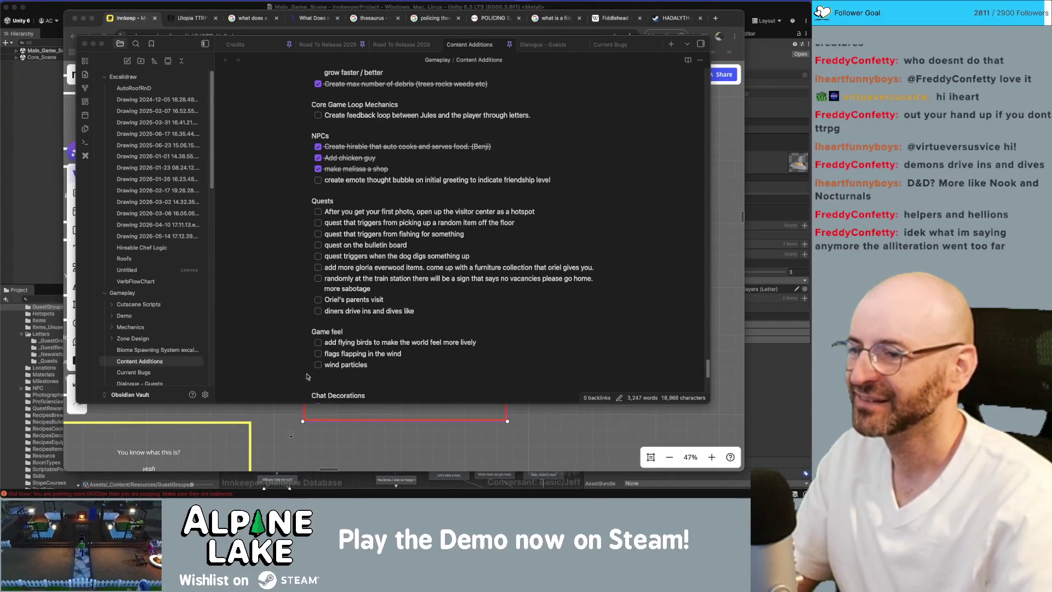
pyautogui.click(394, 317)
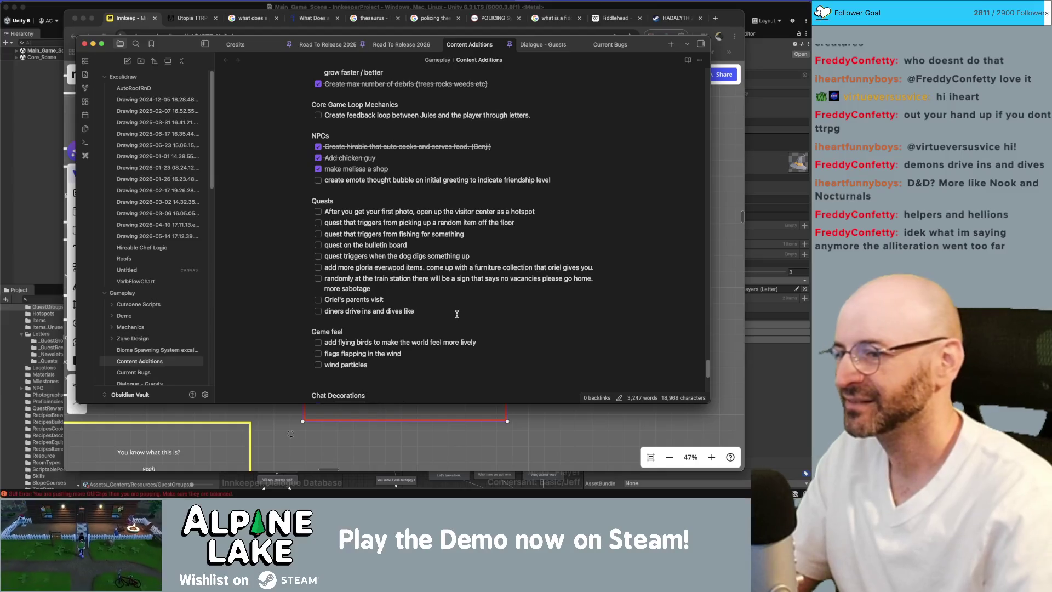
pyautogui.write('guy fieri character visits')
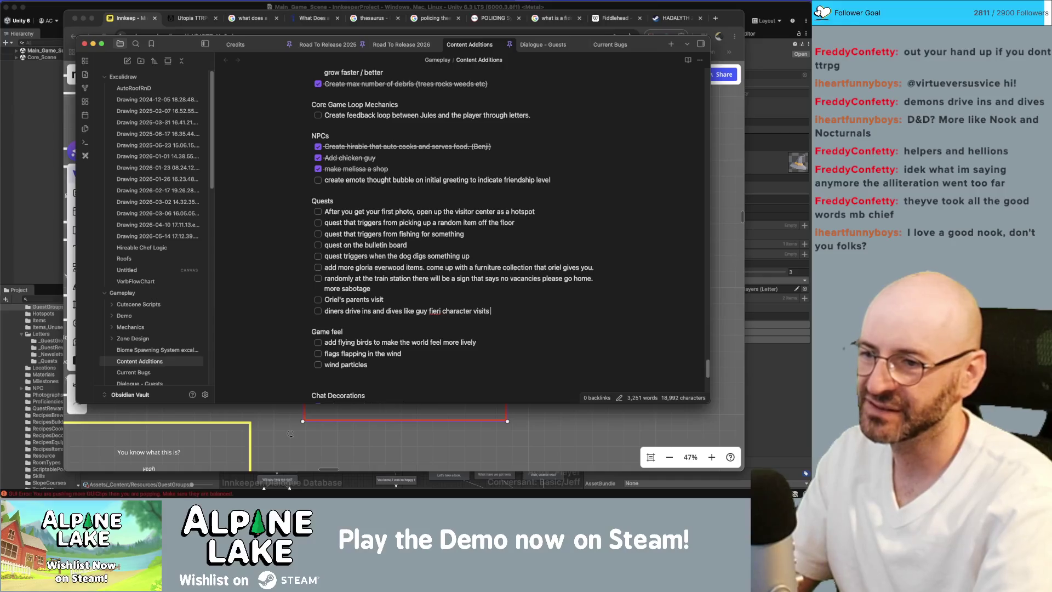
pyautogui.write('   lm ')
pyautogui.write("elissa's diner")
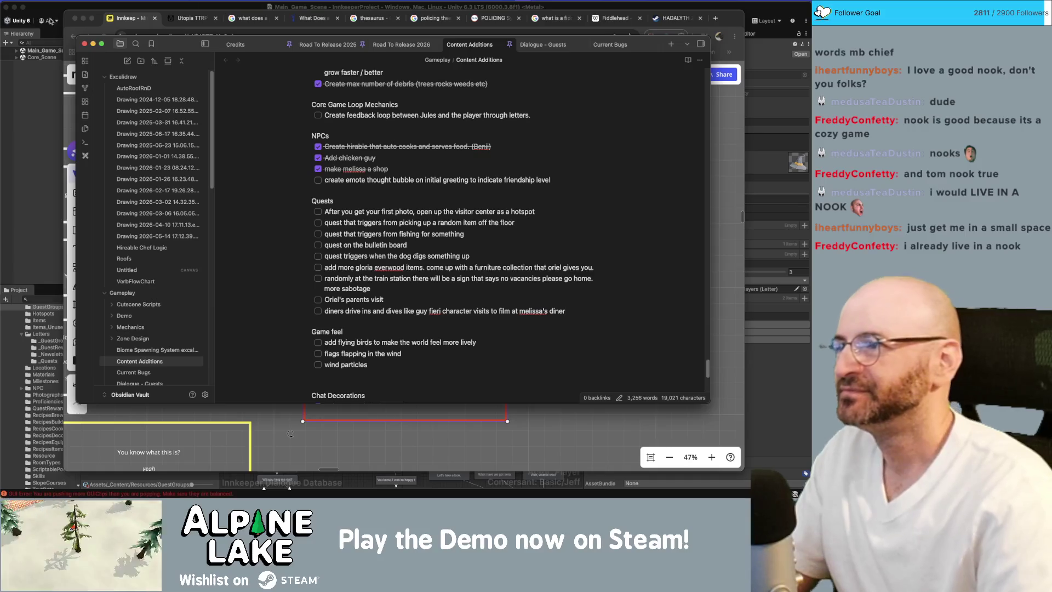
pyautogui.press('super+Tab')
# Step: Deselect the Guest Group Adventure Party asset and switch over to the Miro board in Chrome
pyautogui.click(323, 344)
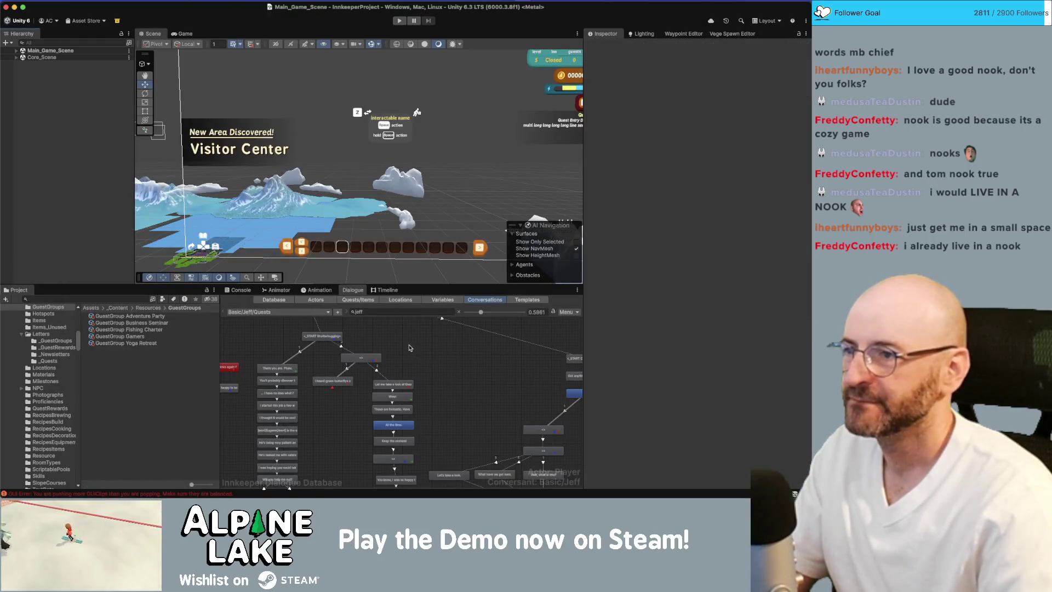
pyautogui.press('super+Tab')
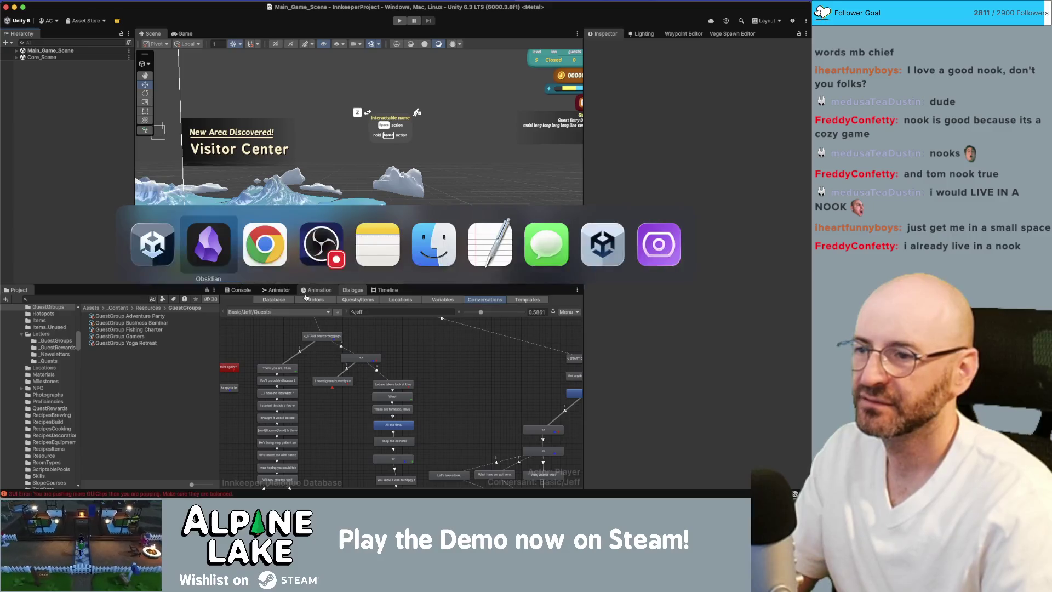
pyautogui.press('super+Tab')
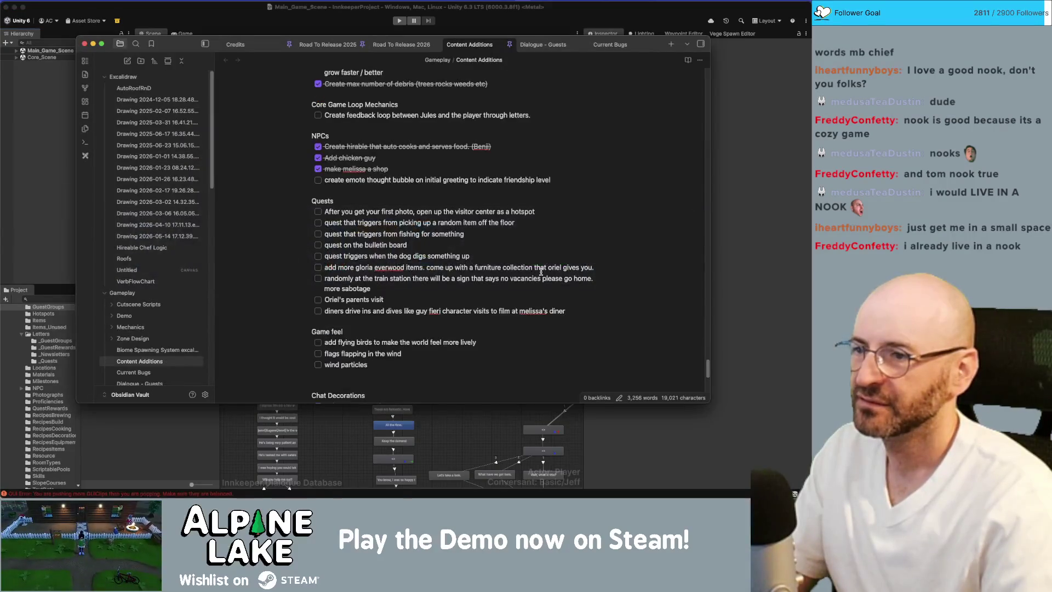
pyautogui.press('super+Tab')
pyautogui.press('super+Tab')
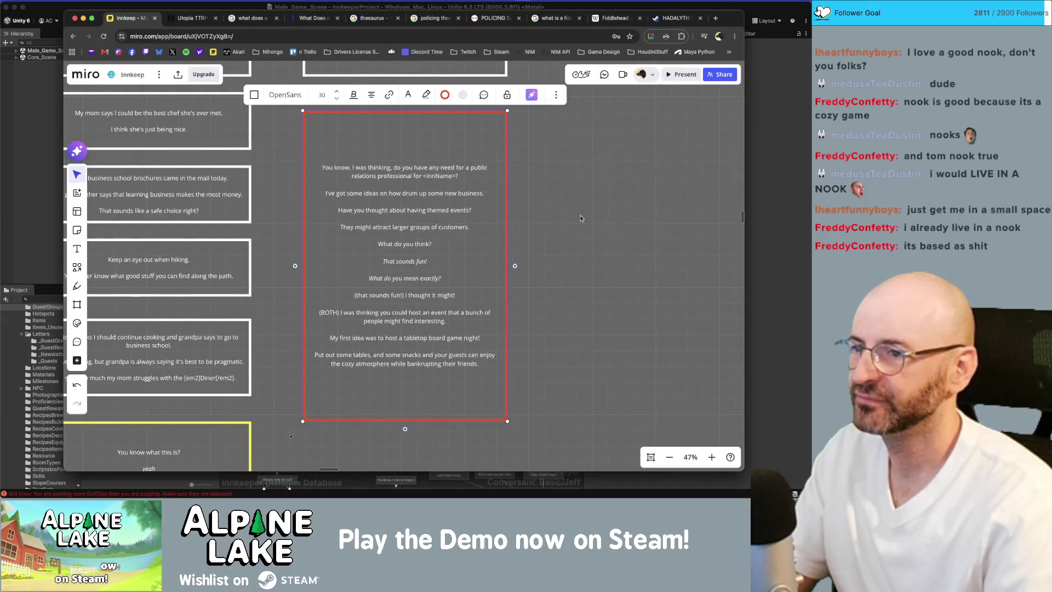
pyautogui.click(594, 239)
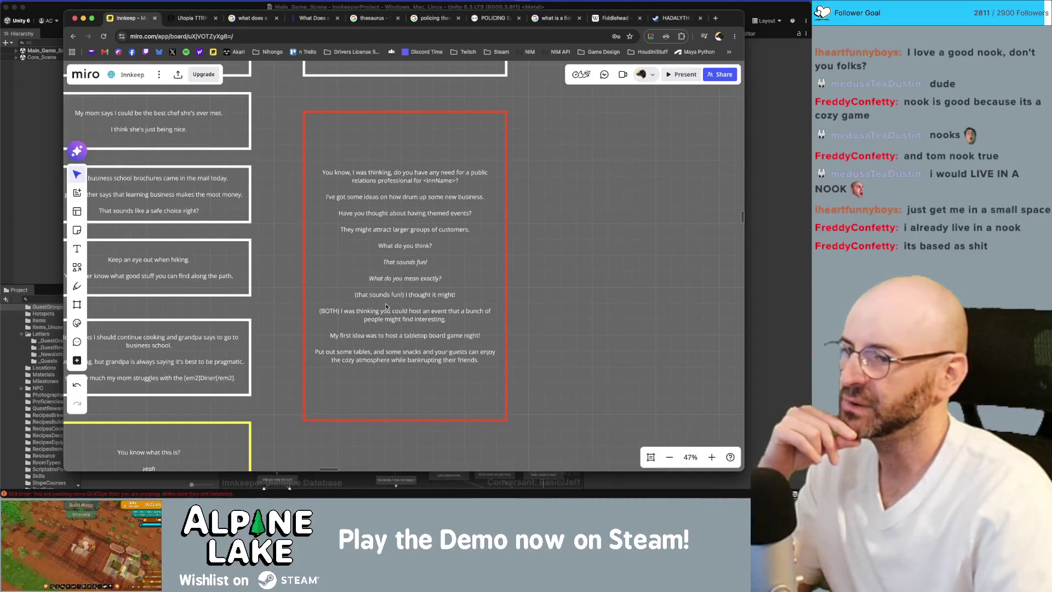
pyautogui.click(438, 296)
pyautogui.click(604, 314)
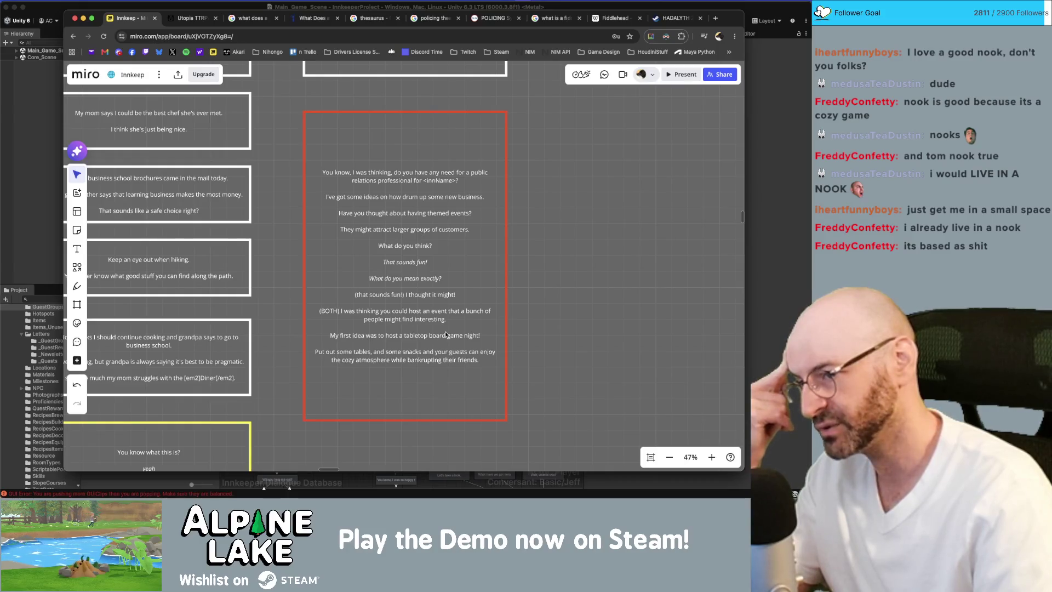
pyautogui.click(477, 360)
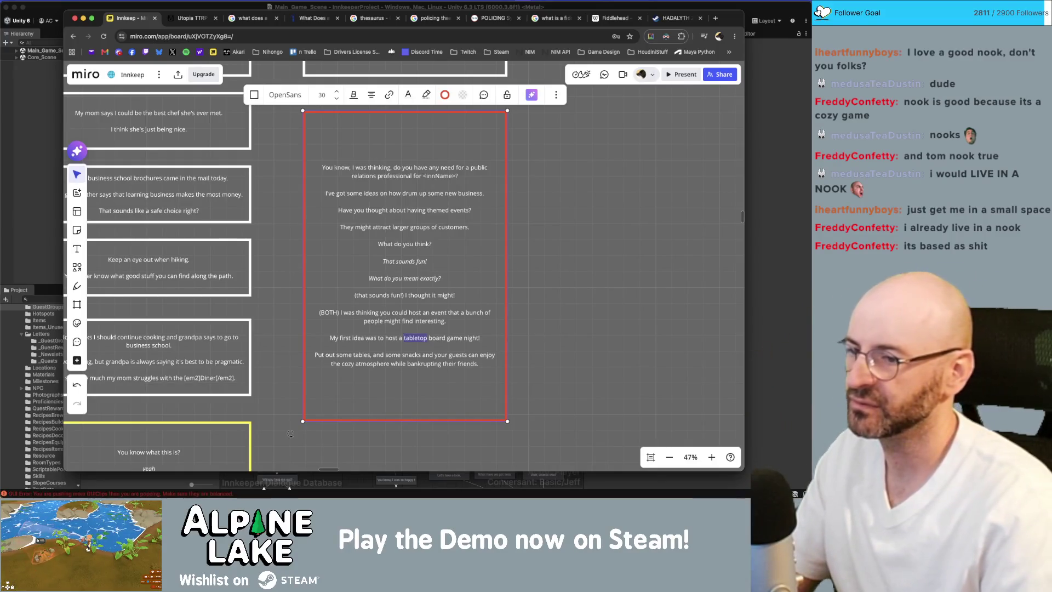
# Step: Reword the game night line to a roleplaying game at a table instead of board games
pyautogui.doubleClick(438, 337)
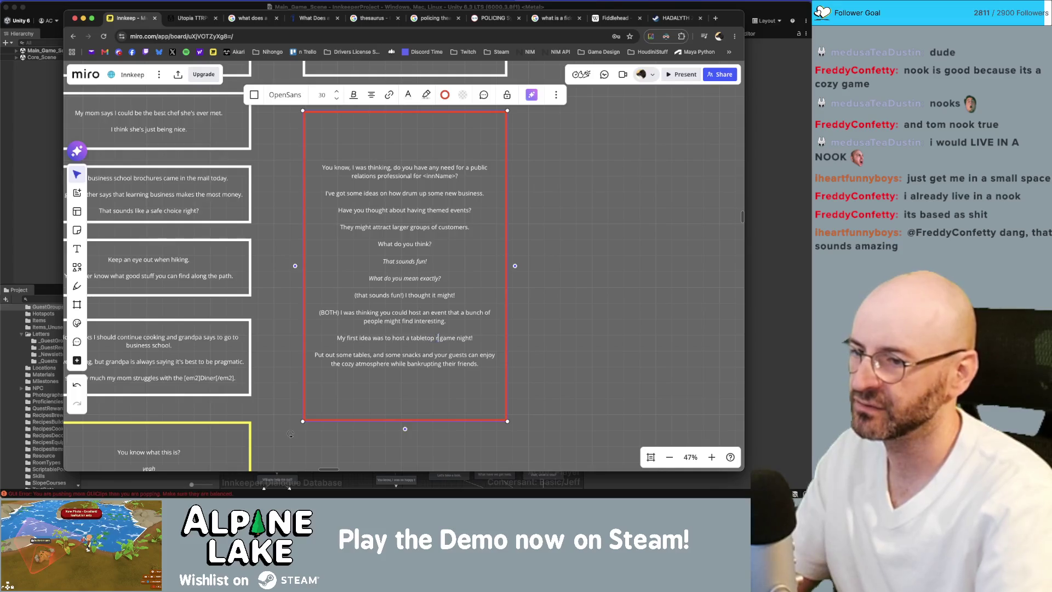
pyautogui.write('roleplaying')
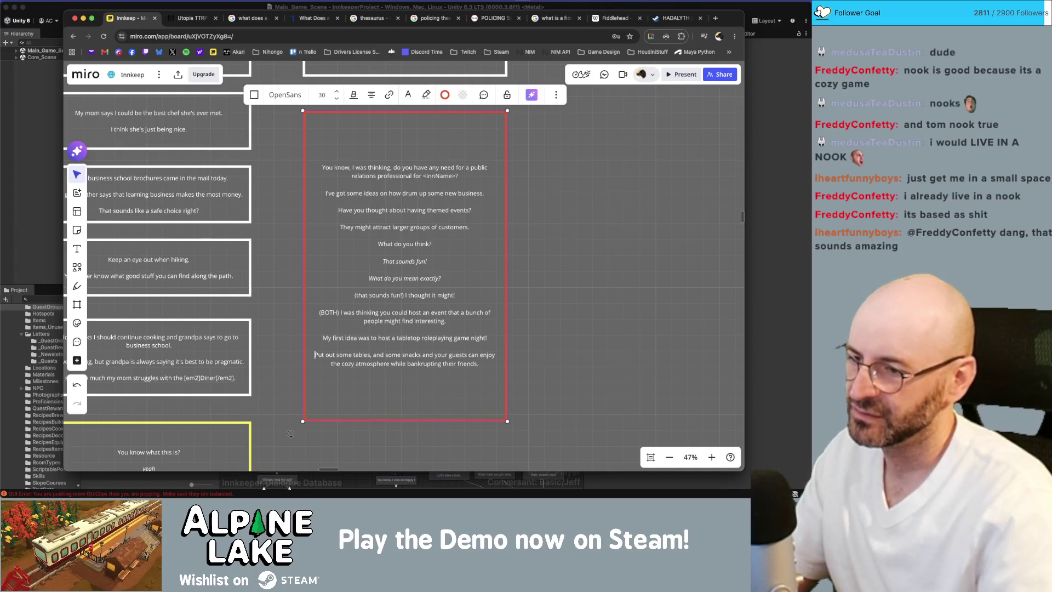
pyautogui.press('BackSpace')
pyautogui.press('BackSpace')
pyautogui.press('BackSpace')
pyautogui.write('a')
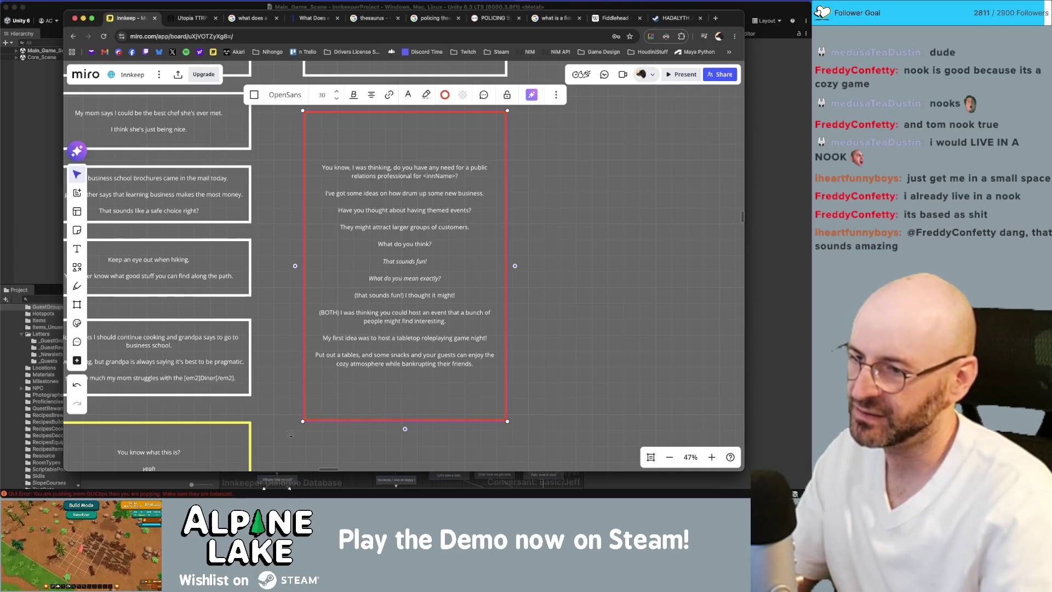
pyautogui.hotkey('alt', 'Right')
pyautogui.press('BackSpace')
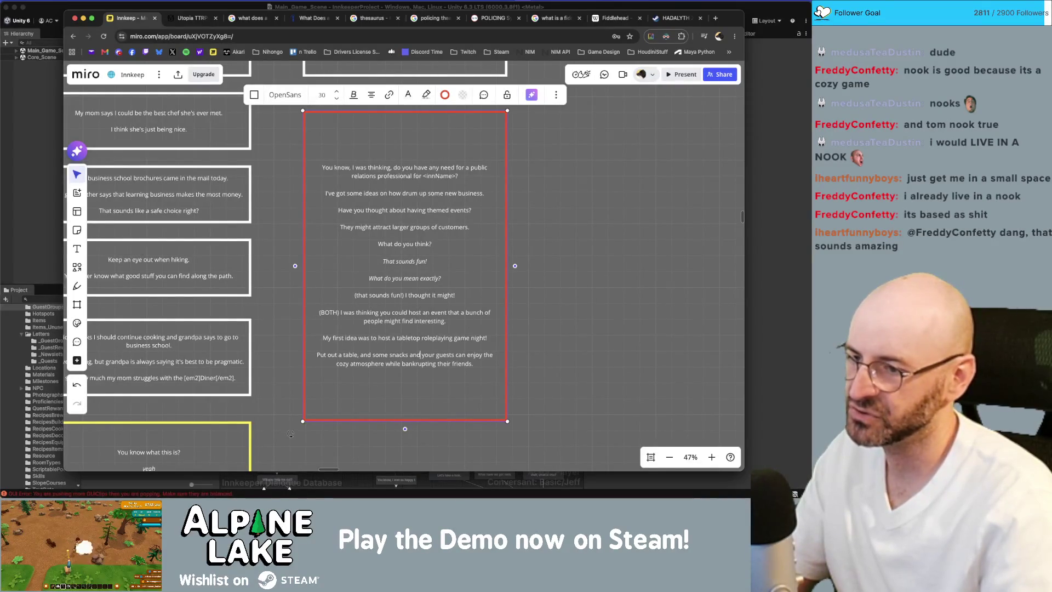
# Step: Replace 'bankrupting their friends' with 'slaying imaginary dragons.' and add blank lines below
pyautogui.hotkey('shift', 'alt', 'Right')
pyautogui.hotkey('shift', 'alt', 'Right')
pyautogui.hotkey('shift', 'alt', 'Right')
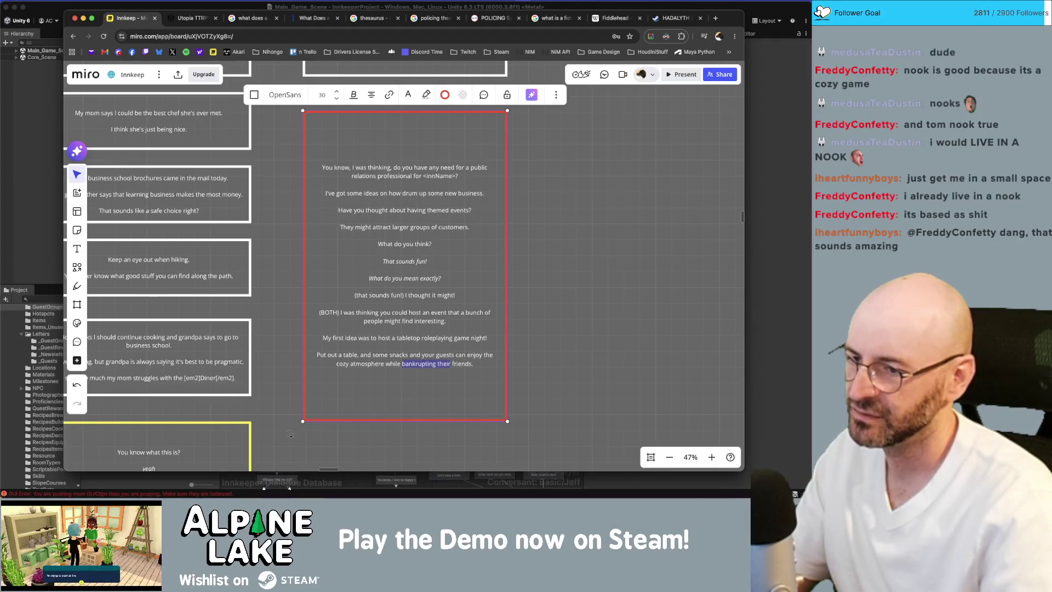
pyautogui.write('beating')
pyautogui.press('BackSpace')
pyautogui.press('BackSpace')
pyautogui.press('BackSpace')
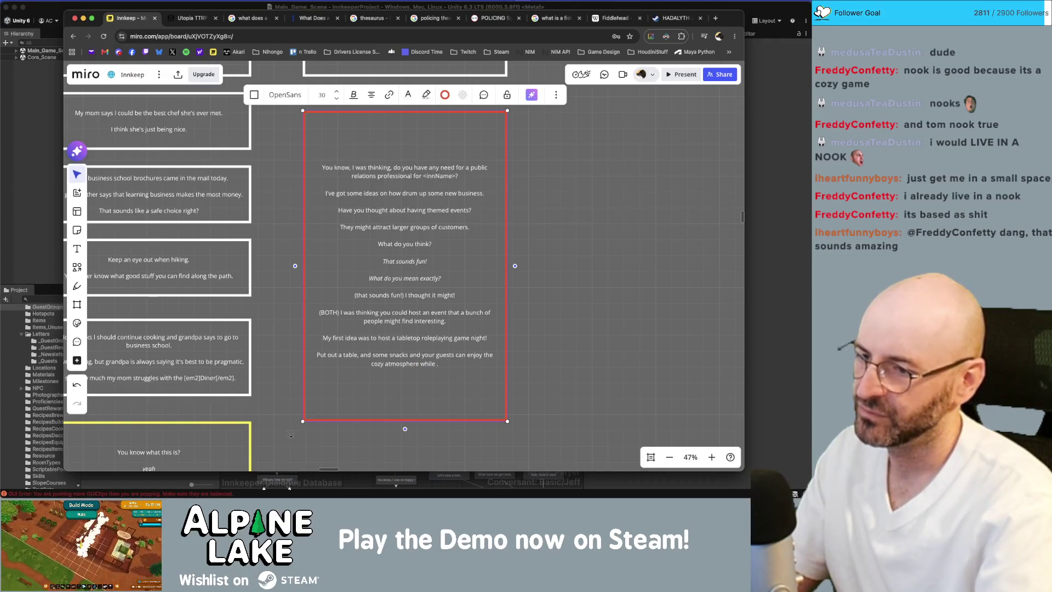
pyautogui.write('de')
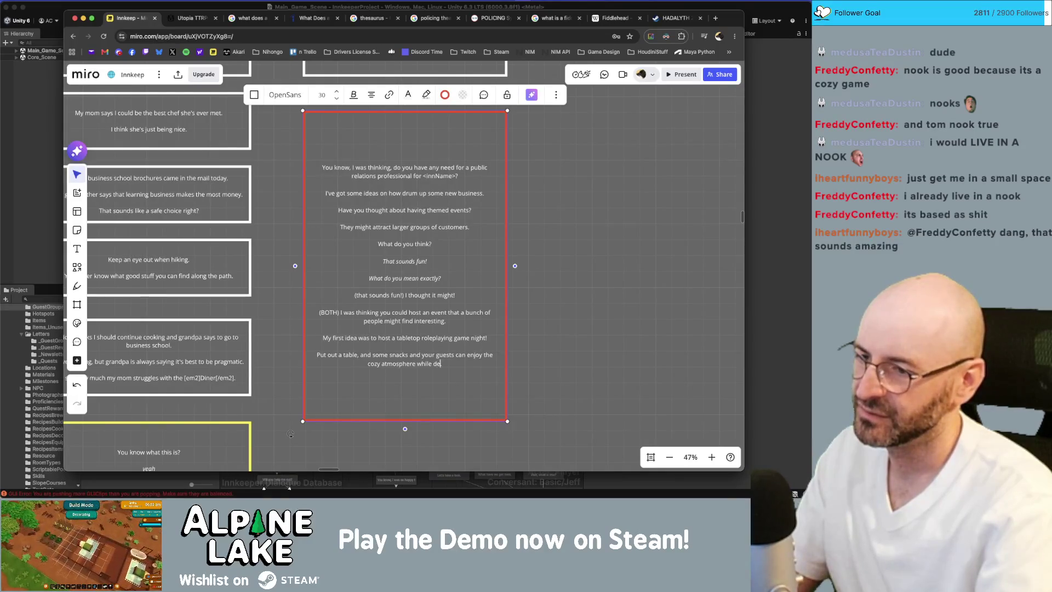
pyautogui.write('st')
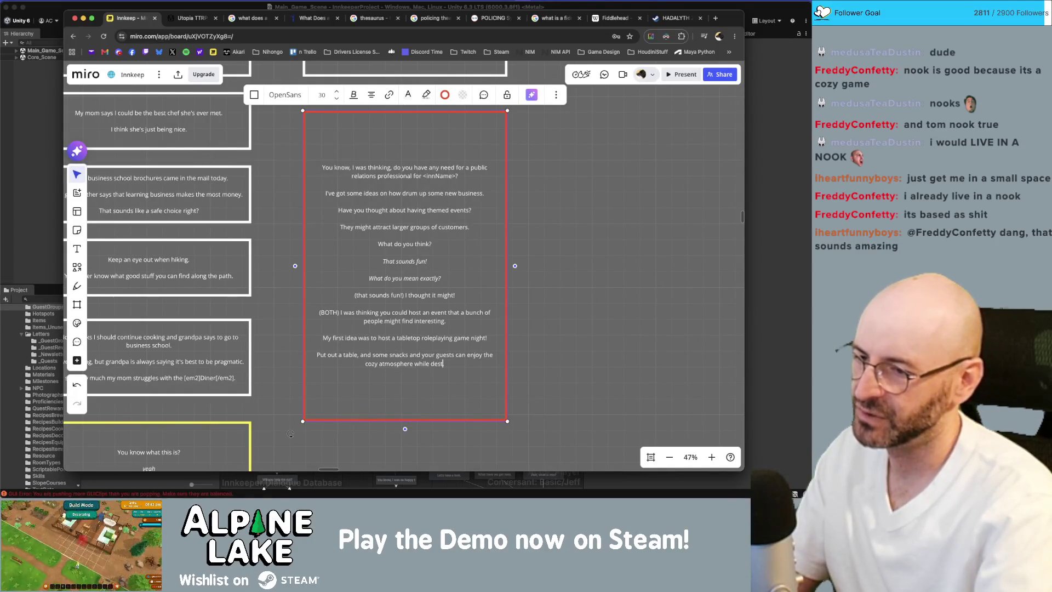
pyautogui.write('roying ')
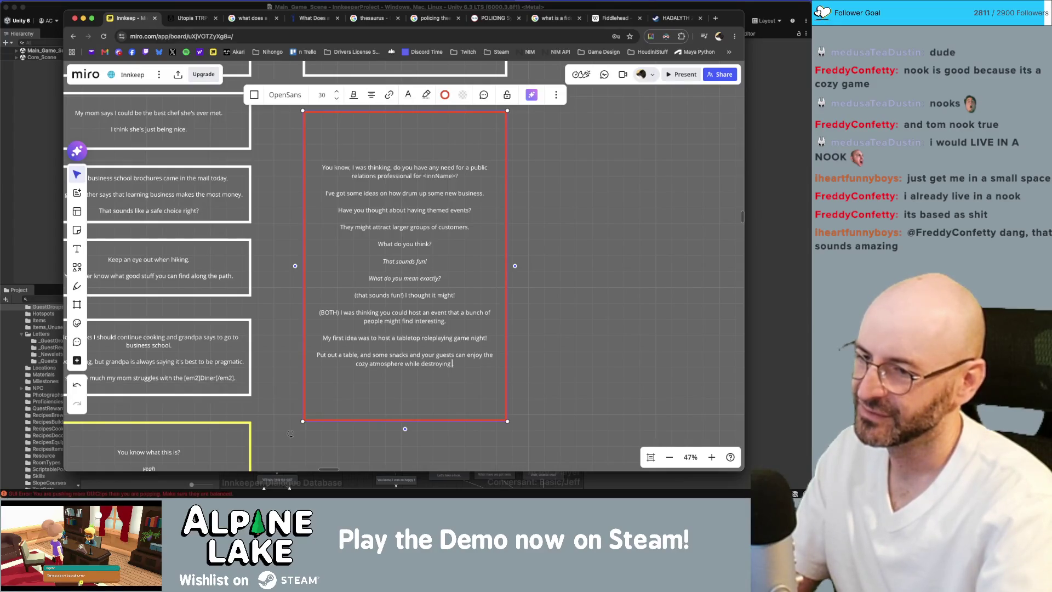
pyautogui.write('imaginary o')
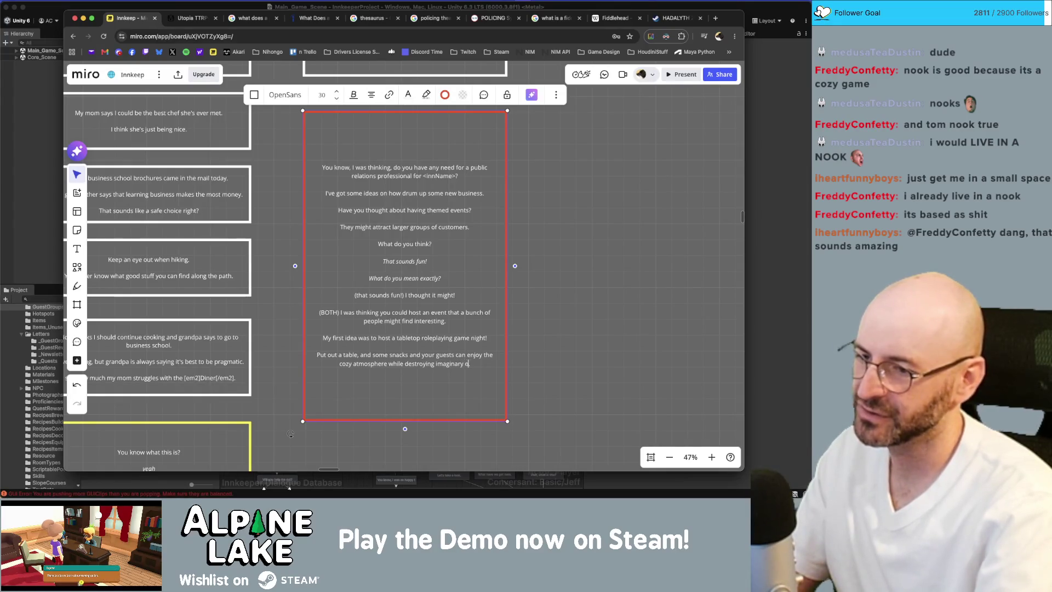
pyautogui.write('rcs.')
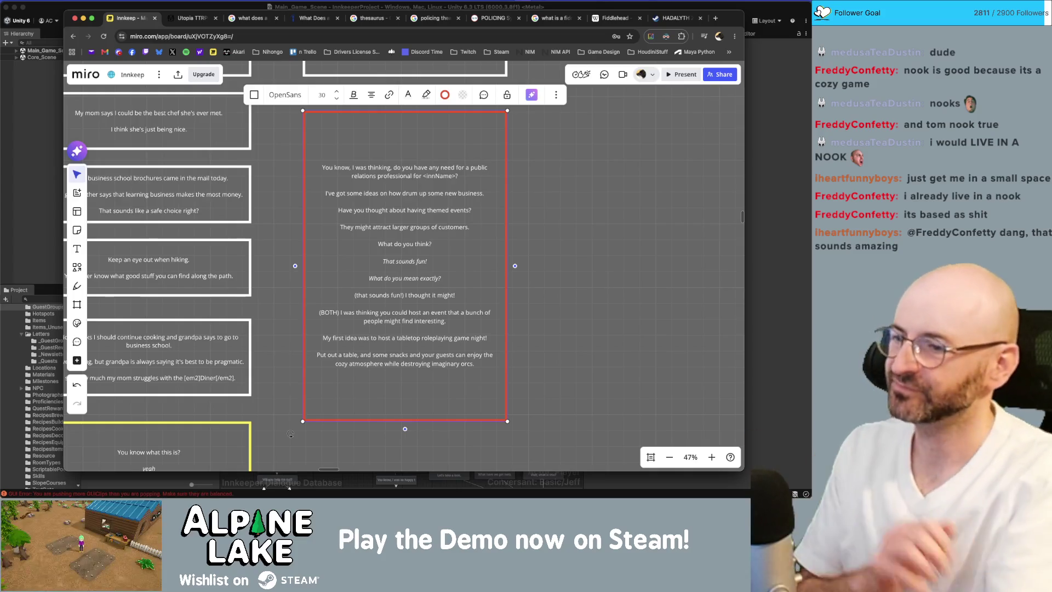
pyautogui.press('Left')
pyautogui.press('Left')
pyautogui.press('Left')
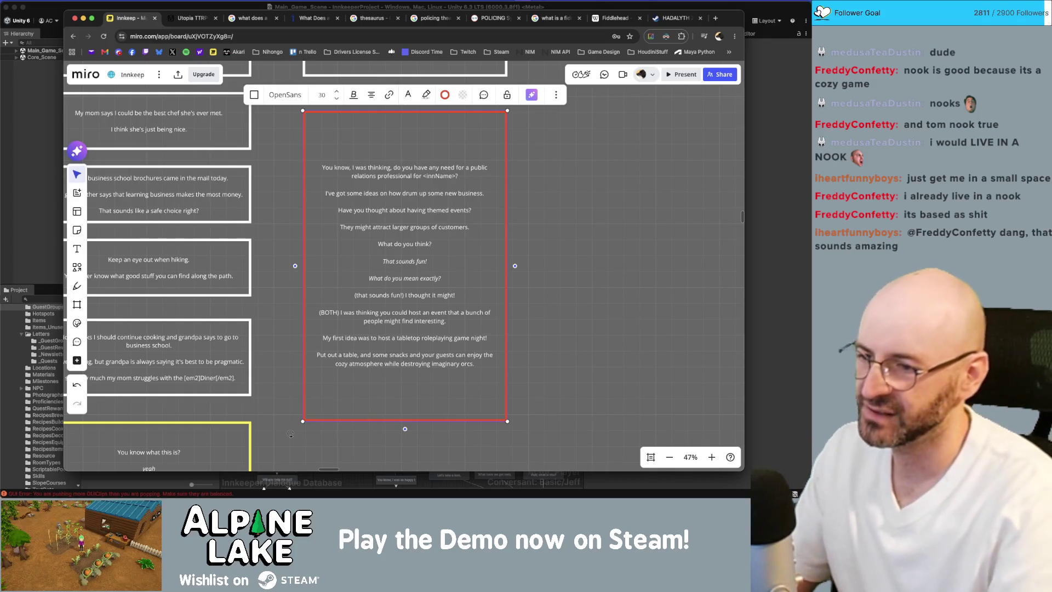
pyautogui.hotkey('alt', 'shift', 'Right')
pyautogui.write('slaying')
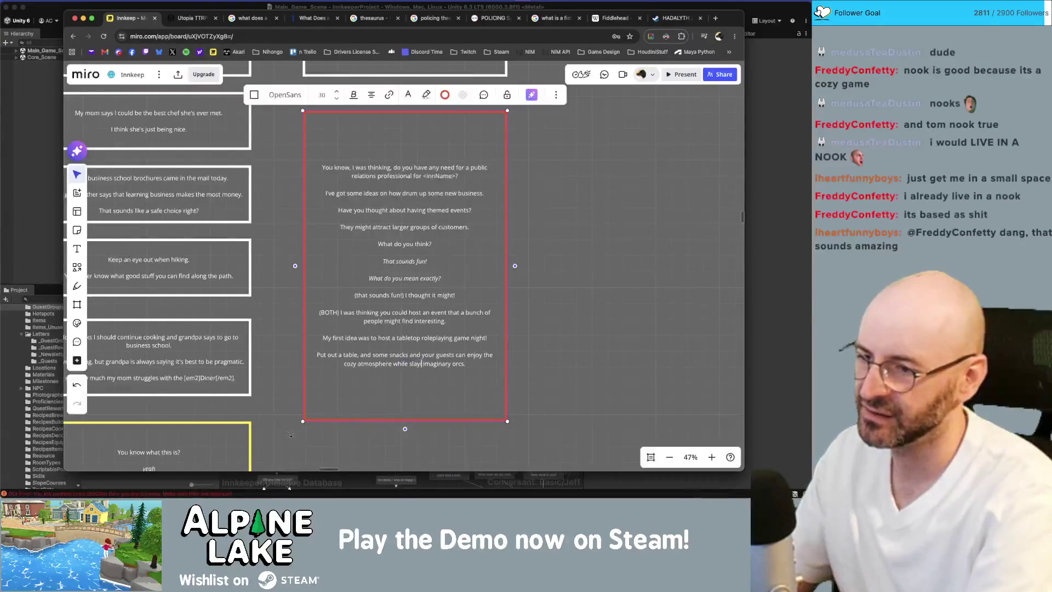
pyautogui.hotkey('alt', 'shift', 'Right')
pyautogui.write('dragons')
pyautogui.press('Escape')
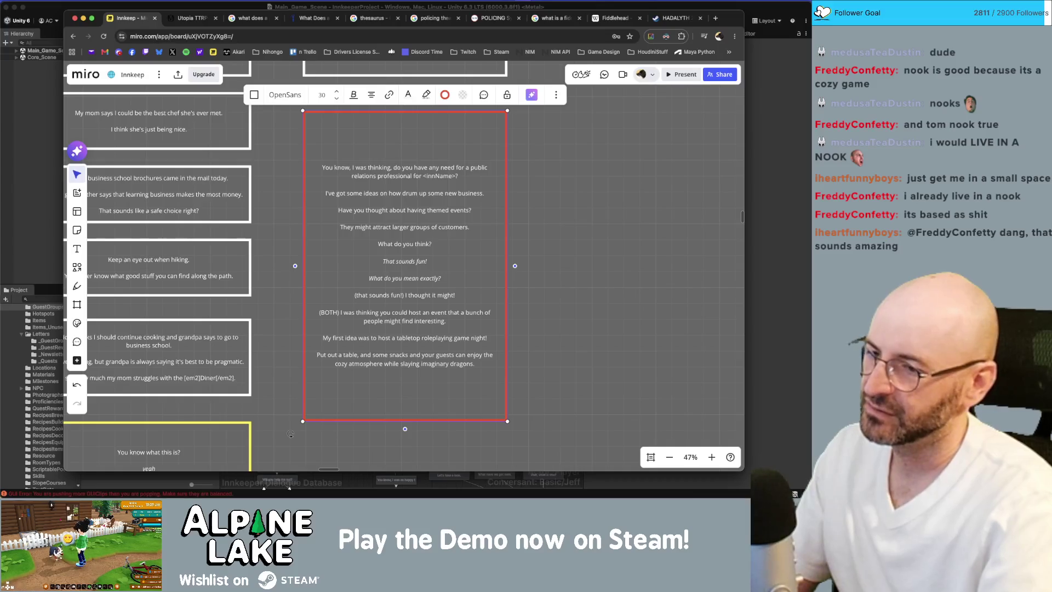
pyautogui.press('Return')
pyautogui.press('Return')
pyautogui.press('Return')
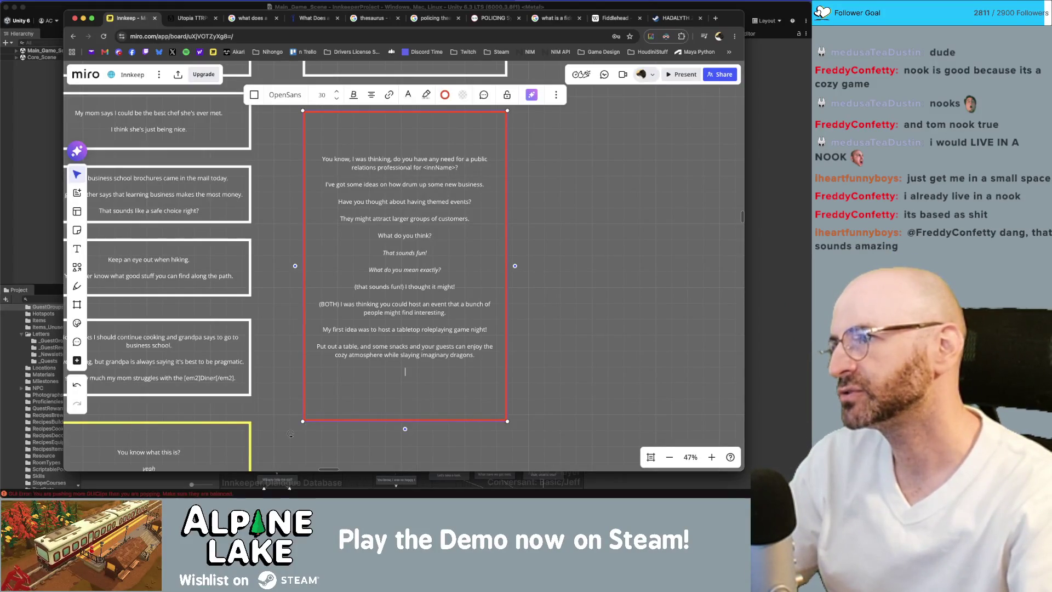
pyautogui.click(22, 109)
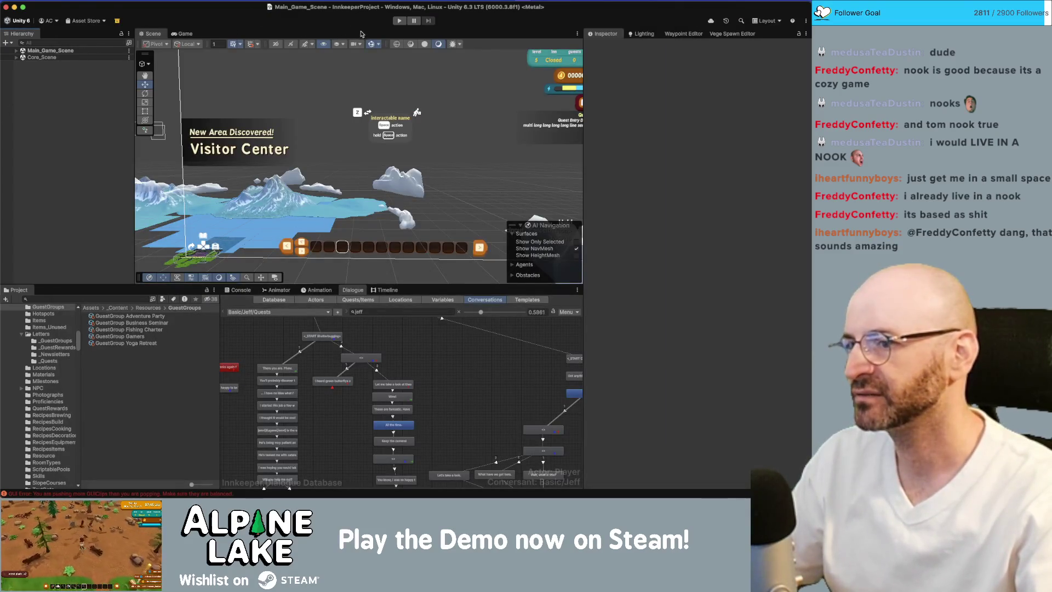
# Step: Start the game in Play mode and focus the Game view
pyautogui.click(399, 22)
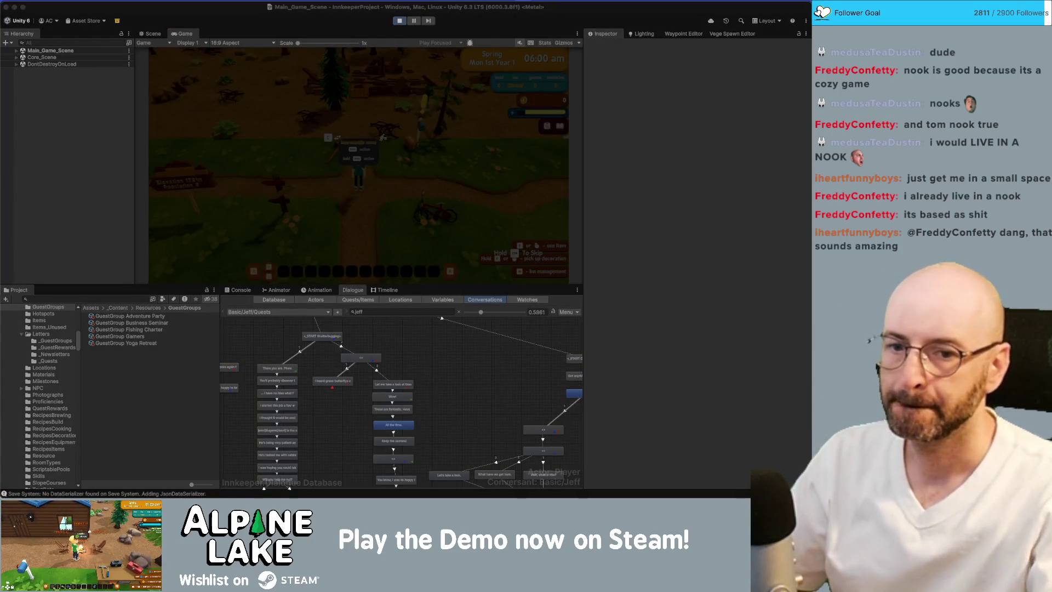
pyautogui.click(448, 344)
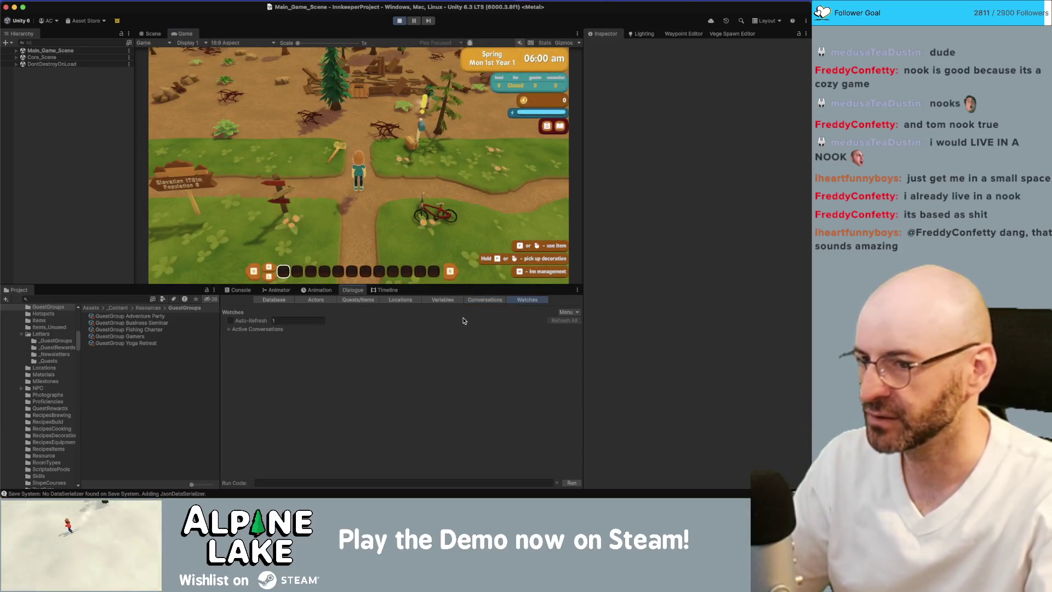
# Step: Add all runtime variables to the Dialogue Watches and set spawnStella to True
pyautogui.click(575, 314)
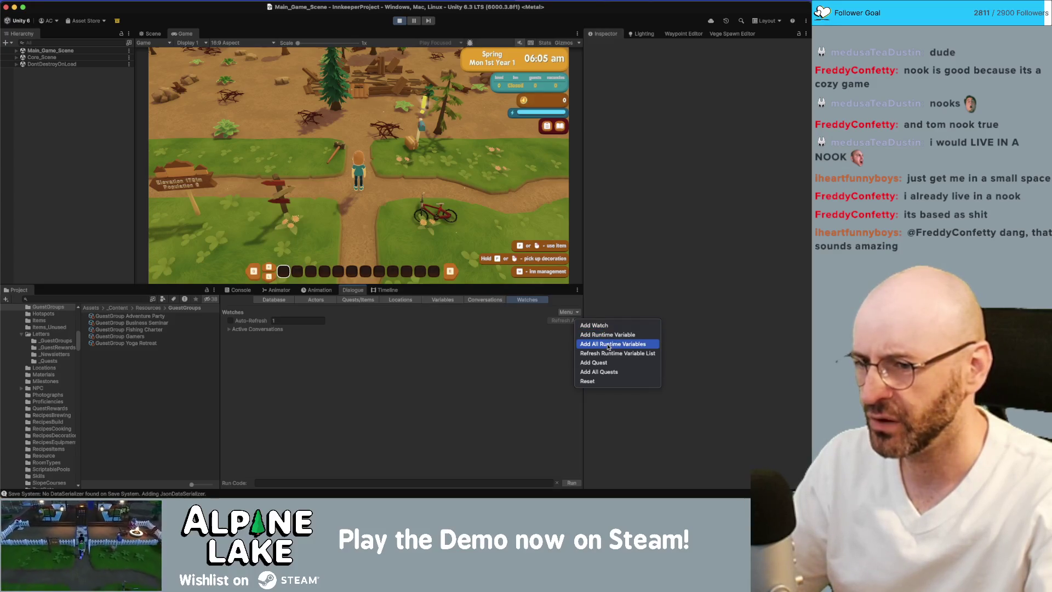
pyautogui.click(608, 344)
pyautogui.scroll(-5, 296, 374)
pyautogui.scroll(-10, 296, 375)
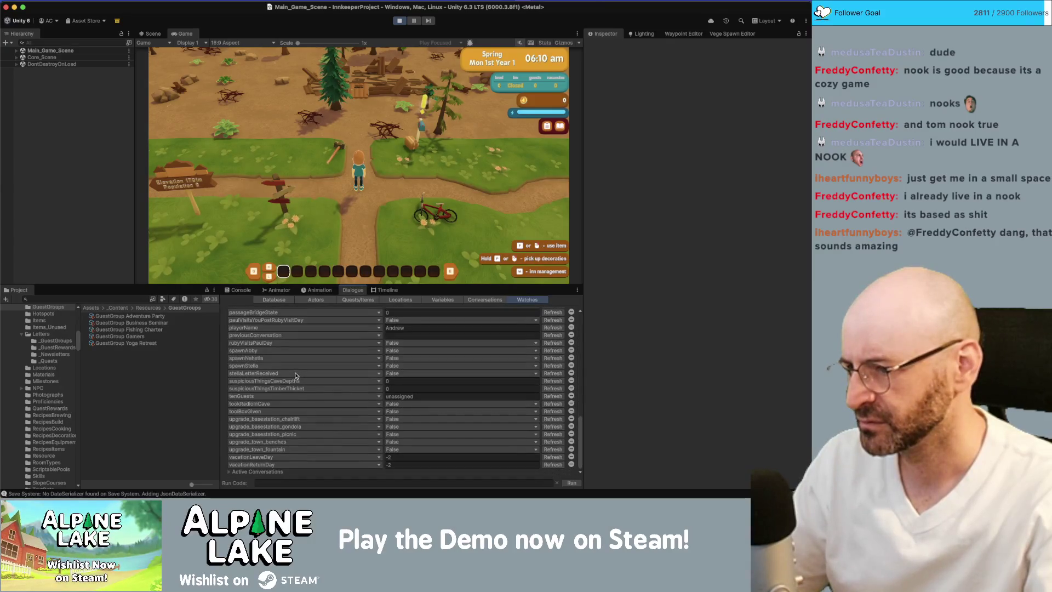
pyautogui.scroll(1, 296, 374)
pyautogui.click(393, 374)
pyautogui.click(394, 382)
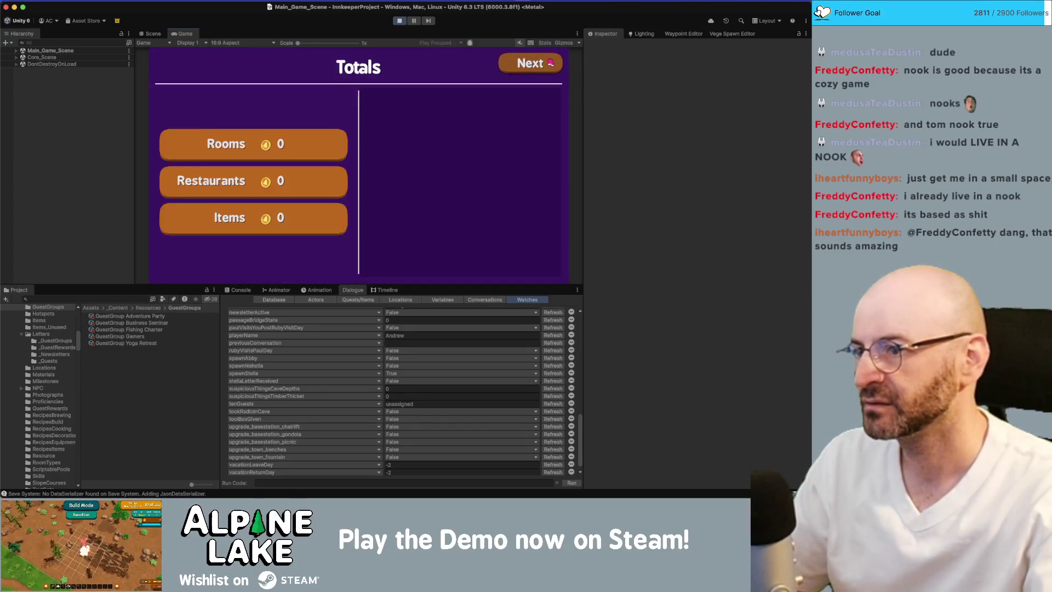
# Step: Walk the player into Town_Scene, dismiss the Town Square notice, and reach Stella's house
pyautogui.press('a')
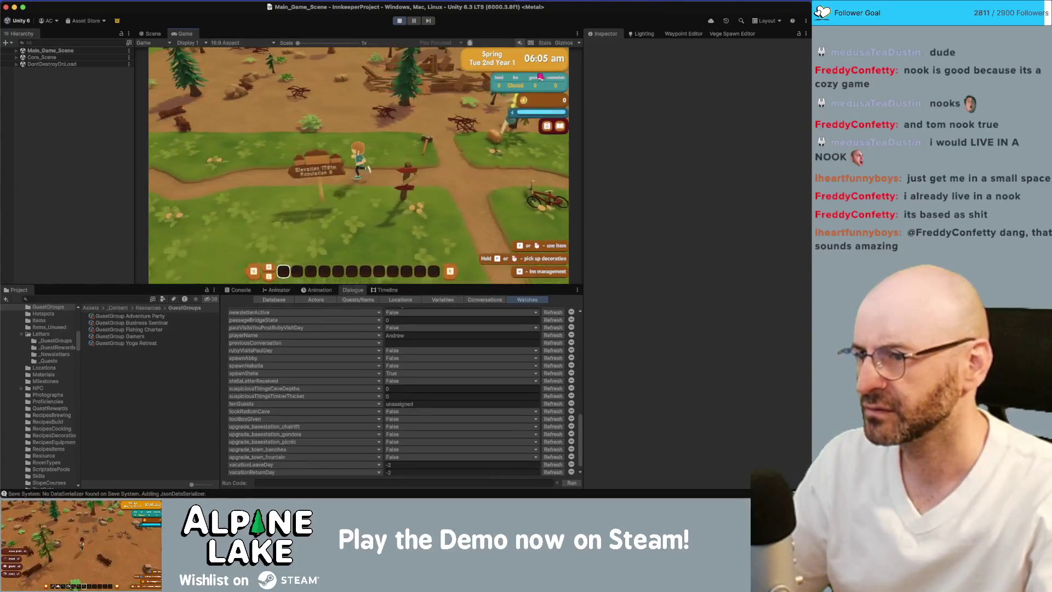
pyautogui.press('d')
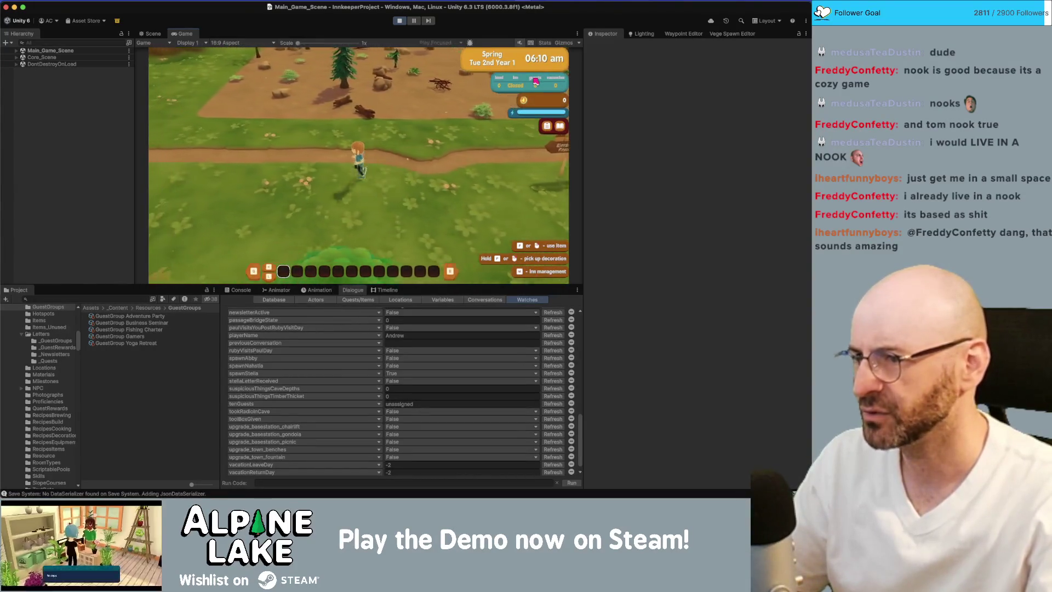
pyautogui.press('w')
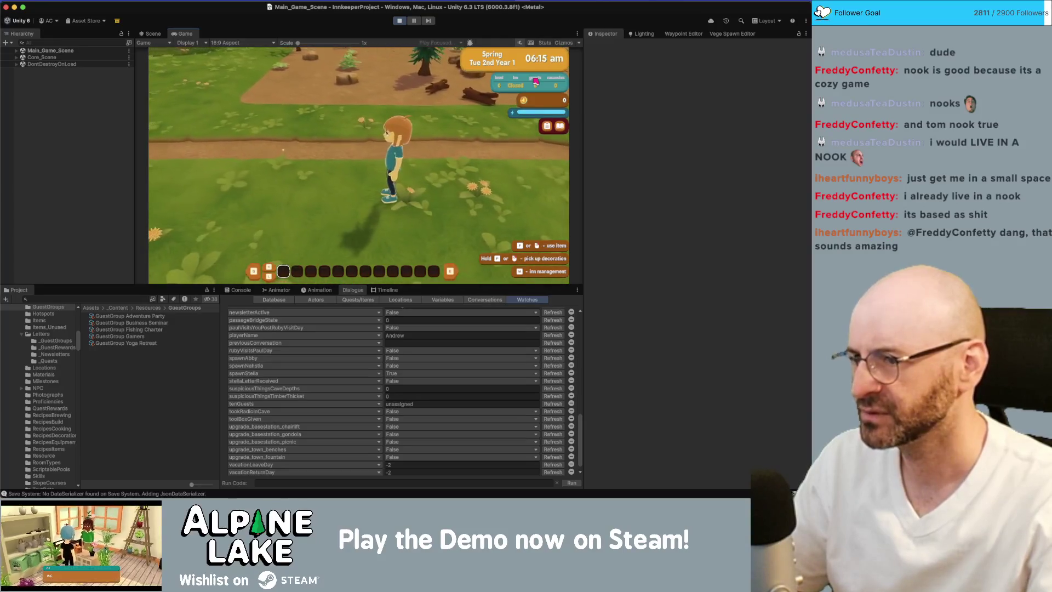
pyautogui.press('w')
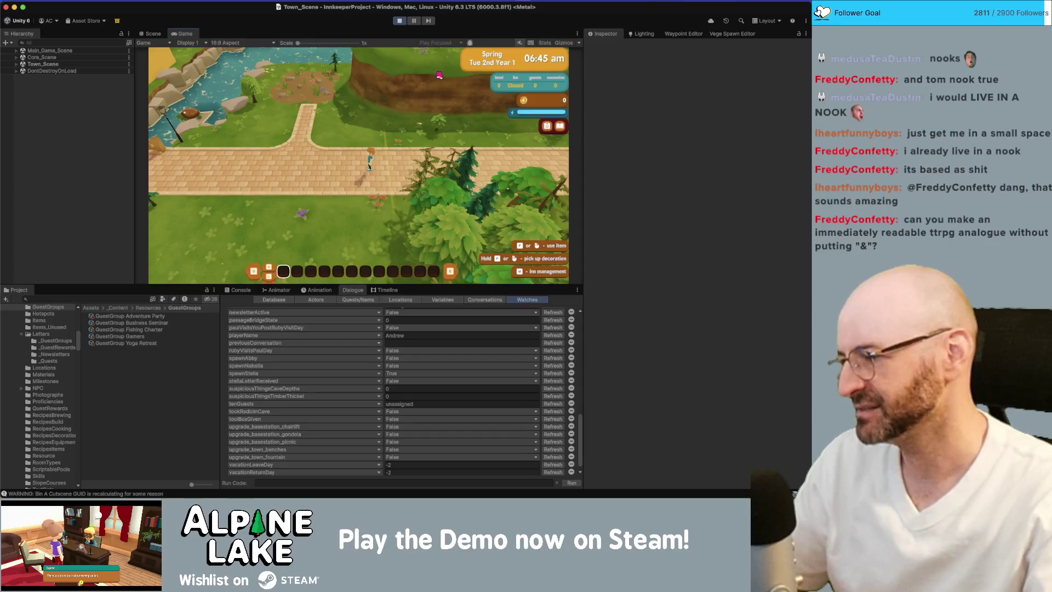
pyautogui.press('a')
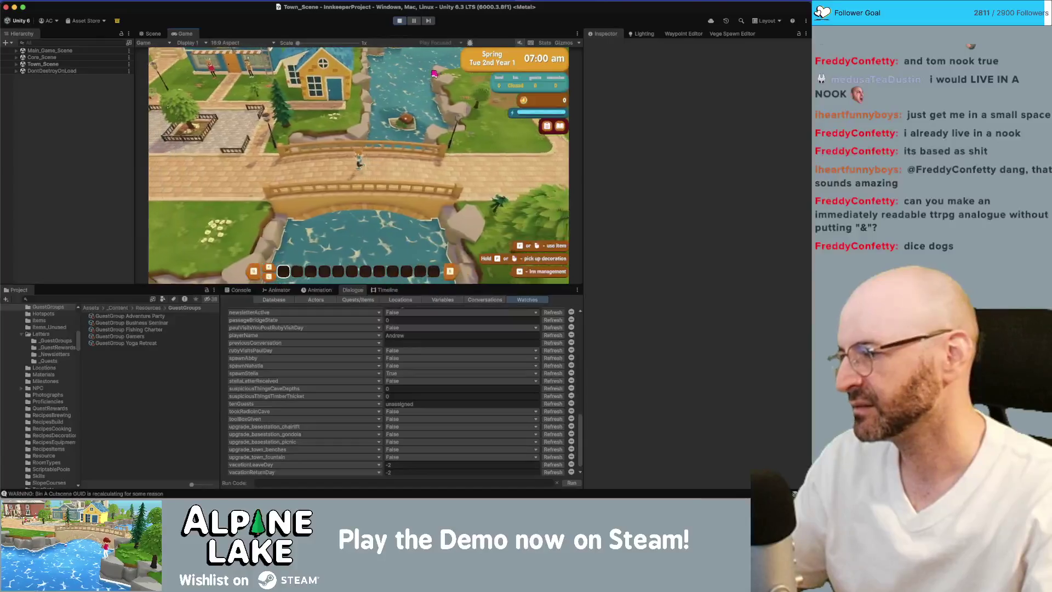
pyautogui.press('j')
pyautogui.press('Escape')
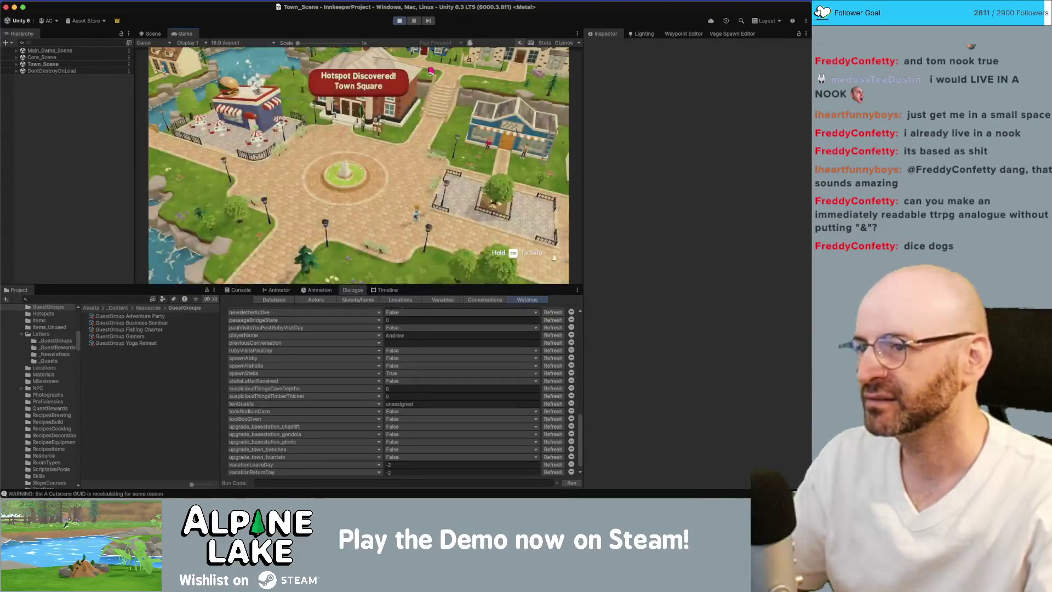
pyautogui.click(359, 205)
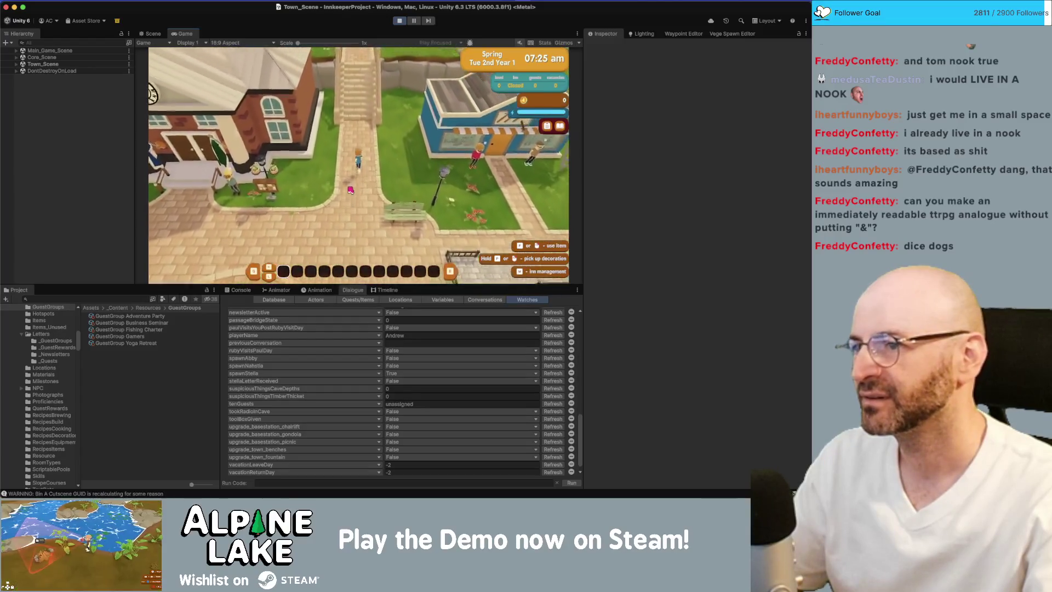
pyautogui.press('w')
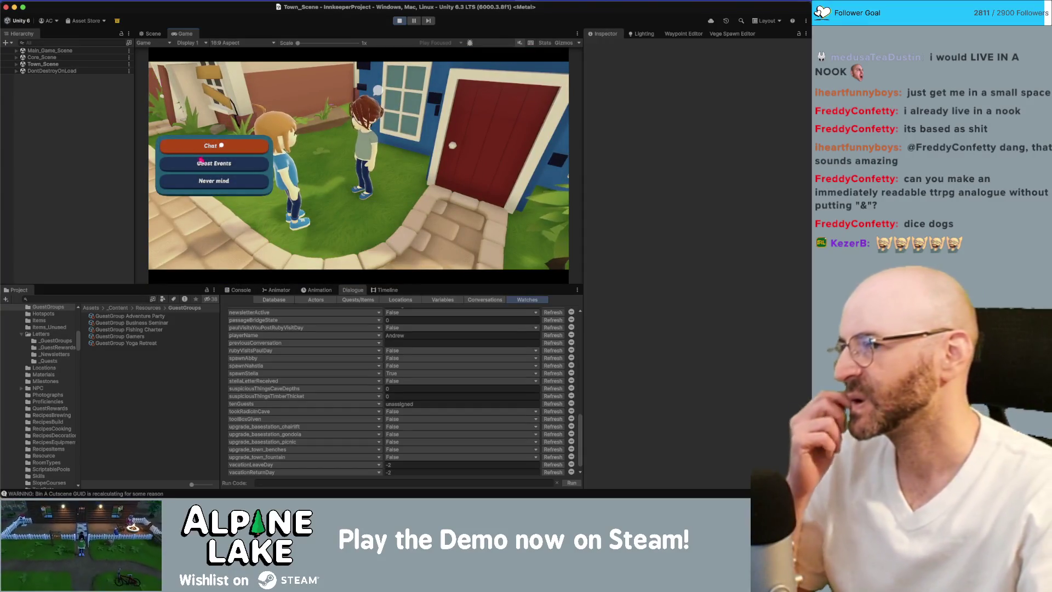
# Step: Open Stella's Guest Events and inspect the first undiscovered ???? group event
pyautogui.click(186, 154)
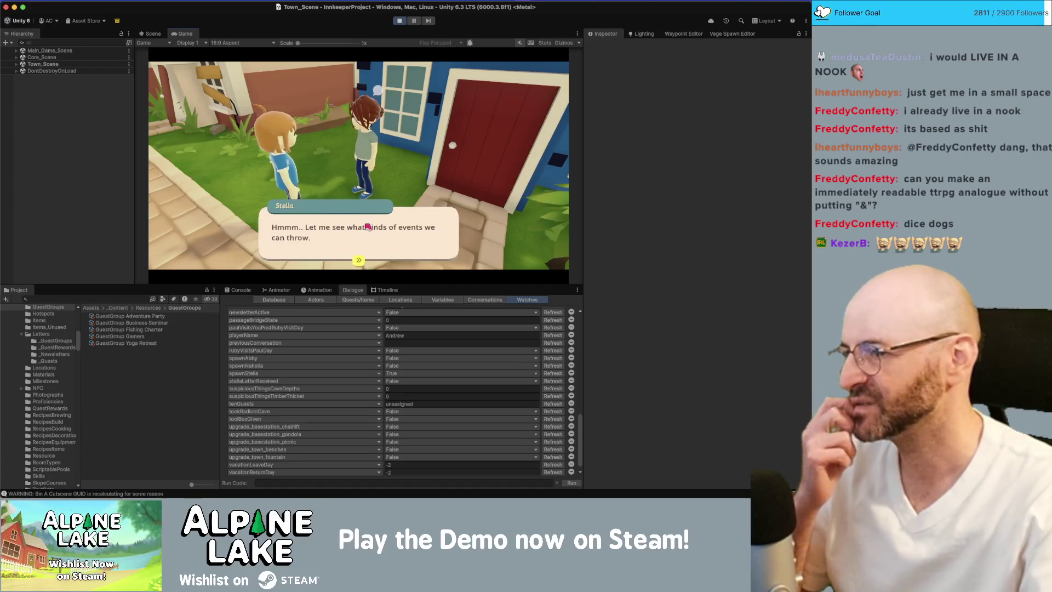
pyautogui.click(373, 233)
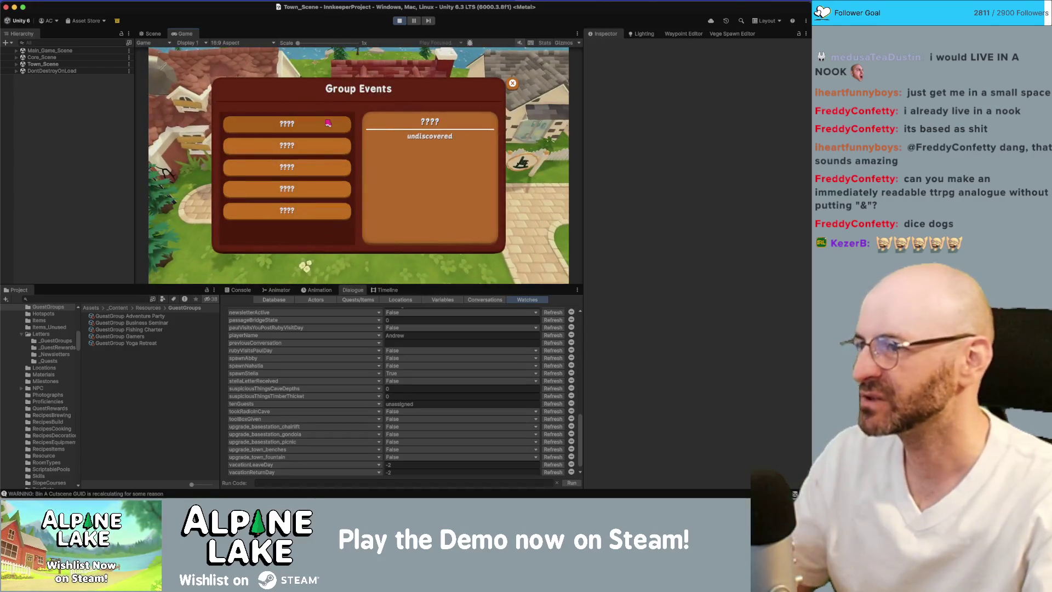
pyautogui.click(327, 127)
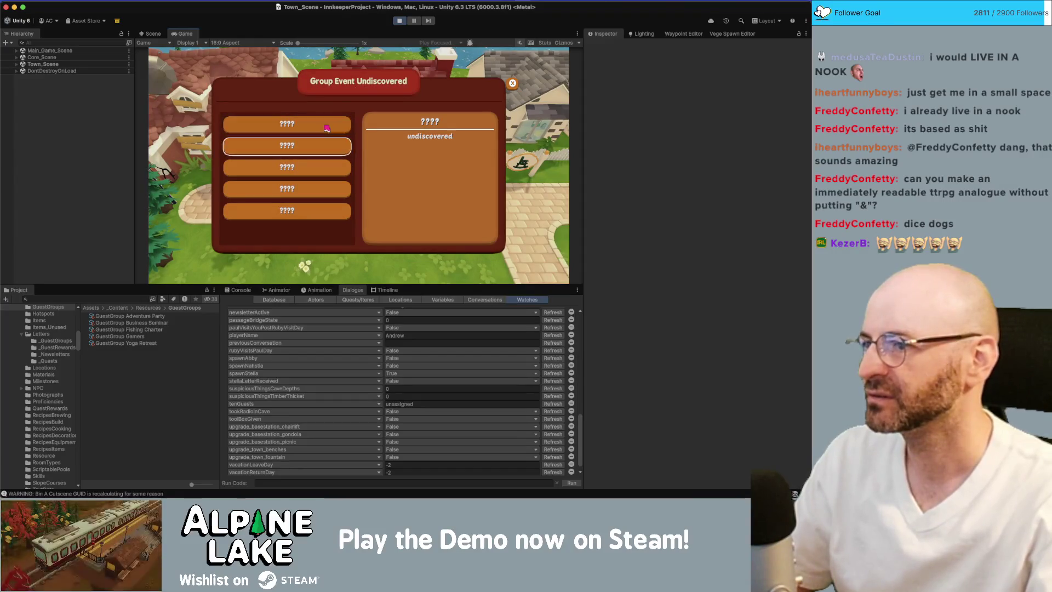
pyautogui.press('Escape')
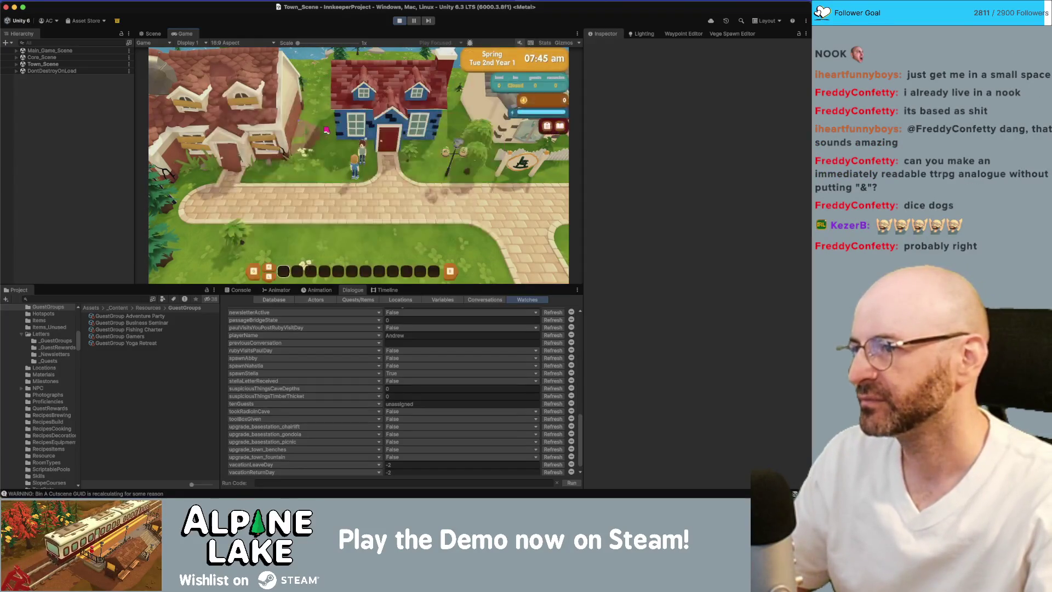
# Step: Talk to Stella again and choose Chat for a friendship boost
pyautogui.press('e')
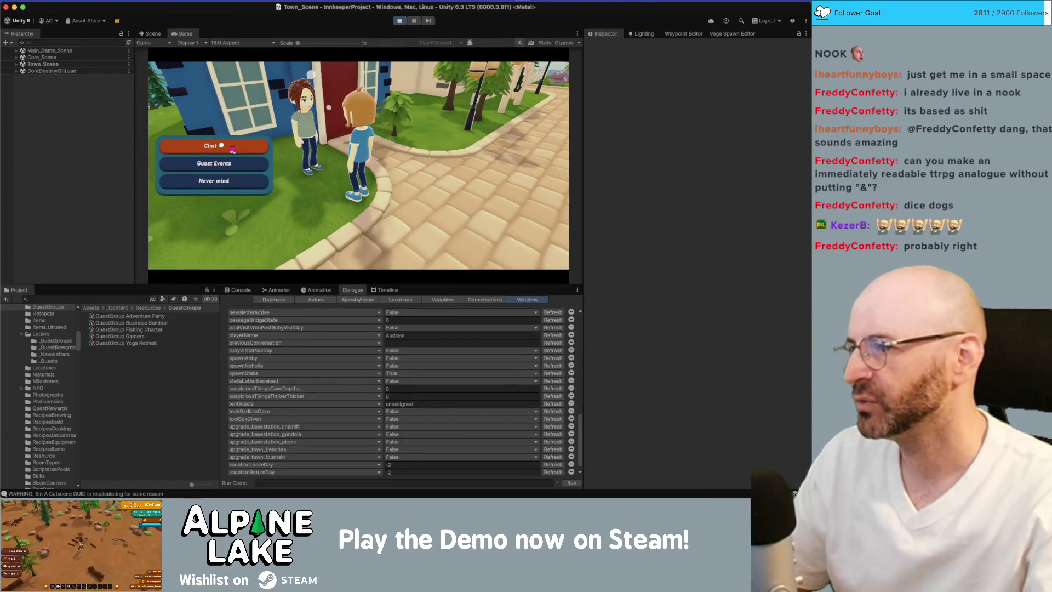
pyautogui.click(232, 149)
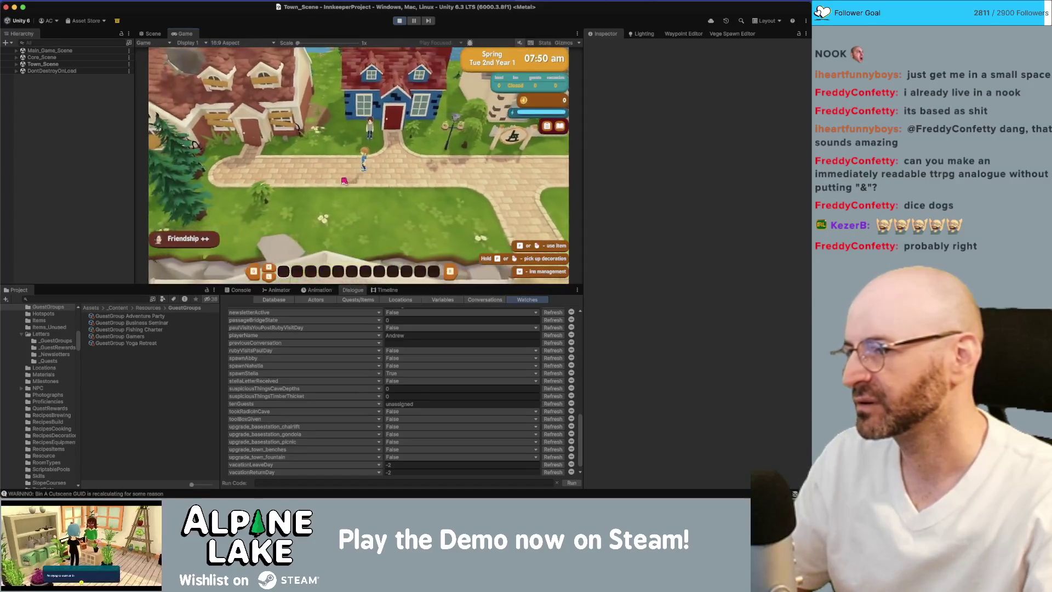
pyautogui.press('super+Tab')
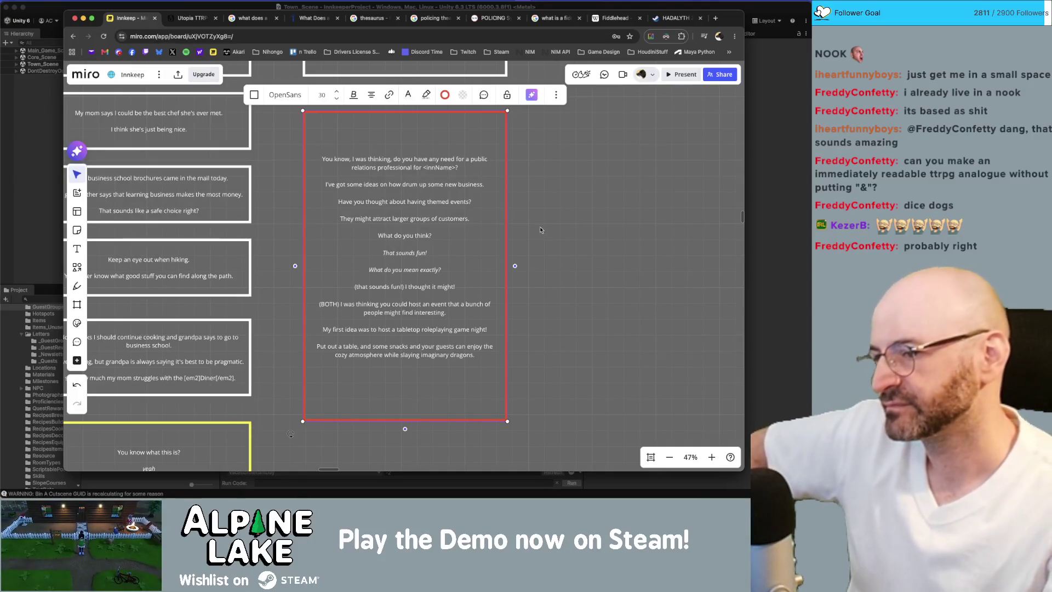
# Step: Adjust the trailing line after 'dragons.' on the tabletop roleplaying card
pyautogui.scroll(-1, 436, 341)
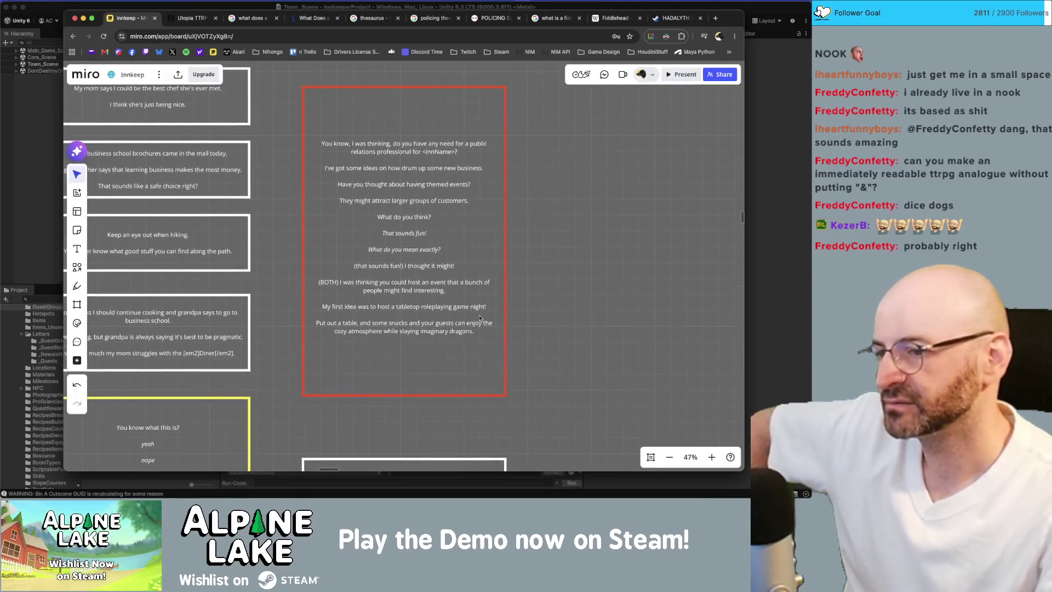
pyautogui.click(436, 341)
pyautogui.press('Return')
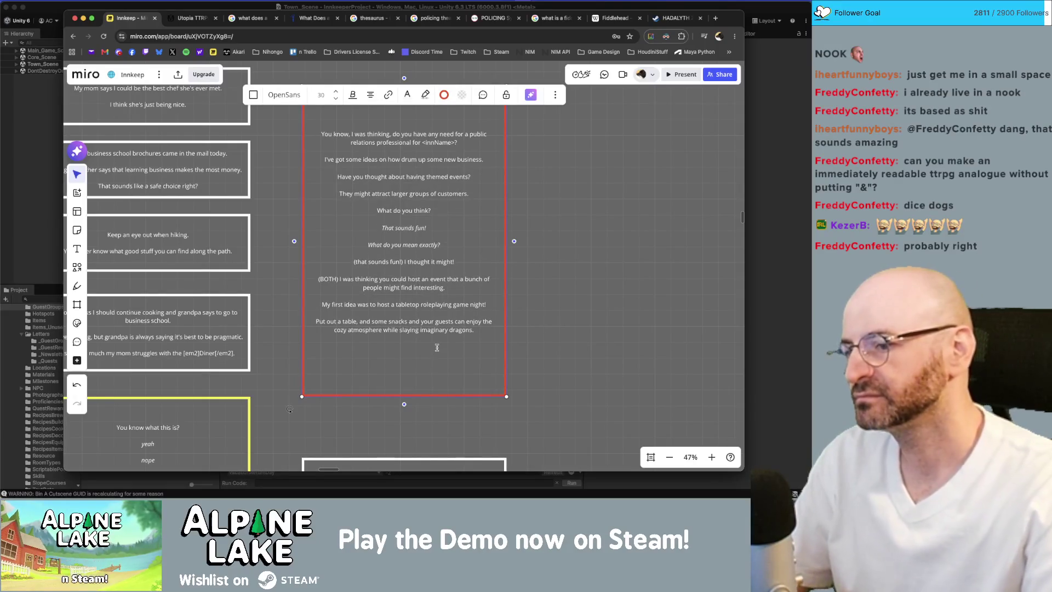
pyautogui.press('BackSpace')
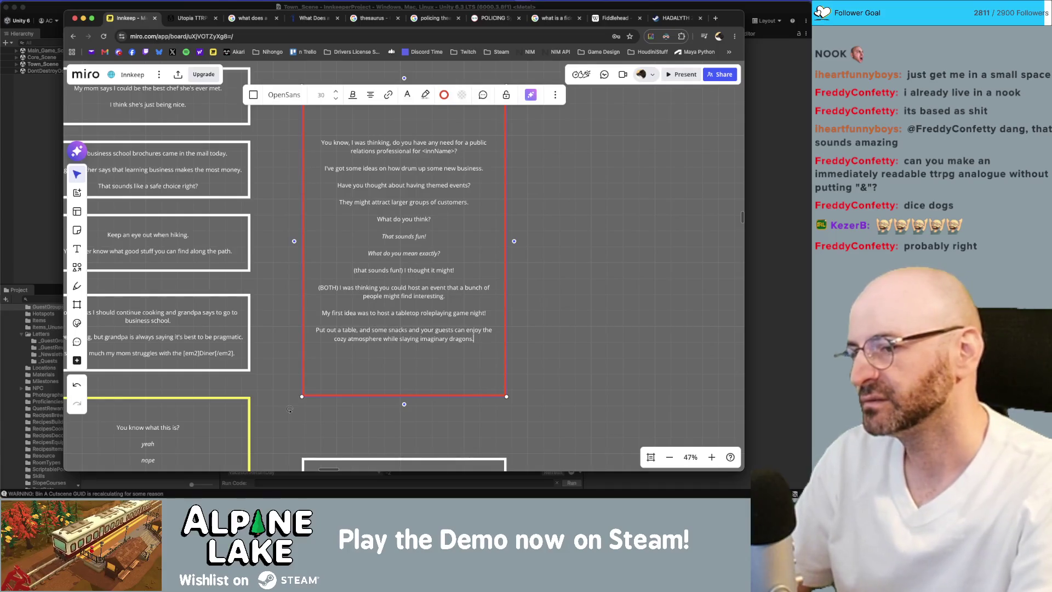
pyautogui.press('Return')
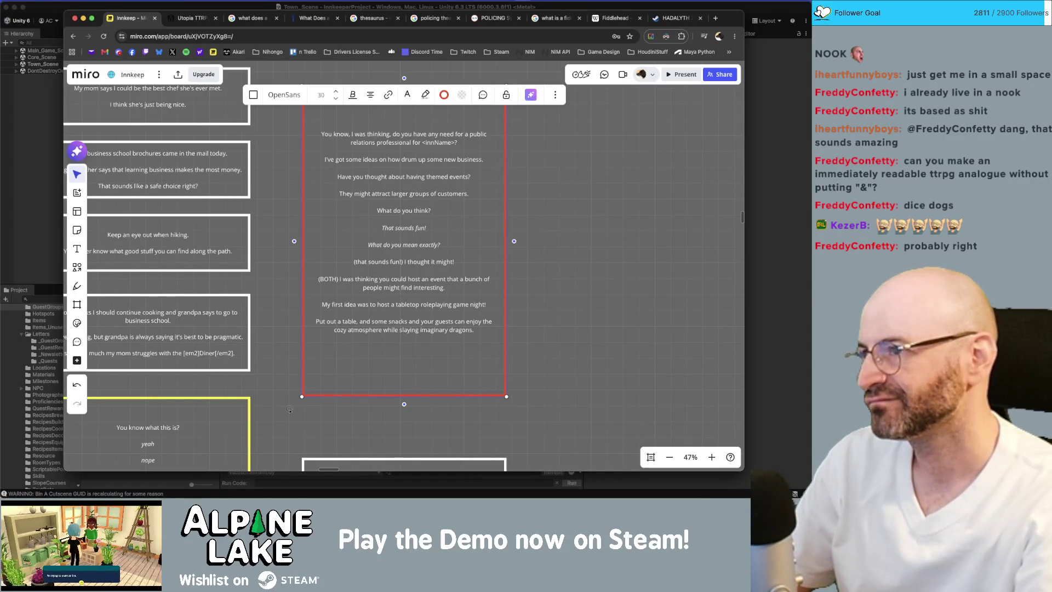
pyautogui.click(34, 135)
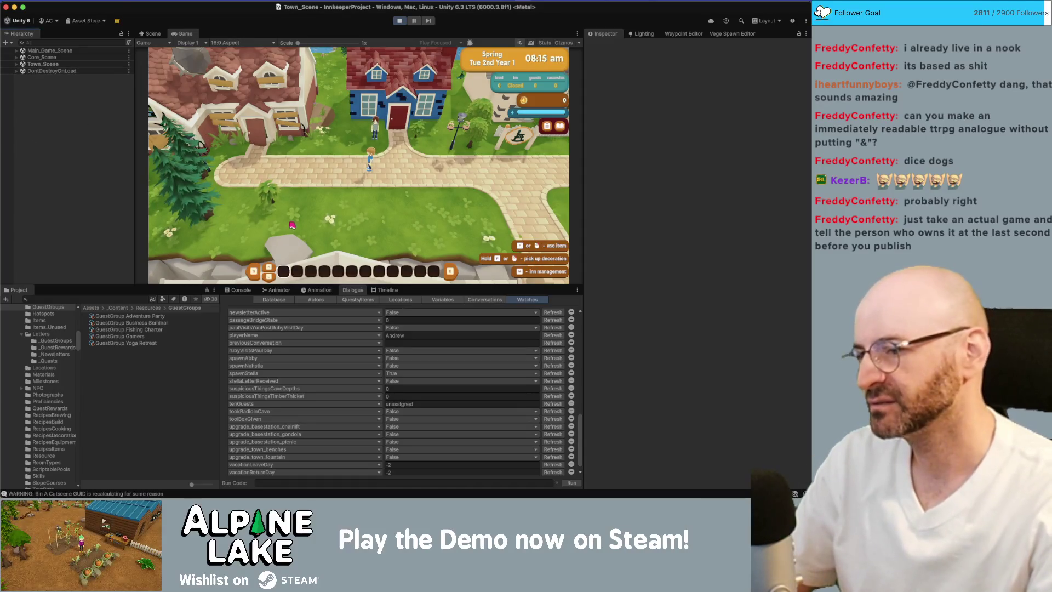
# Step: Run the character east past the fenced house toward the water and back around it
pyautogui.press('w')
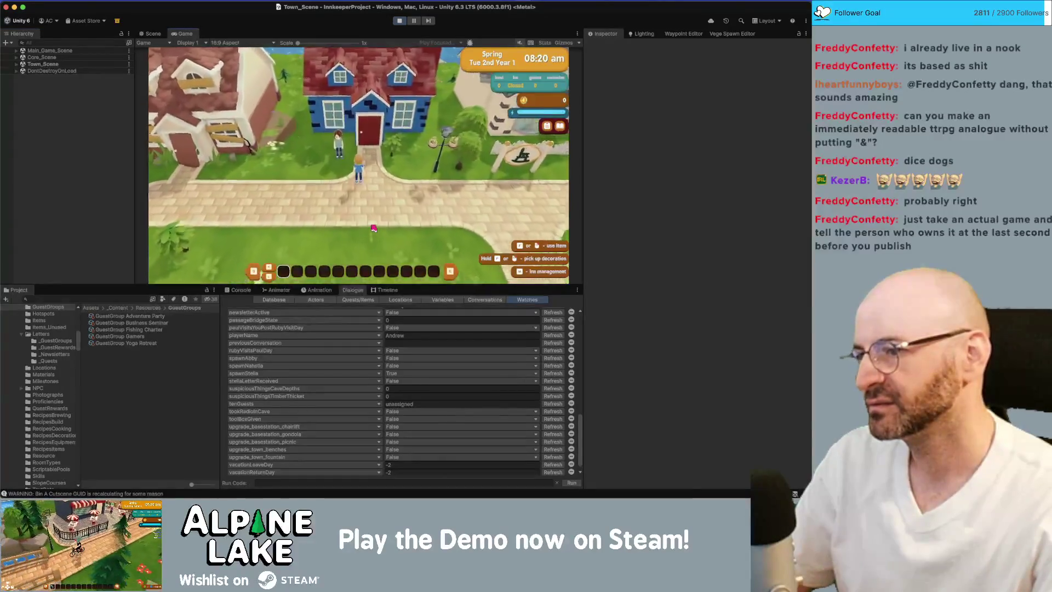
pyautogui.press('s')
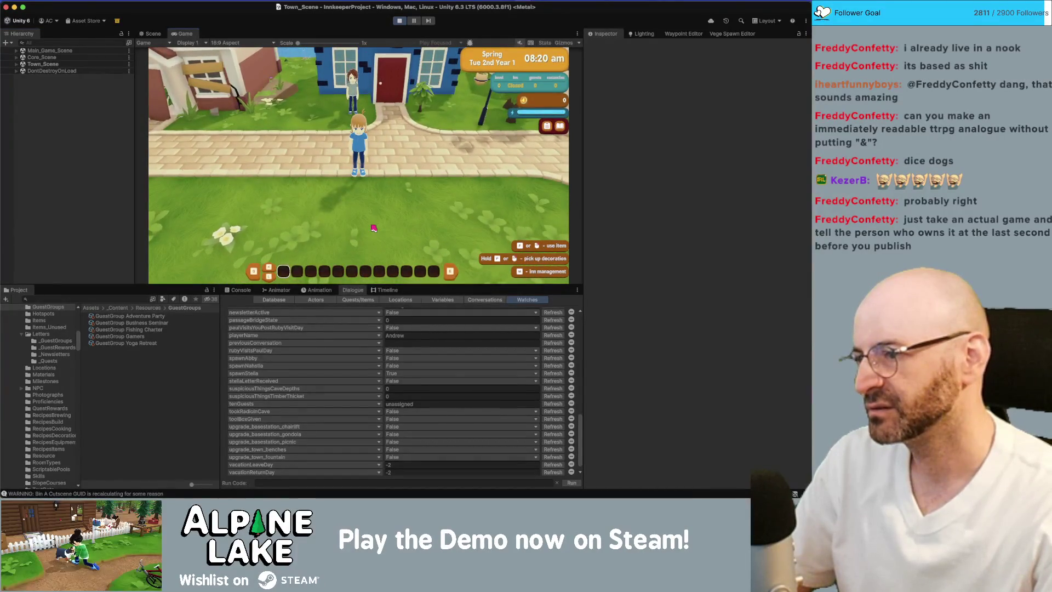
pyautogui.press('s')
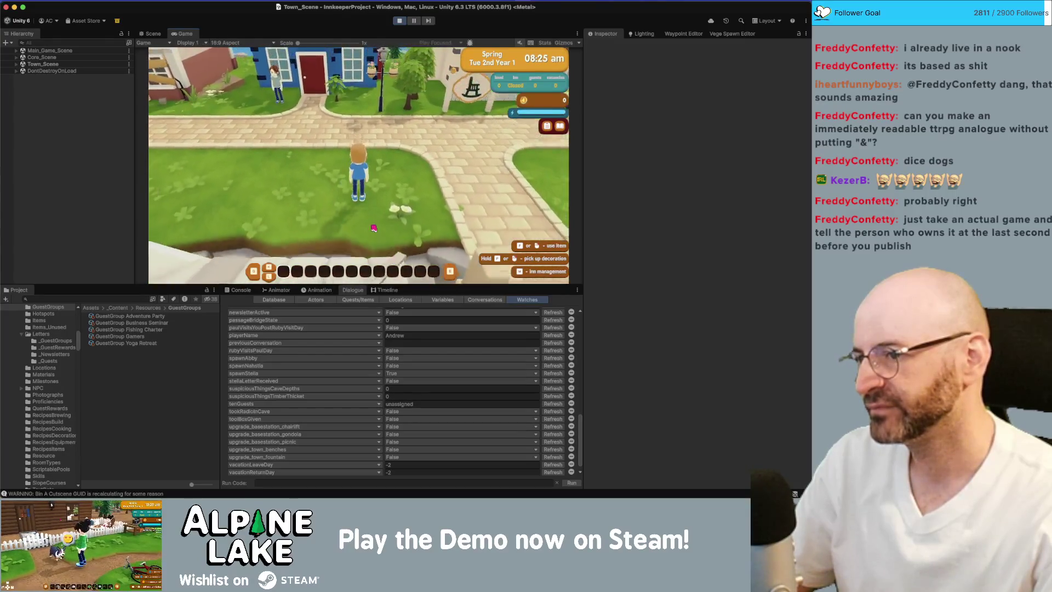
pyautogui.press('d')
pyautogui.press('d')
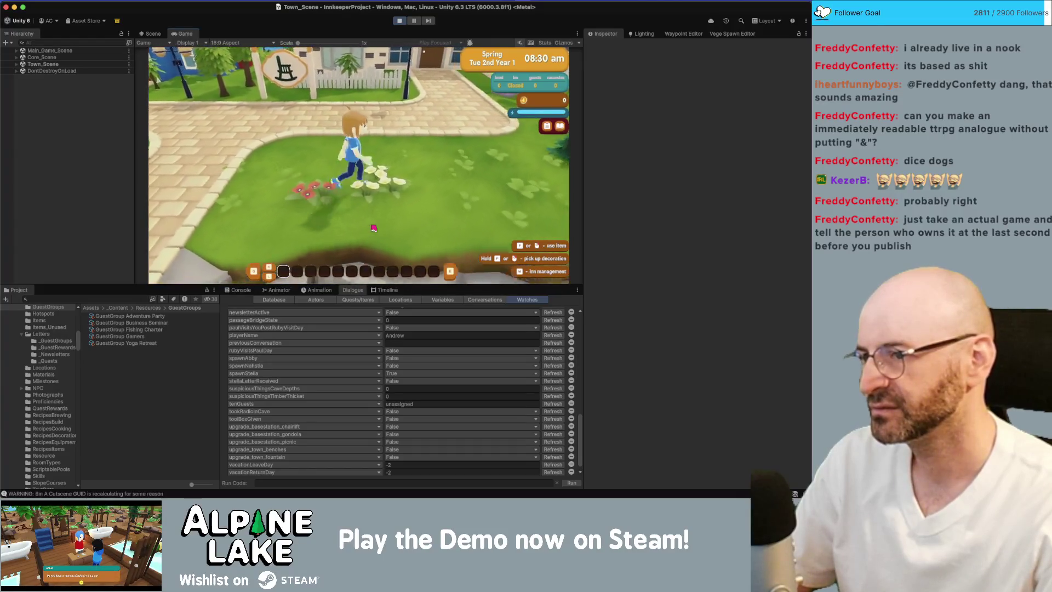
pyautogui.press('d')
pyautogui.press('w')
pyautogui.press('s')
pyautogui.press('s')
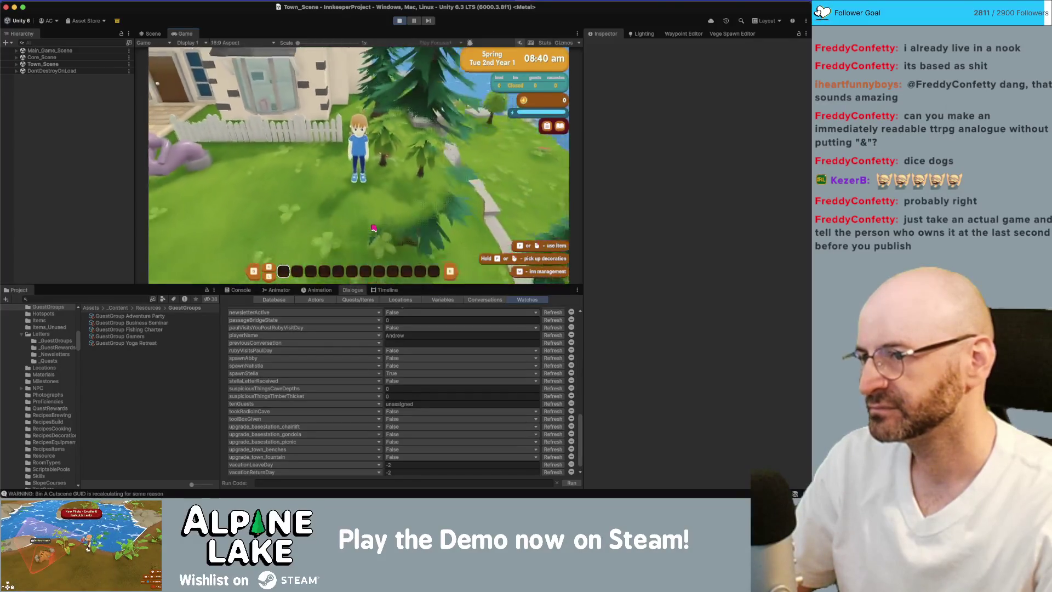
pyautogui.press('s')
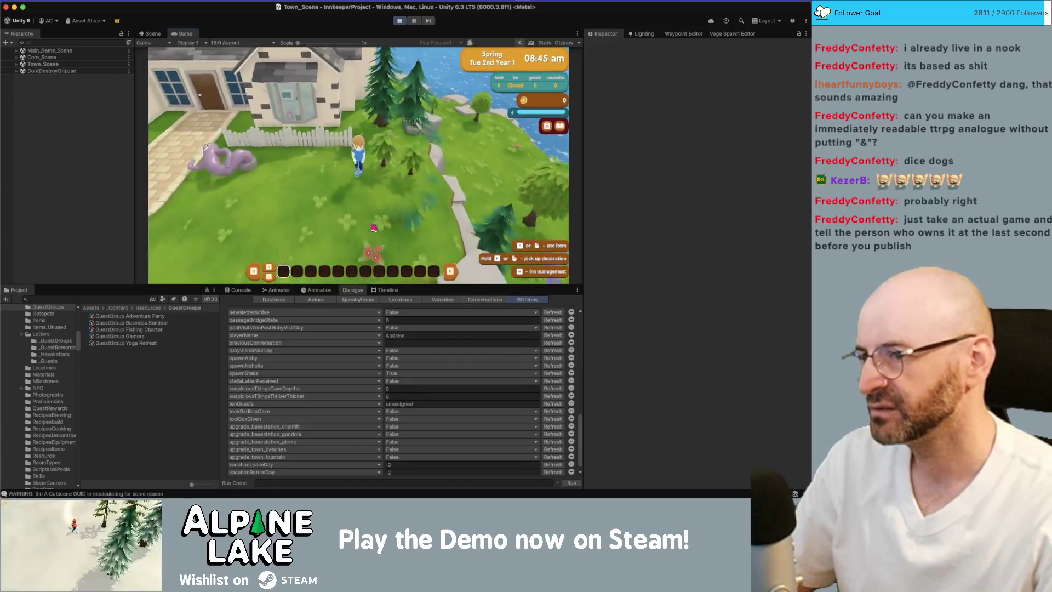
pyautogui.press('s')
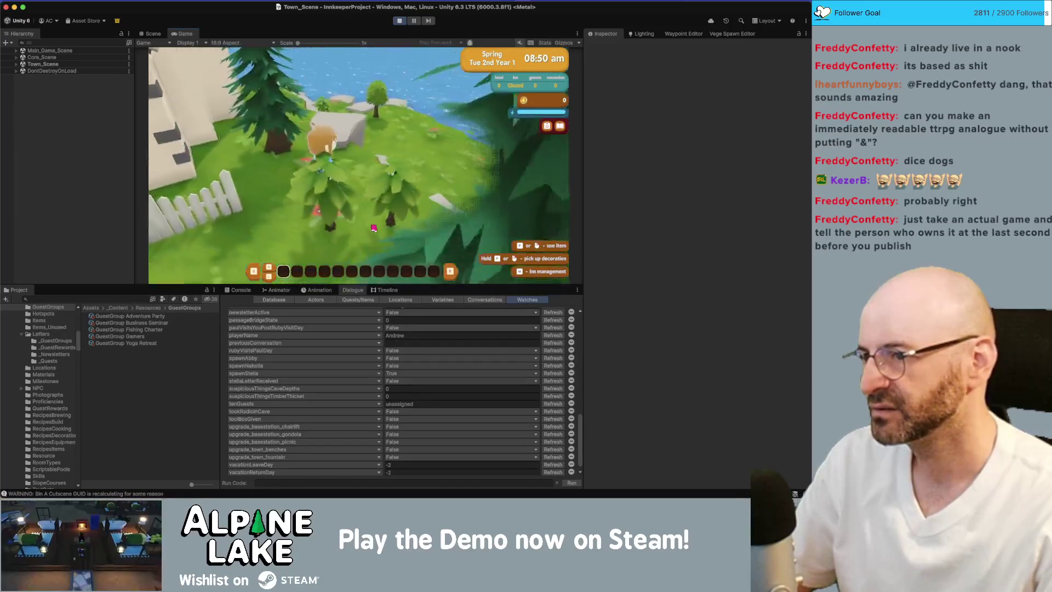
# Step: Walk the character back over the grass and stone path to the blue house
pyautogui.press('a')
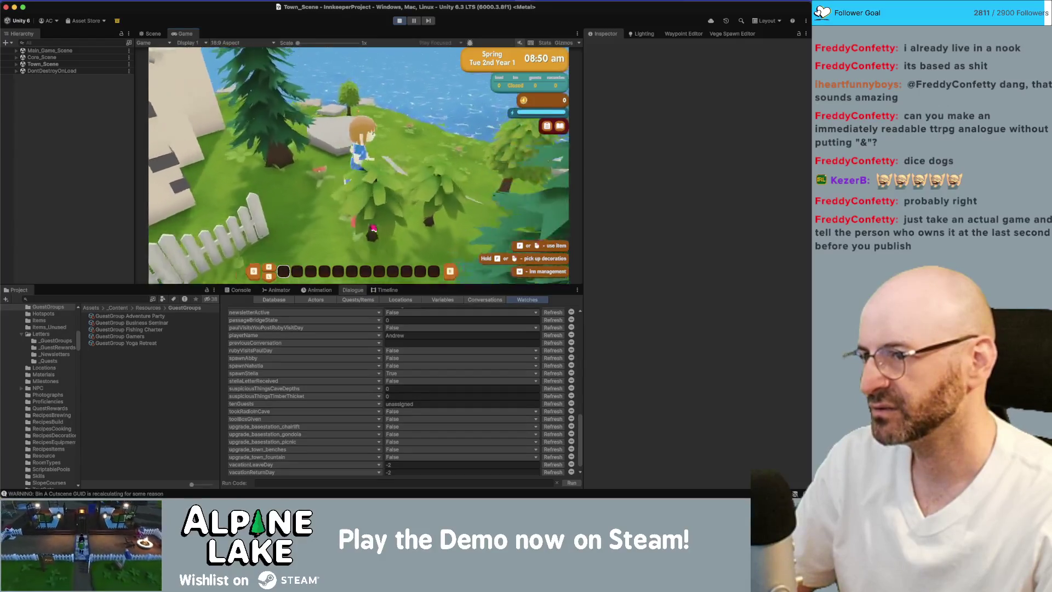
pyautogui.press('d')
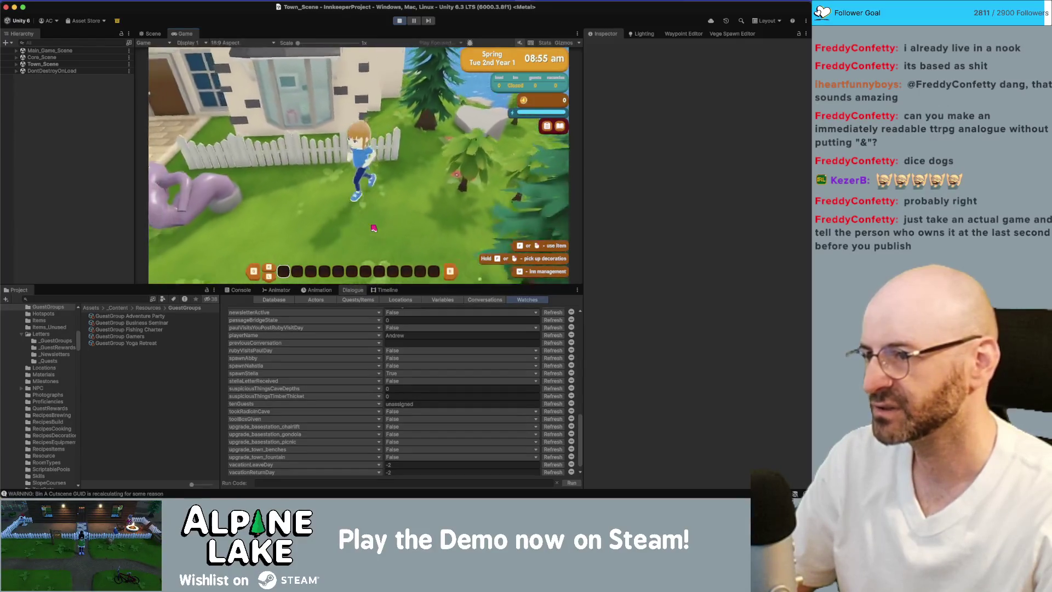
pyautogui.press('s')
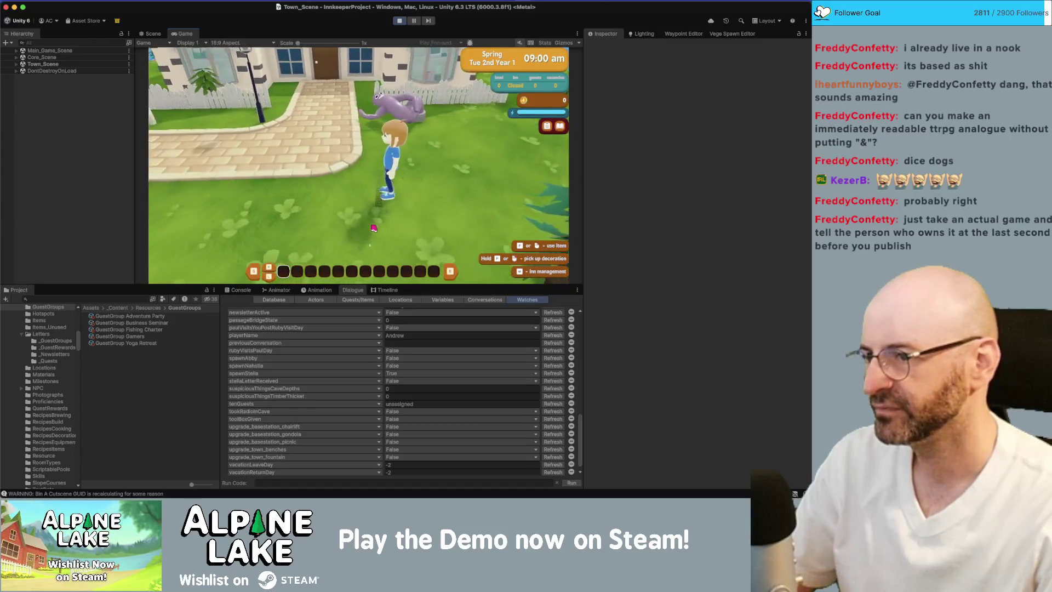
pyautogui.press('d')
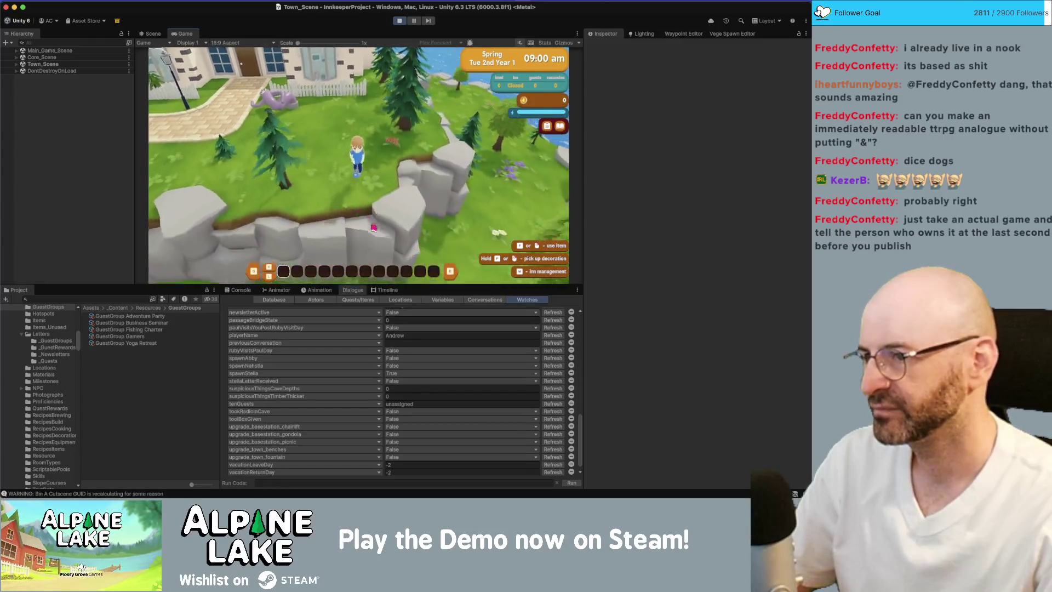
pyautogui.press('d')
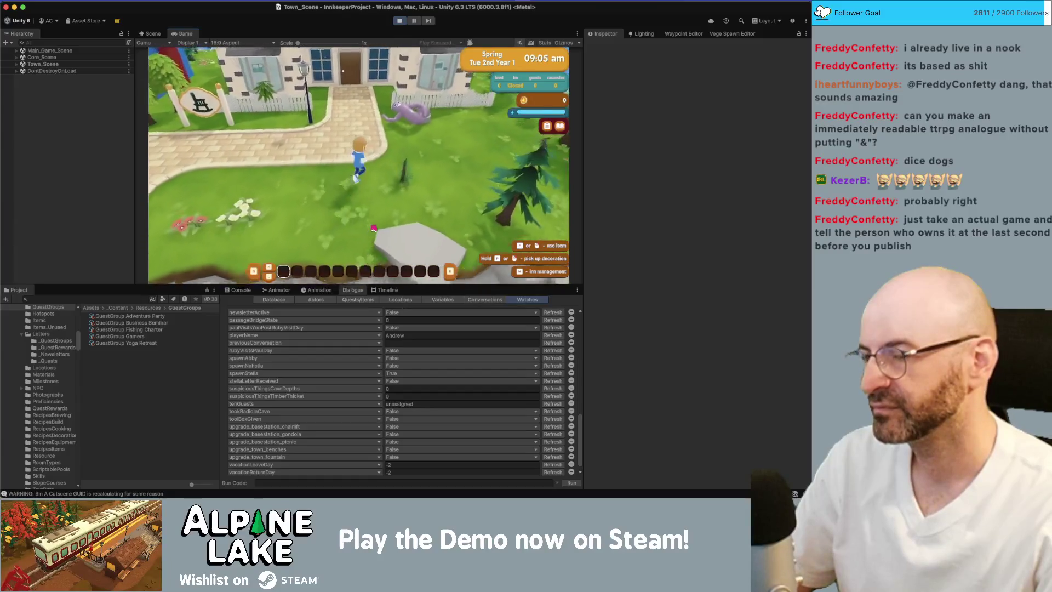
pyautogui.press('s')
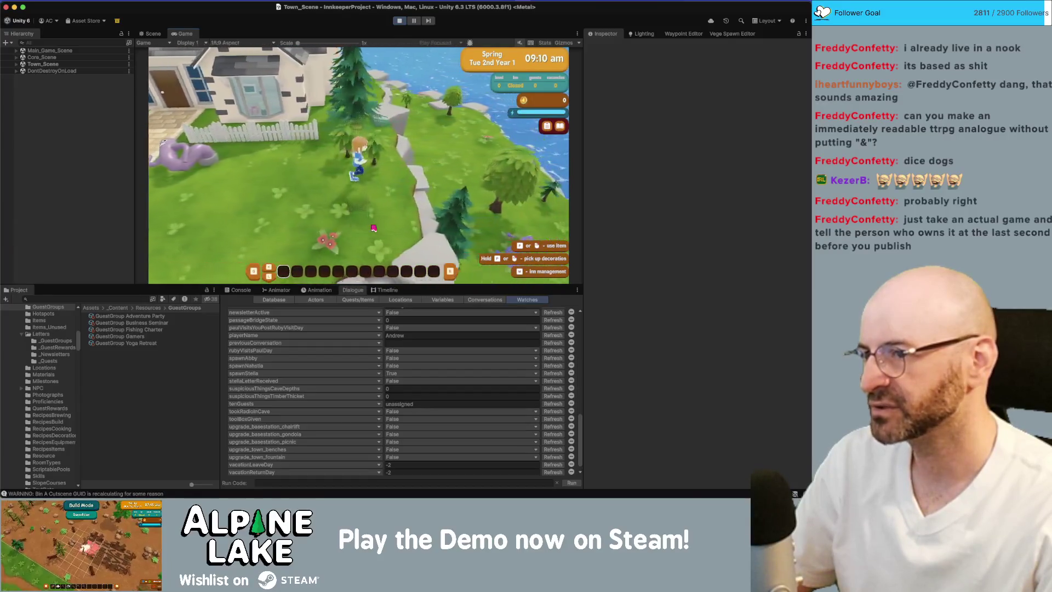
pyautogui.press('w')
pyautogui.press('a')
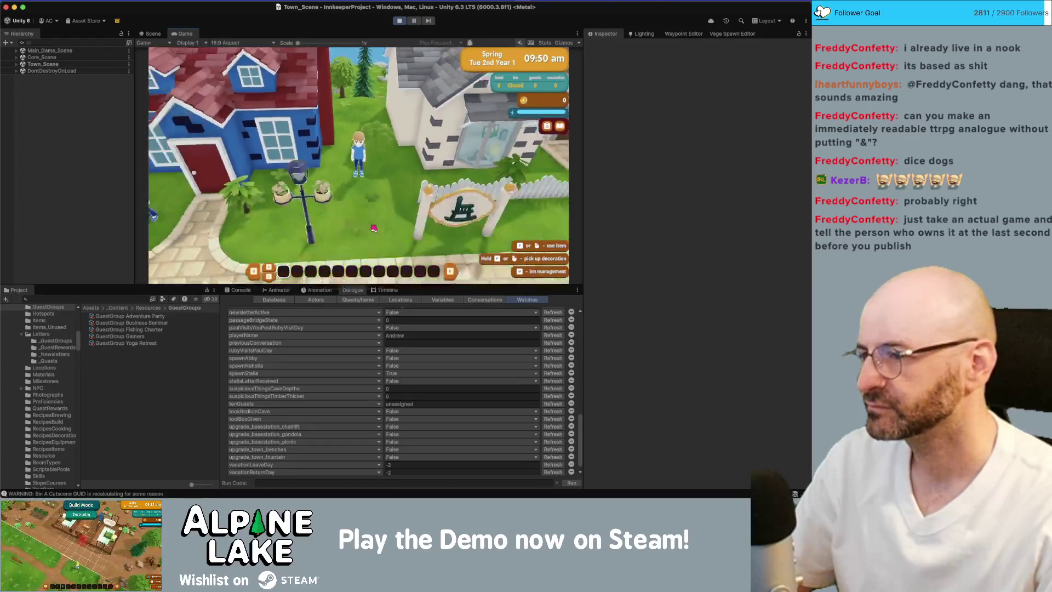
pyautogui.scroll(-3, 374, 228)
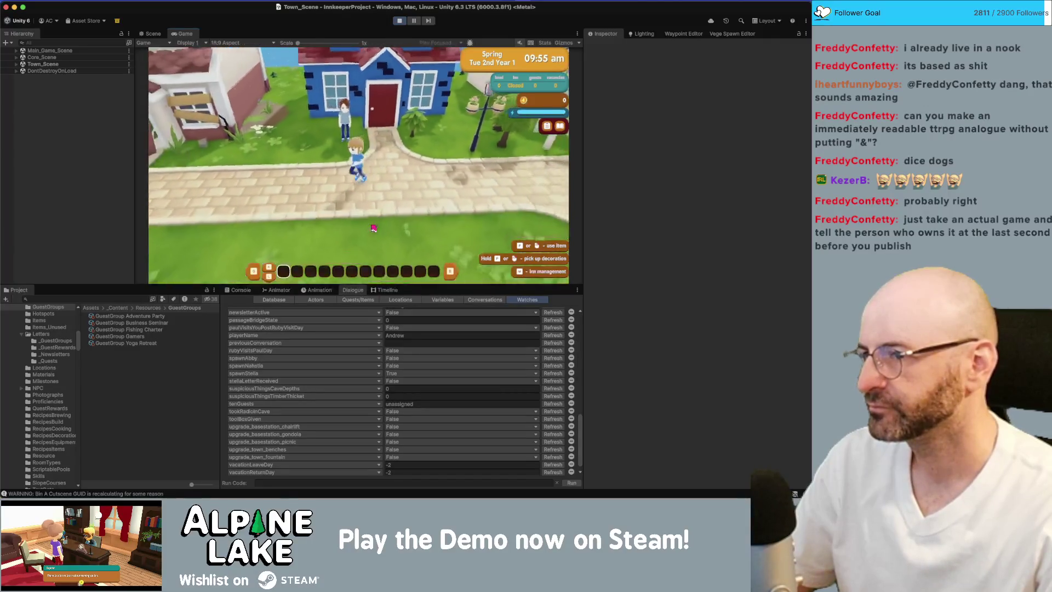
pyautogui.press('e')
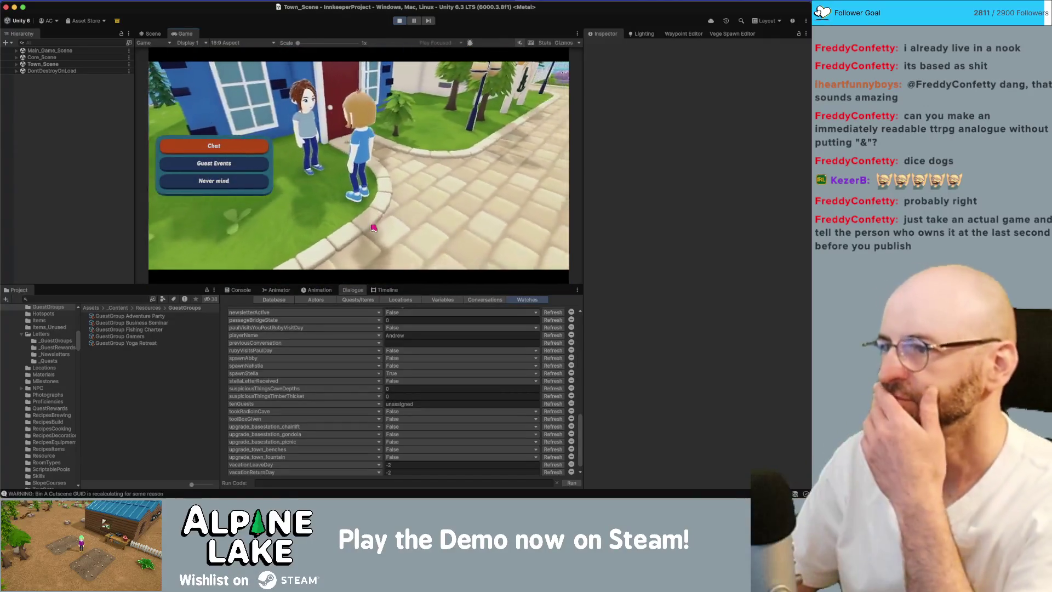
pyautogui.press('e')
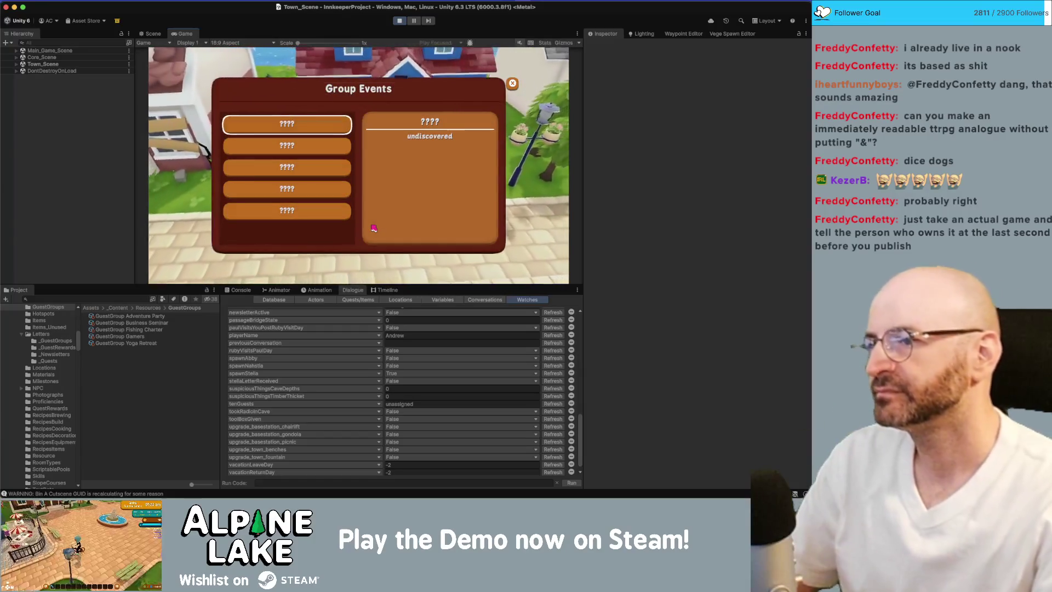
pyautogui.press('Escape')
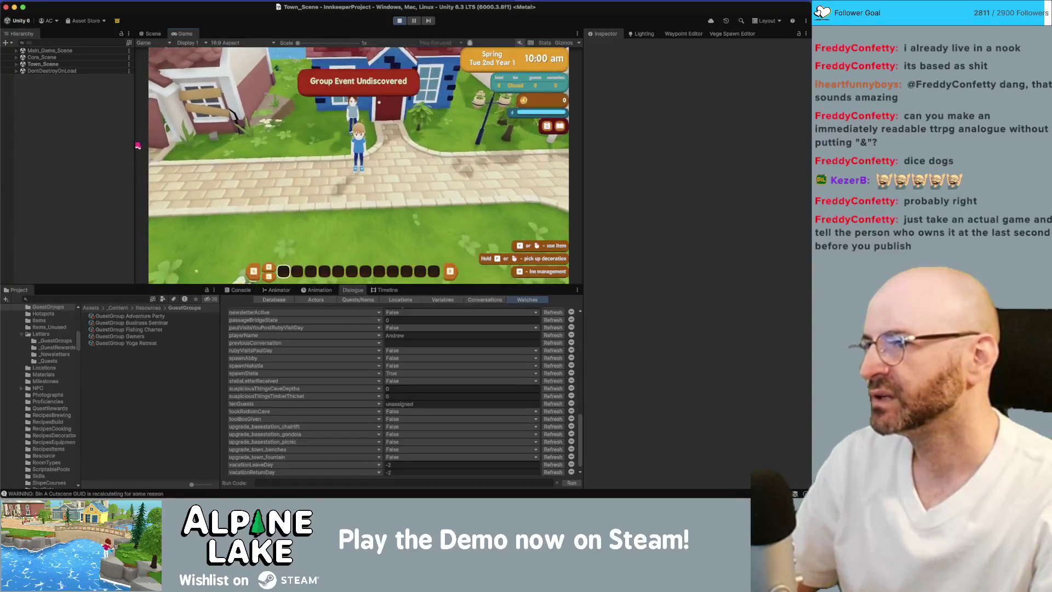
pyautogui.click(17, 57)
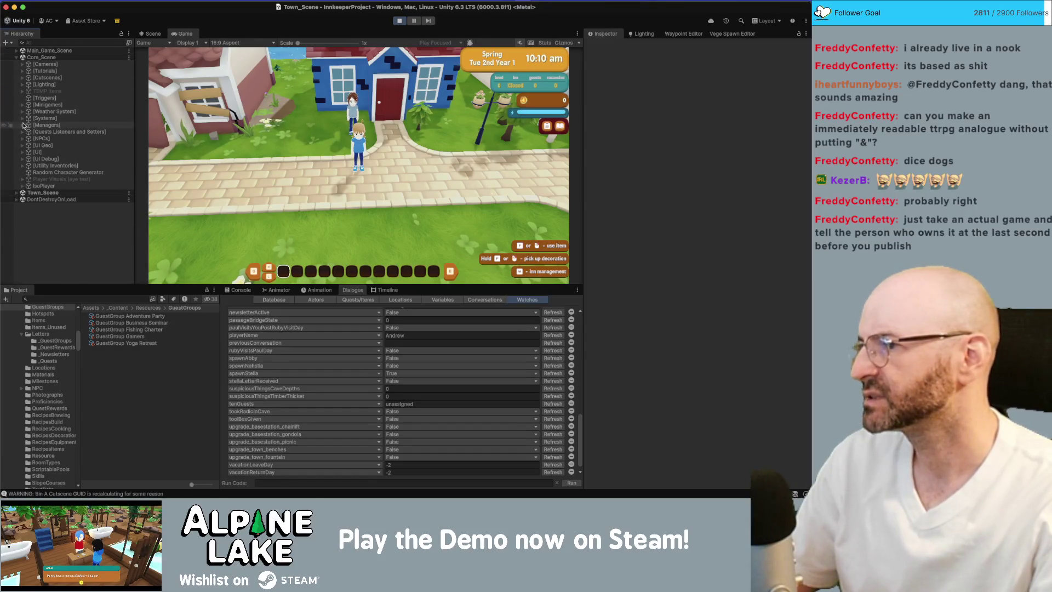
# Step: Select GuestGroupSystem under Core_Scene > [Managers] and open GuestGroupSystem.cs in Rider
pyautogui.click(22, 118)
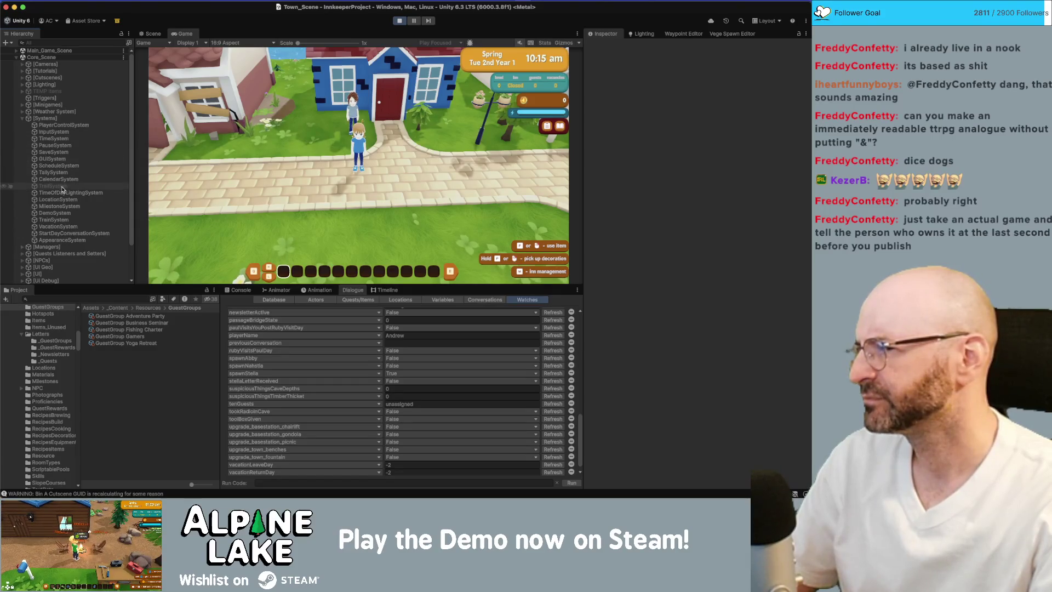
pyautogui.click(22, 119)
pyautogui.click(23, 125)
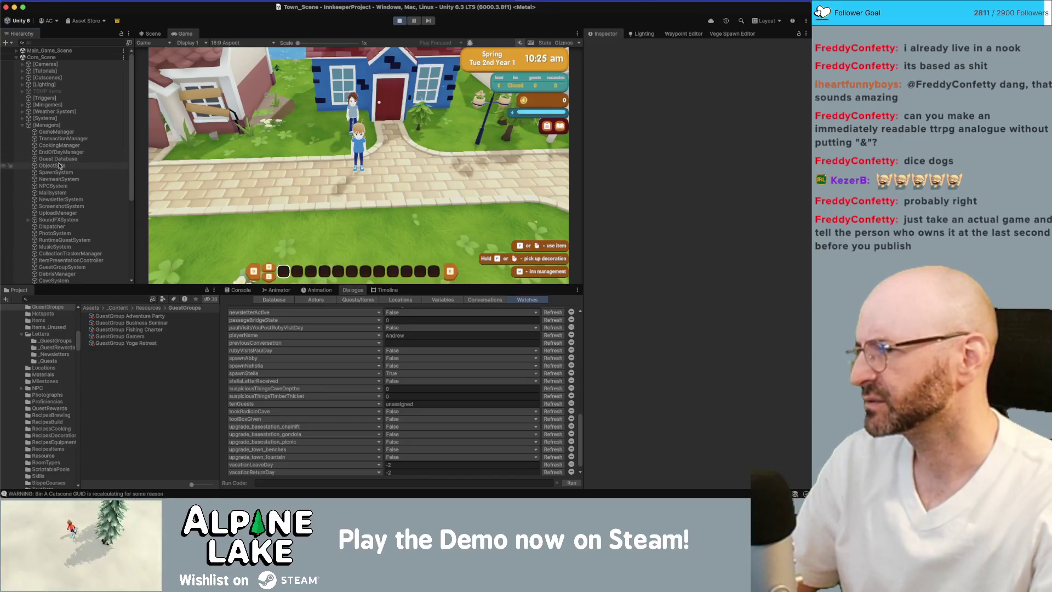
pyautogui.scroll(-5, 68, 178)
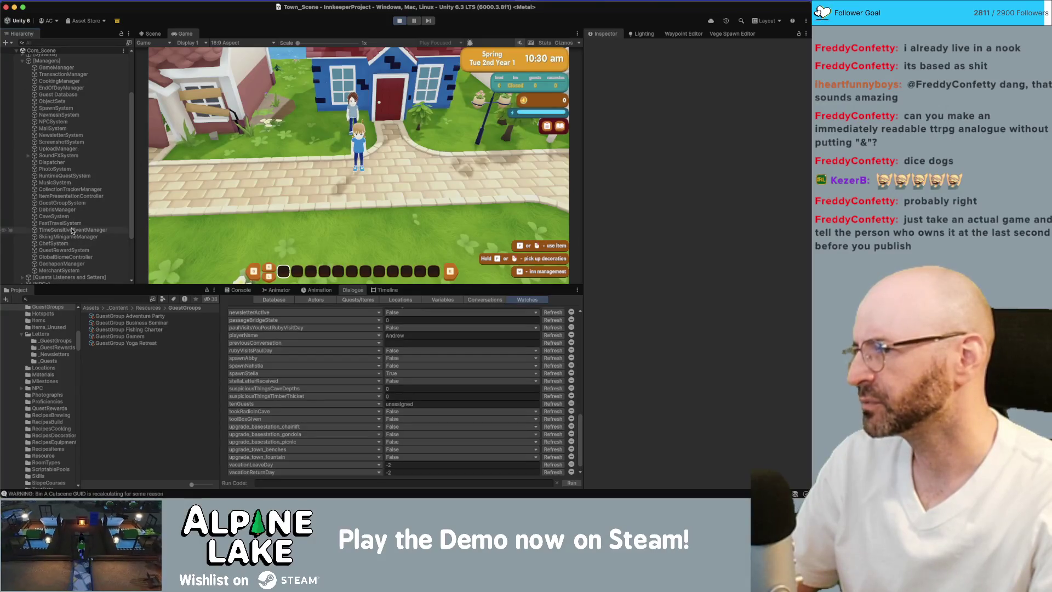
pyautogui.click(65, 203)
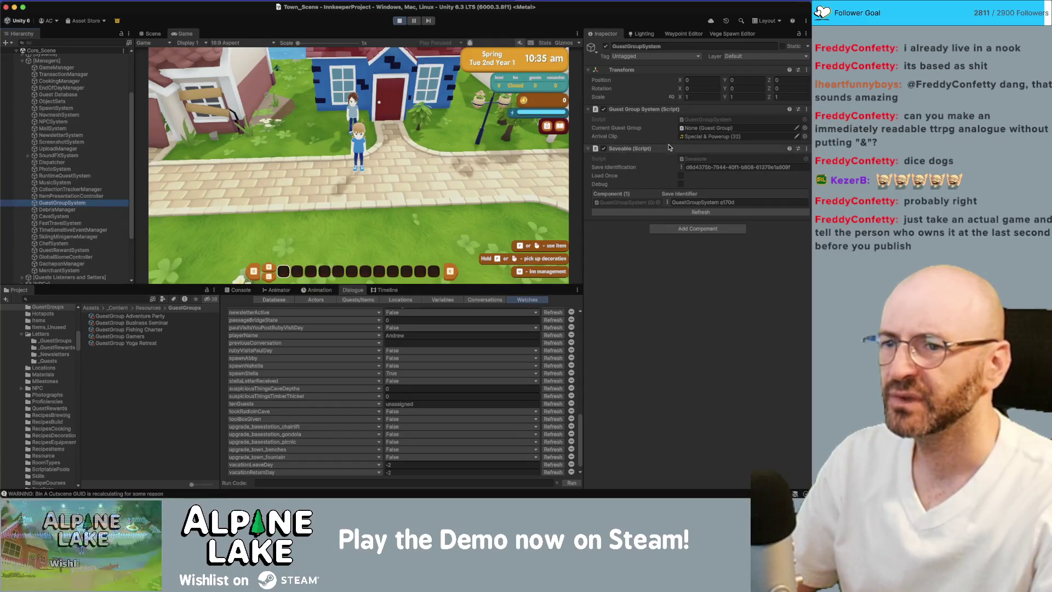
pyautogui.click(724, 121)
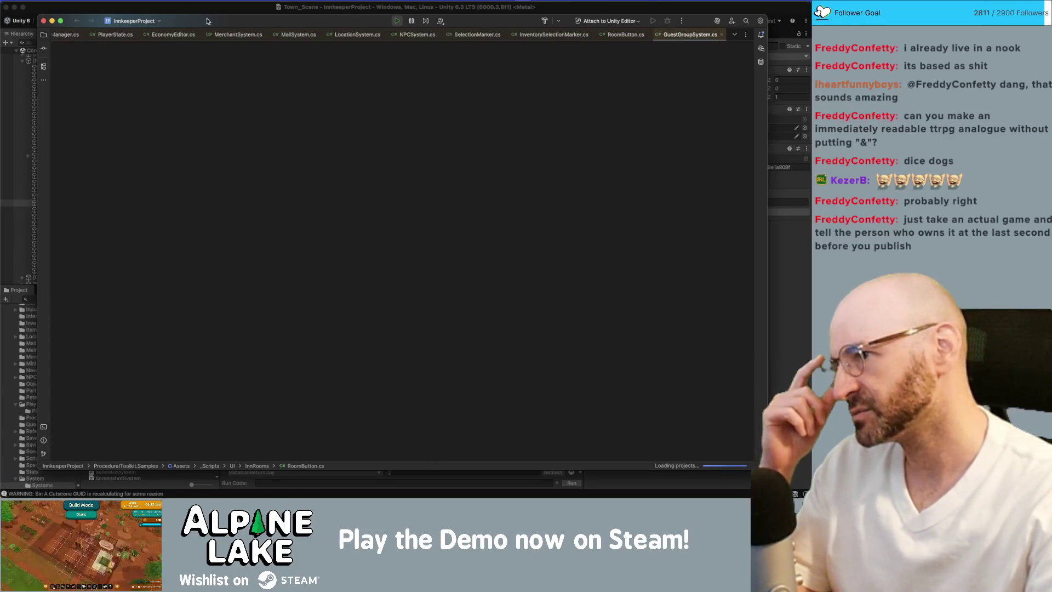
pyautogui.doubleClick(206, 21)
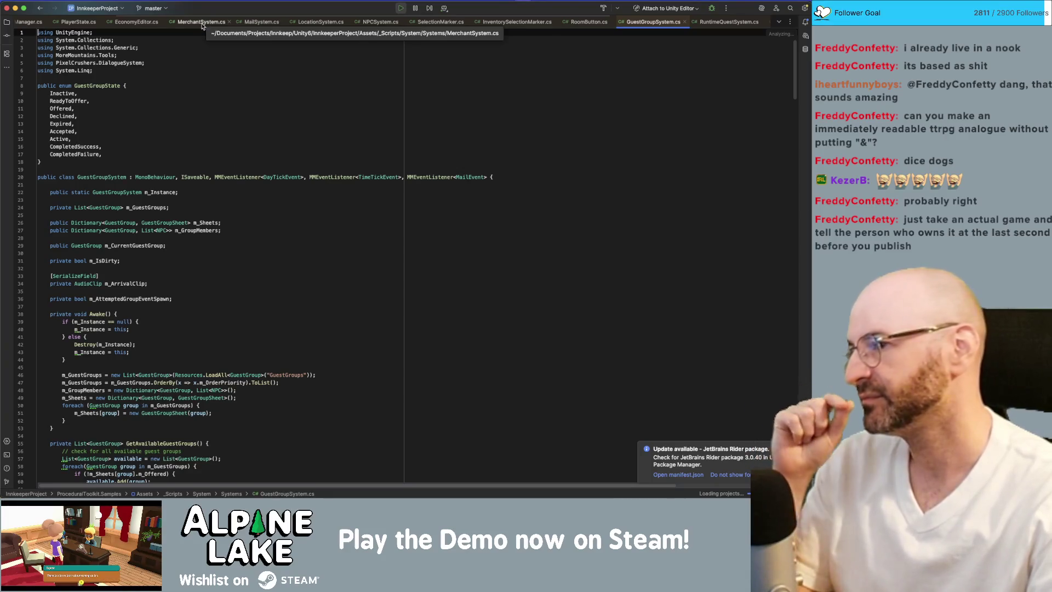
# Step: Find the DiscoverGuestGroup method in GuestGroupSystem.cs with Cmd+F
pyautogui.scroll(-3, 244, 255)
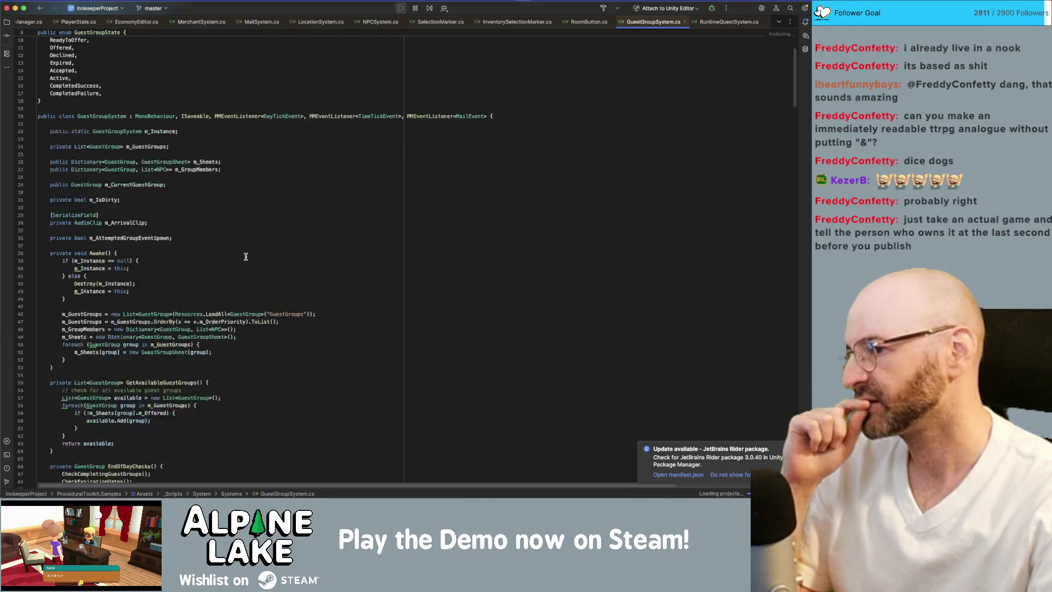
pyautogui.scroll(-8, 245, 257)
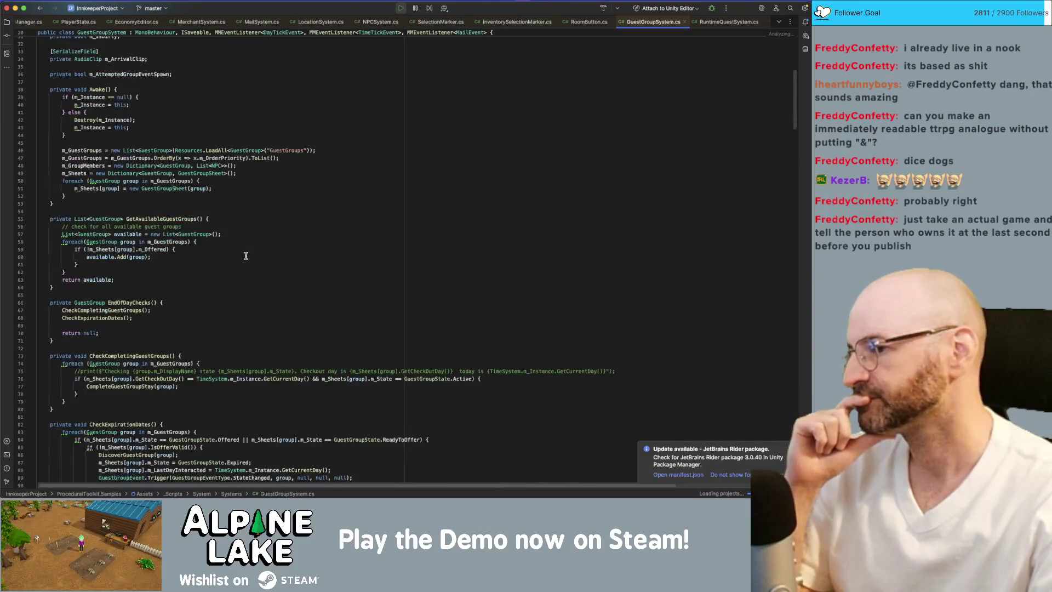
pyautogui.scroll(-15, 246, 256)
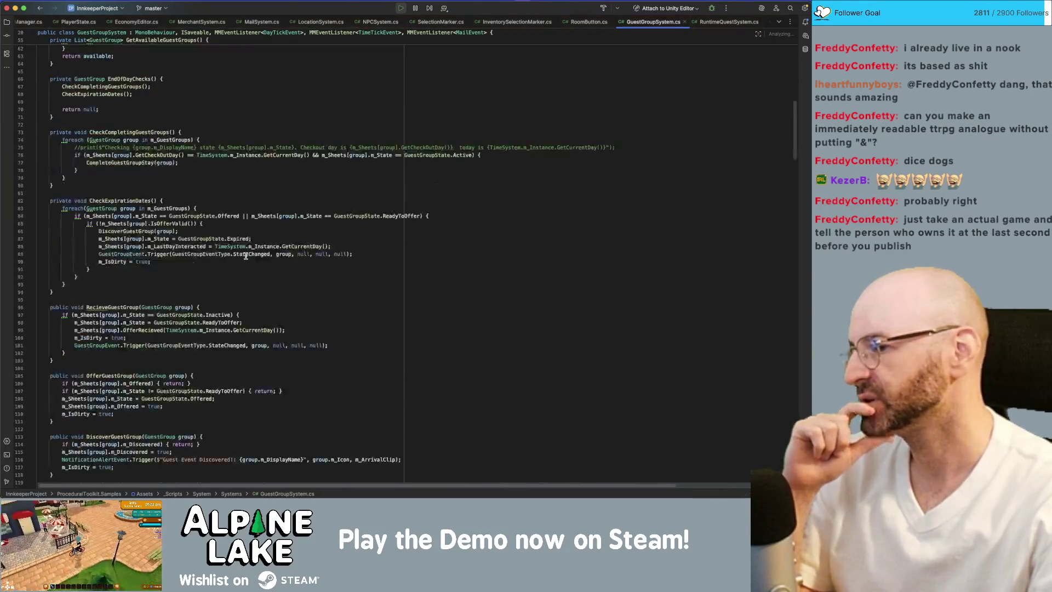
pyautogui.scroll(-3, 245, 255)
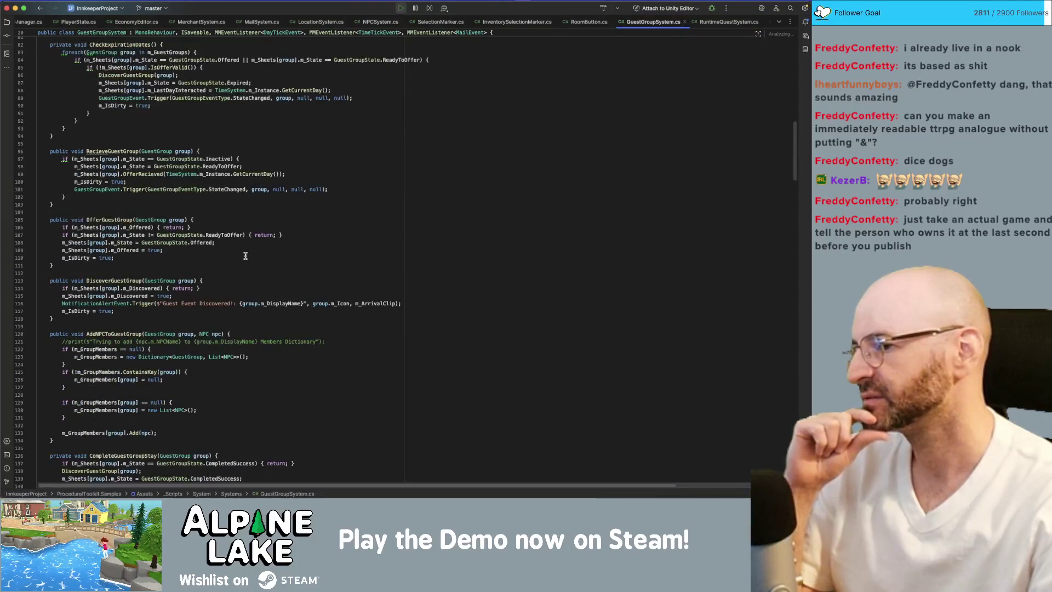
pyautogui.scroll(-4, 246, 256)
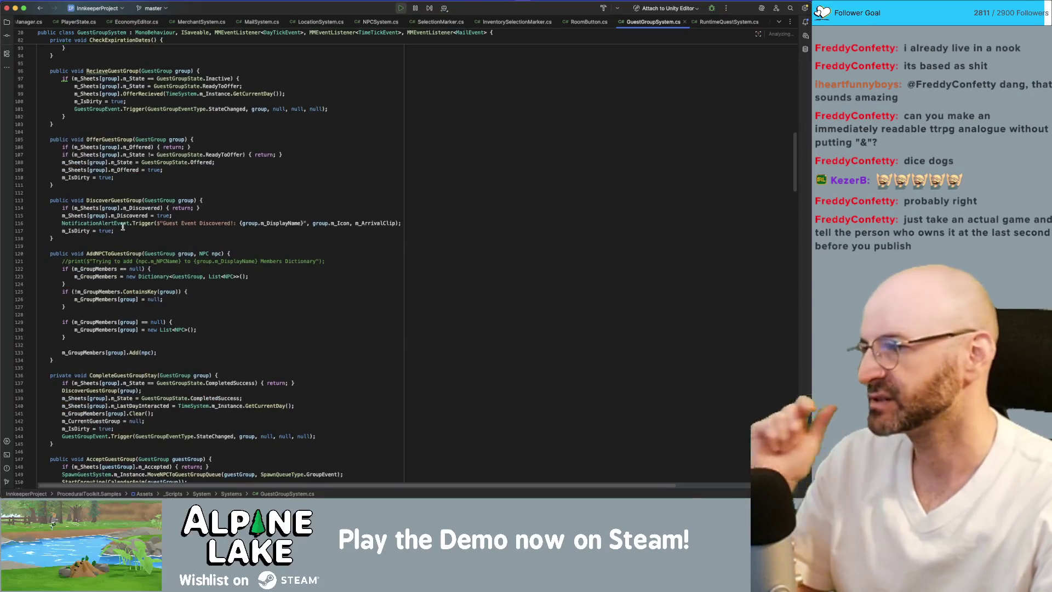
pyautogui.doubleClick(113, 200)
pyautogui.press('super+c')
pyautogui.press('super+f')
pyautogui.scroll(-15, 135, 200)
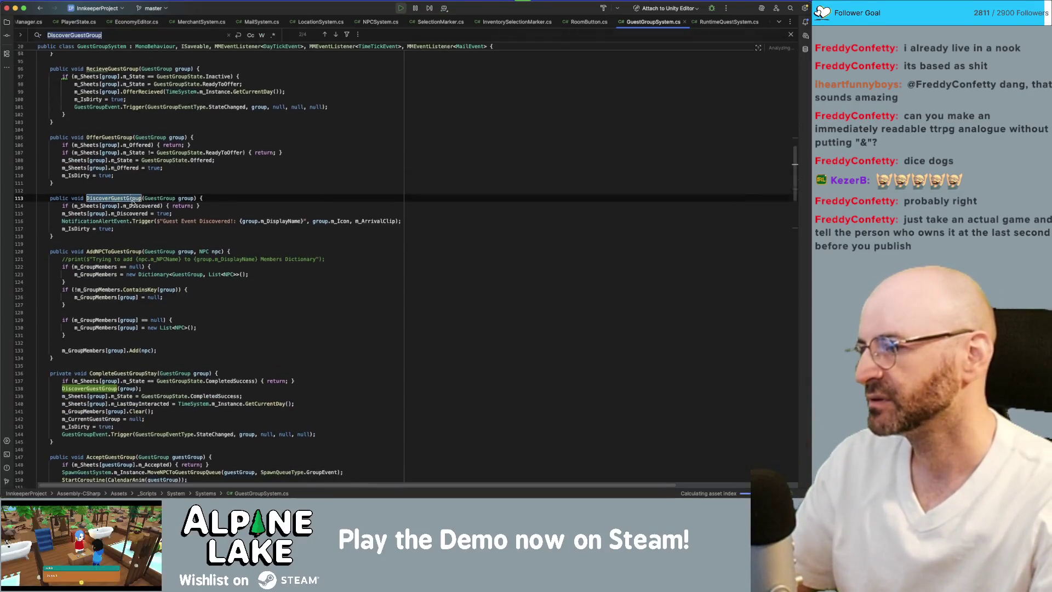
pyautogui.scroll(-15, 134, 200)
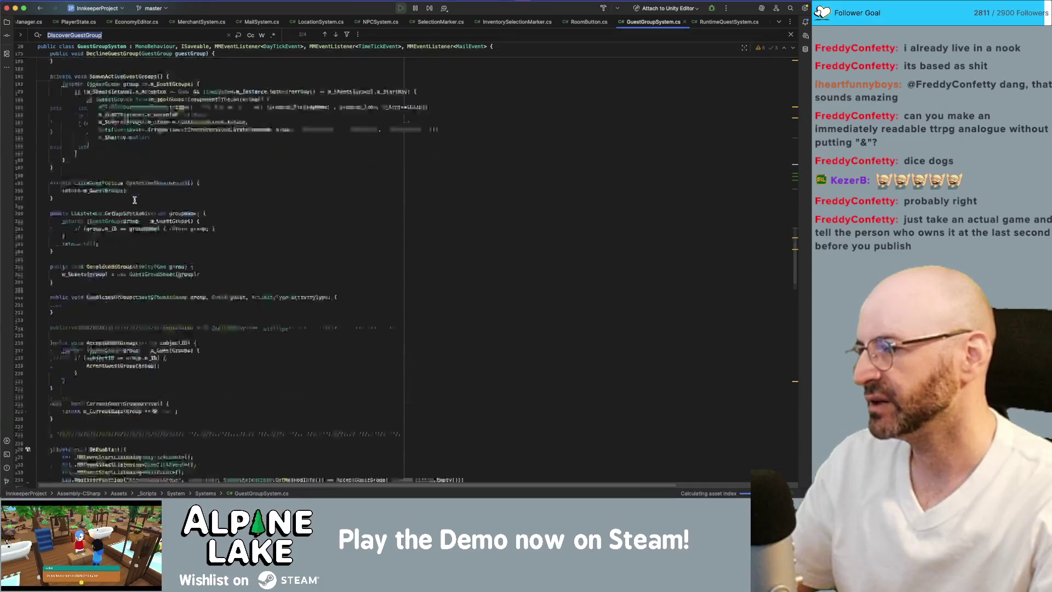
pyautogui.scroll(-9, 134, 202)
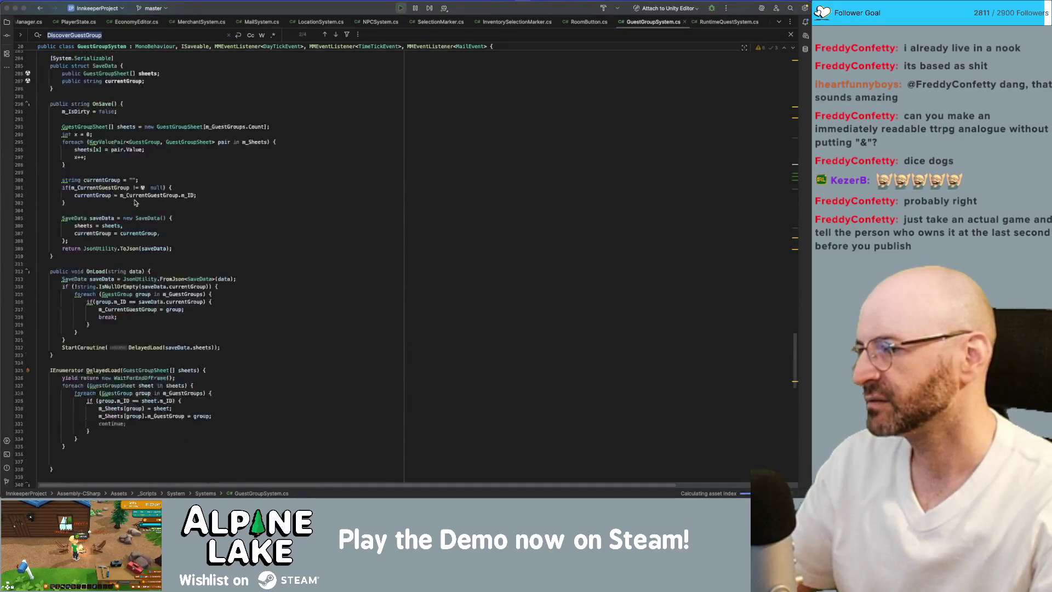
pyautogui.scroll(-1, 147, 285)
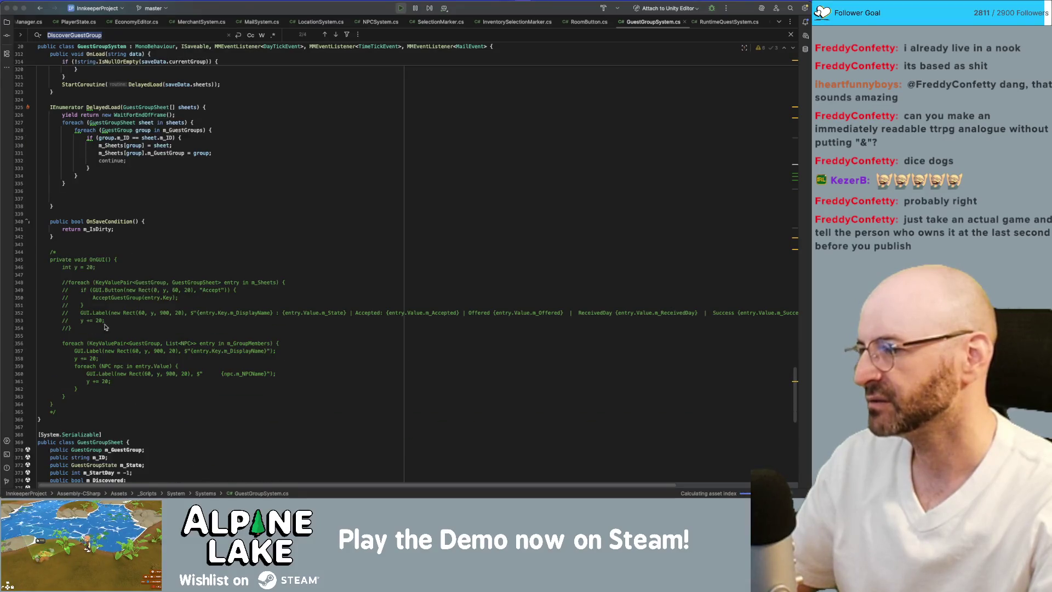
# Step: Delete the /* and */ comment markers around the OnGUI debug method
pyautogui.click(75, 411)
pyautogui.press('BackSpace')
pyautogui.press('BackSpace')
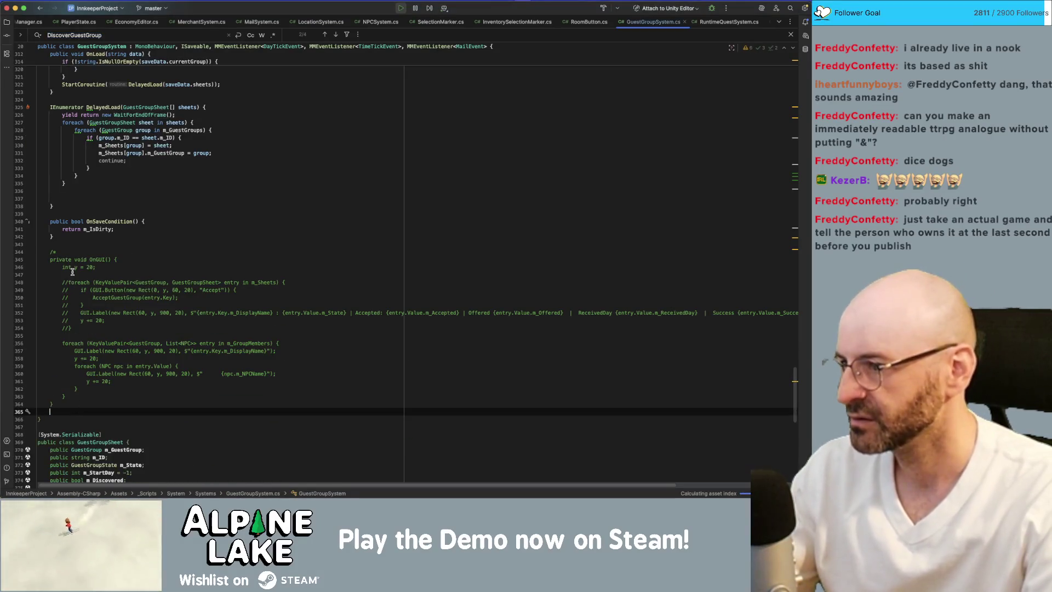
pyautogui.click(78, 252)
pyautogui.press('BackSpace')
pyautogui.press('BackSpace')
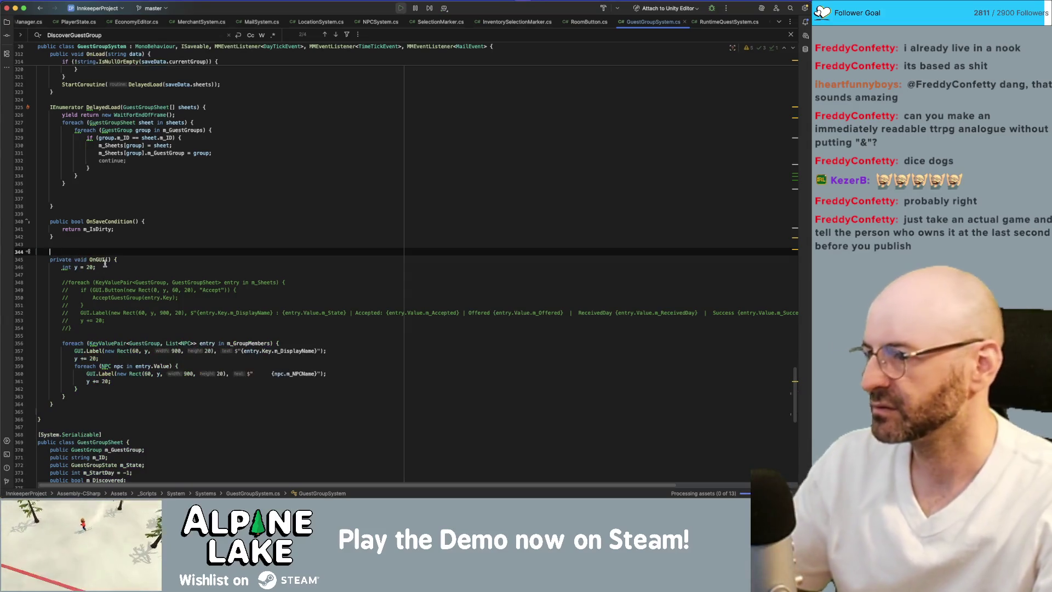
pyautogui.click(140, 244)
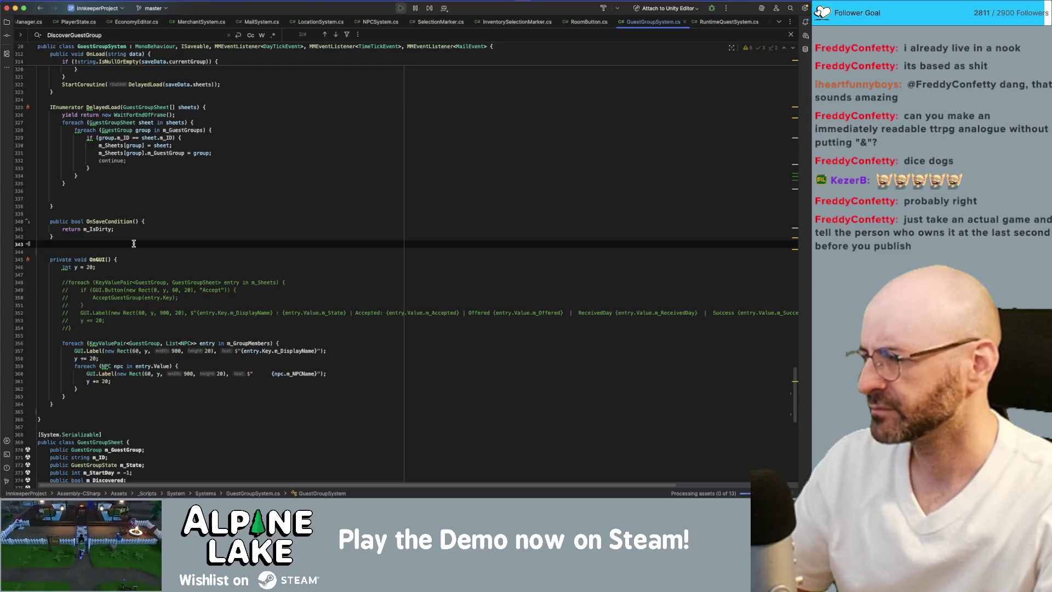
pyautogui.click(112, 326)
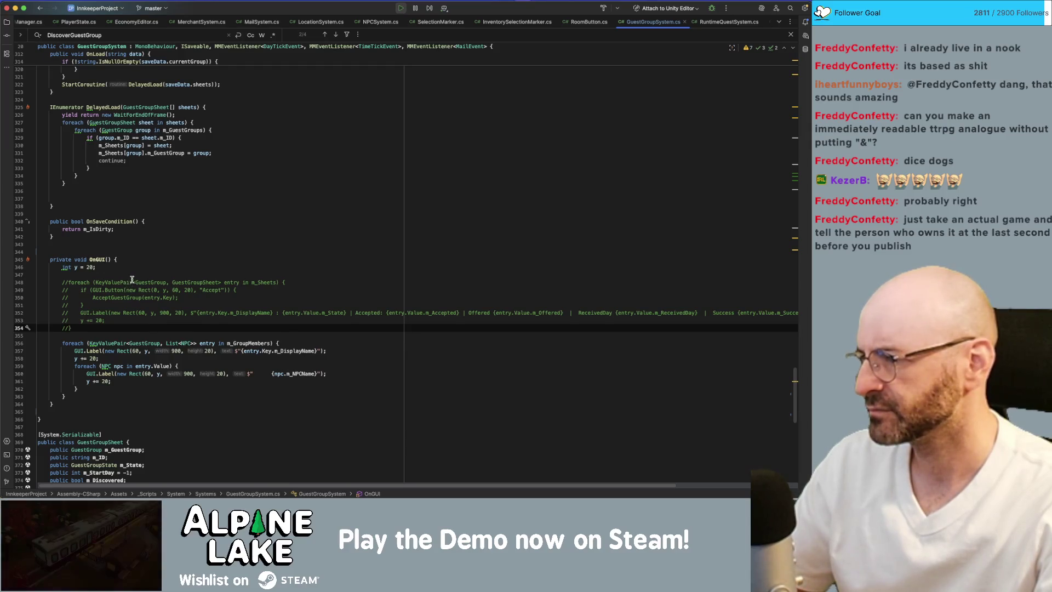
# Step: Uncomment the foreach block over m_Sheets inside OnGUI with Cmd+/
pyautogui.hotkey('shift', 'Up')
pyautogui.hotkey('shift', 'Up')
pyautogui.hotkey('shift', 'Up')
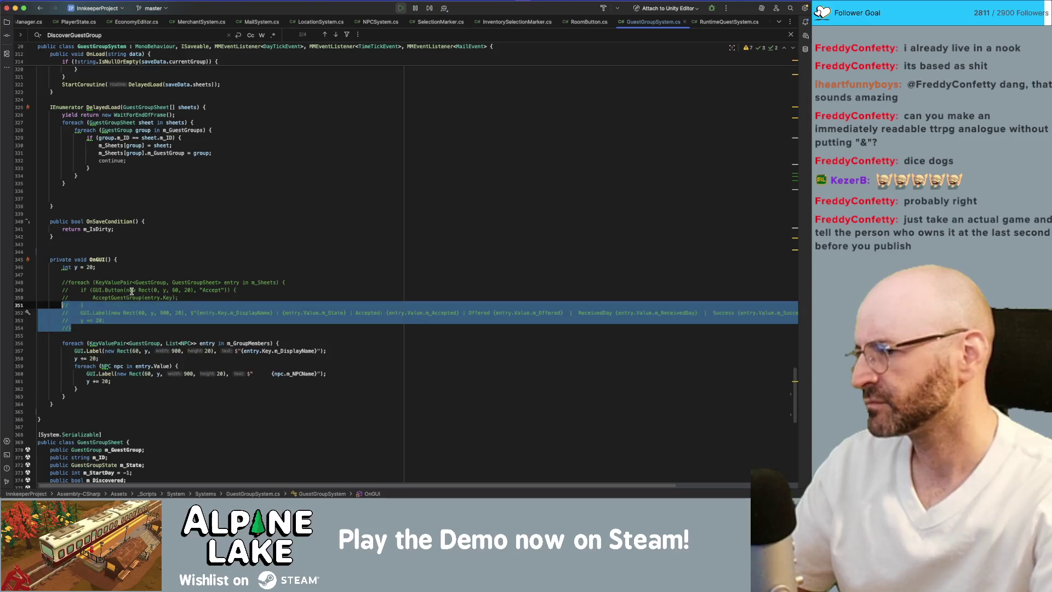
pyautogui.press('super+shift+Left')
pyautogui.press('super+shift+slash')
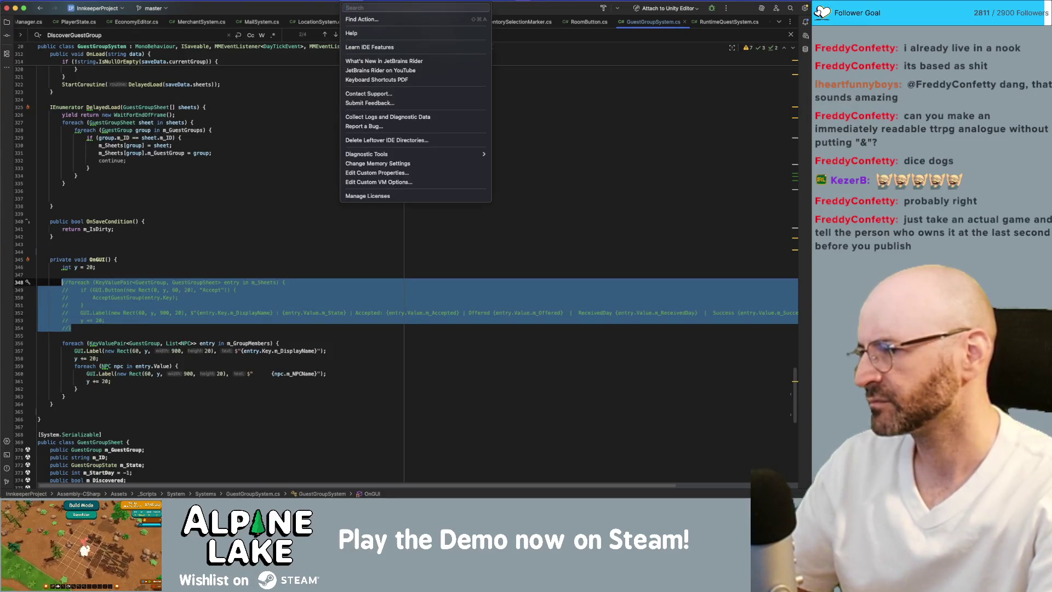
pyautogui.press('Escape')
pyautogui.click(114, 323)
pyautogui.press('super+shift+Left')
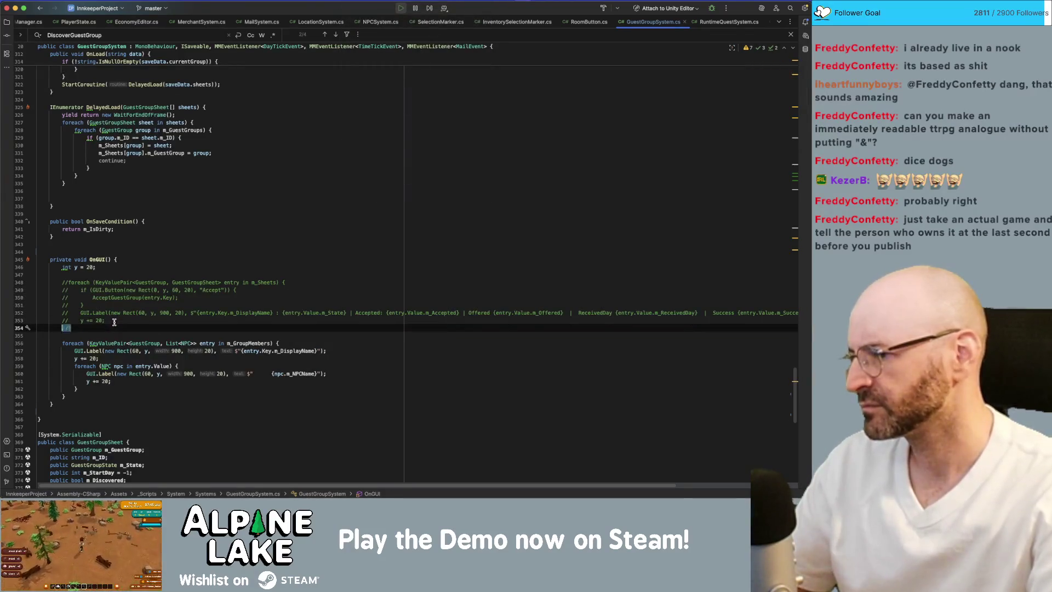
pyautogui.hotkey('shift', 'Up')
pyautogui.hotkey('shift', 'Up')
pyautogui.hotkey('shift', 'Up')
pyautogui.press('super+slash')
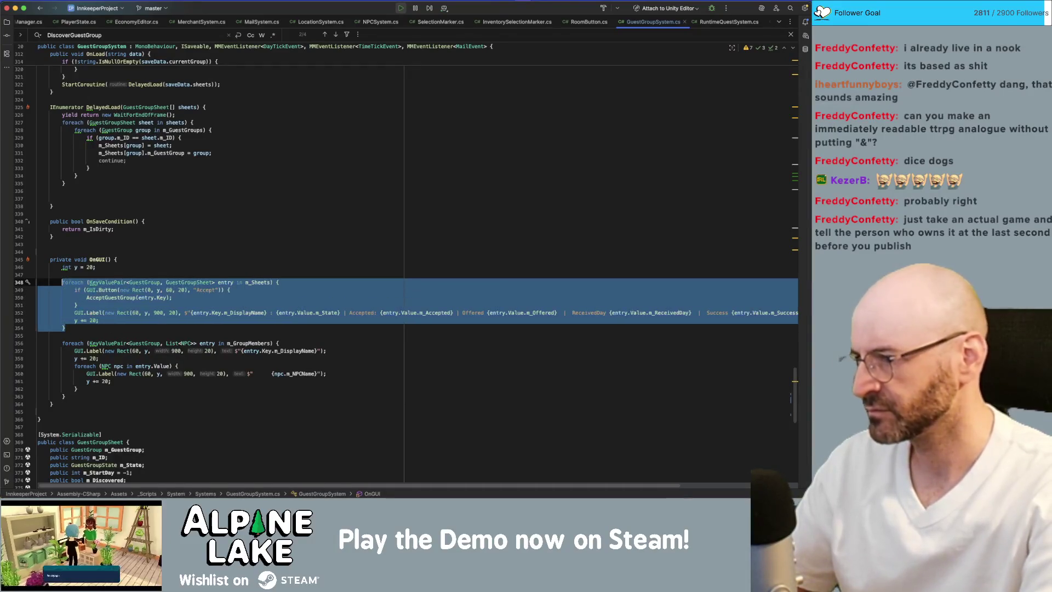
# Step: Make the debug button call DiscoverGuestGroup(entry.Key) and relabel it "Discover"
pyautogui.click(135, 297)
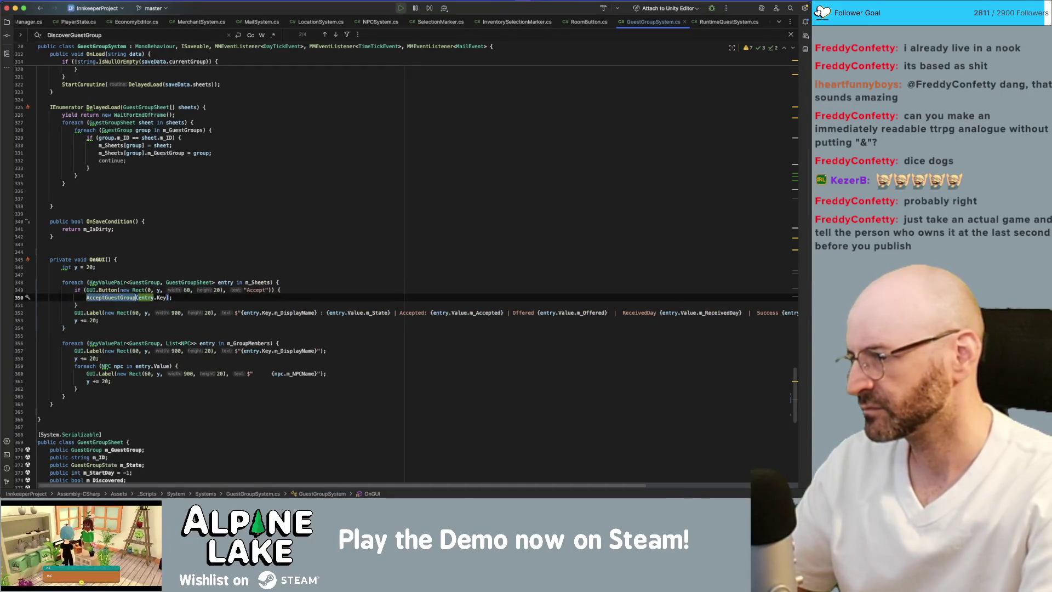
pyautogui.hotkey('alt', 'Up')
pyautogui.press('super+v')
pyautogui.click(280, 290)
pyautogui.press('BackSpace')
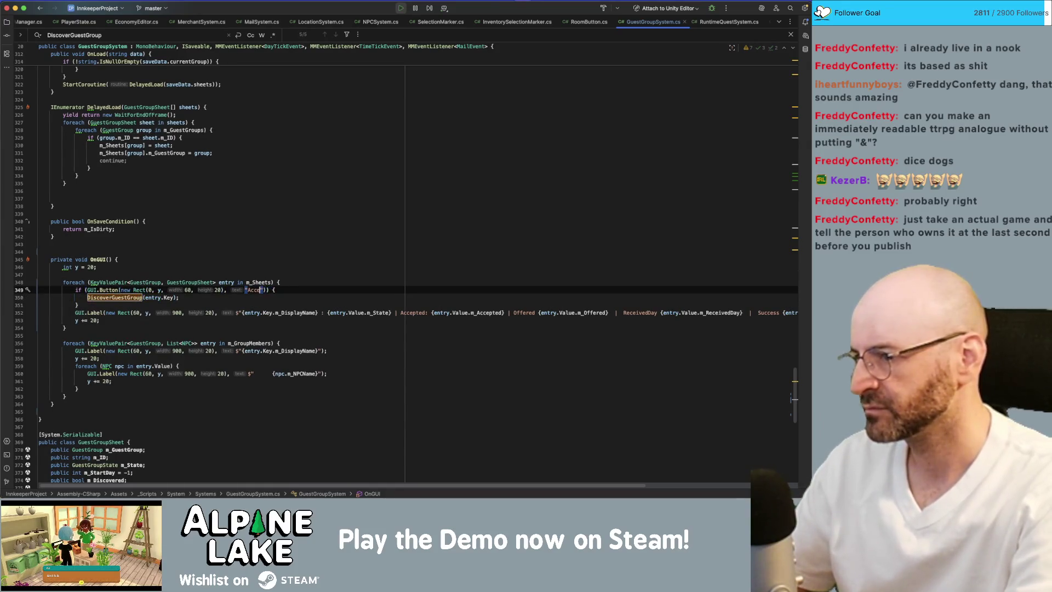
pyautogui.press('BackSpace')
pyautogui.write('Discover')
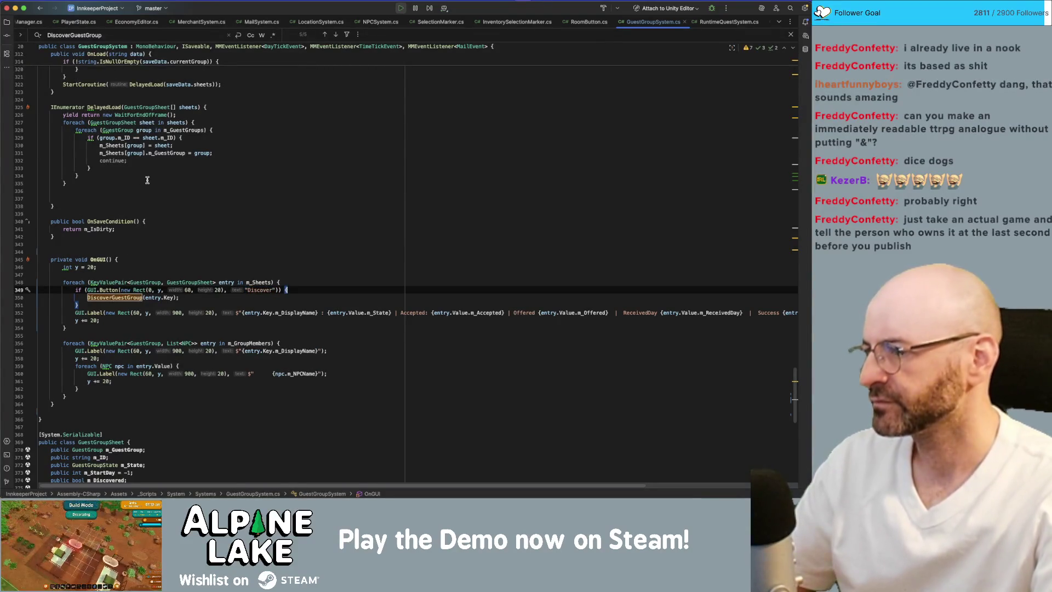
pyautogui.press('super+Tab')
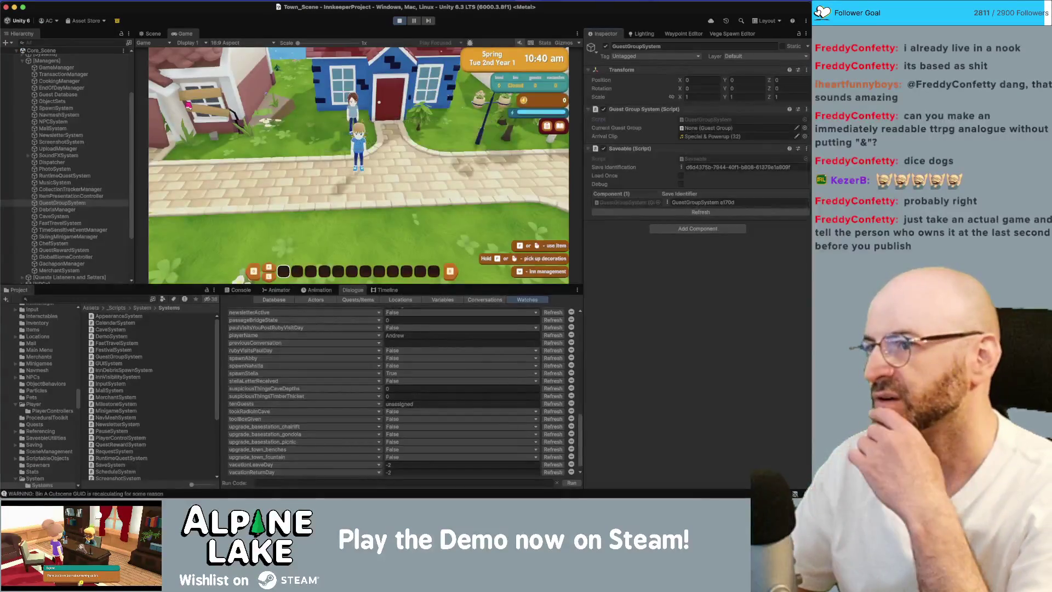
# Step: Stop and restart Unity play mode to reload the edited GuestGroupSystem script
pyautogui.click(401, 21)
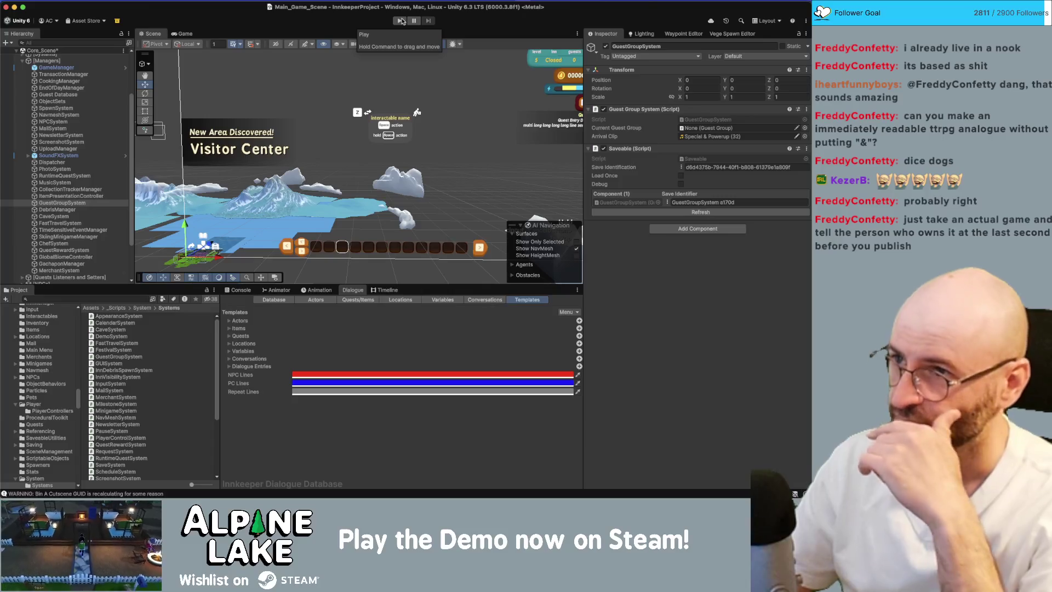
pyautogui.click(402, 21)
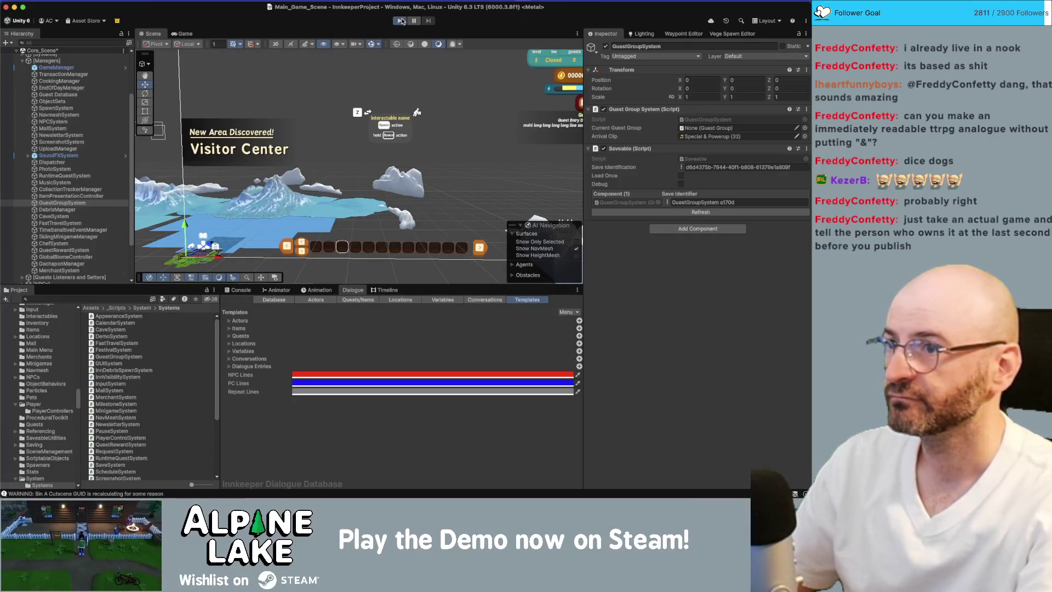
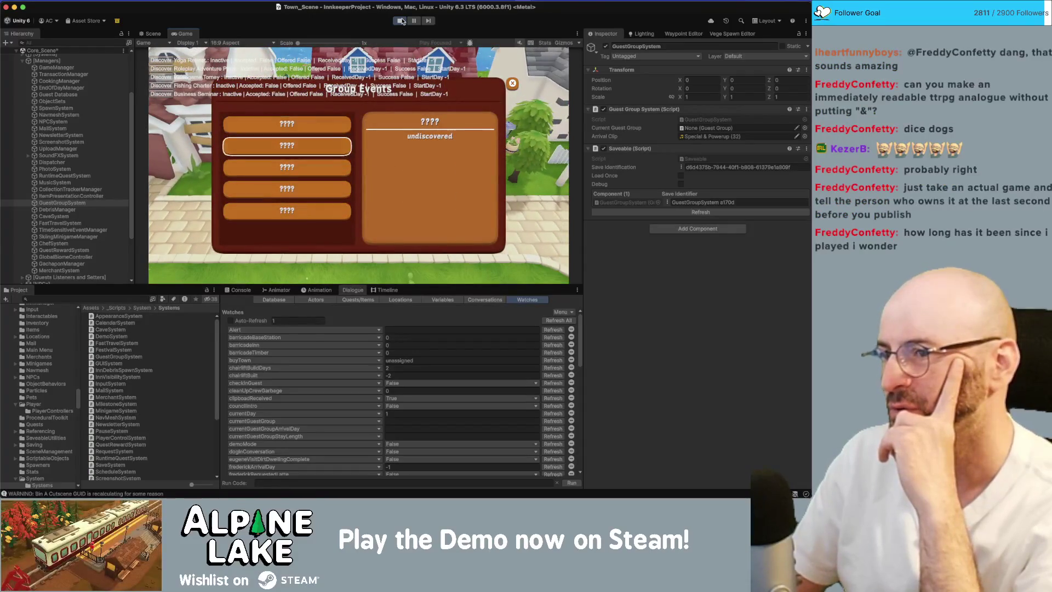
# Step: Close the Group Events panel and walk the player over to Stella to talk
pyautogui.press('Escape')
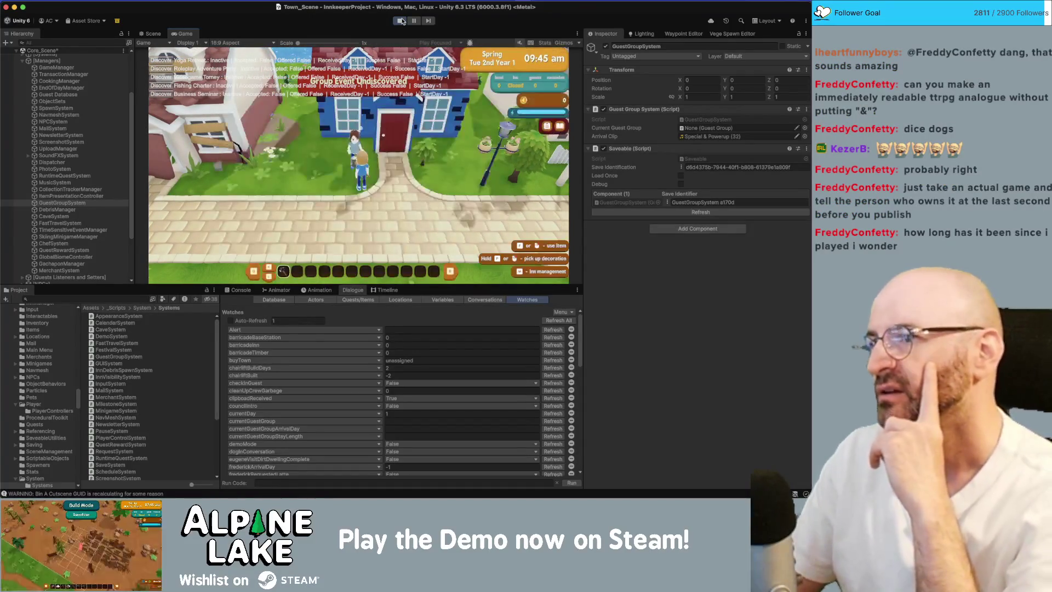
pyautogui.press('a')
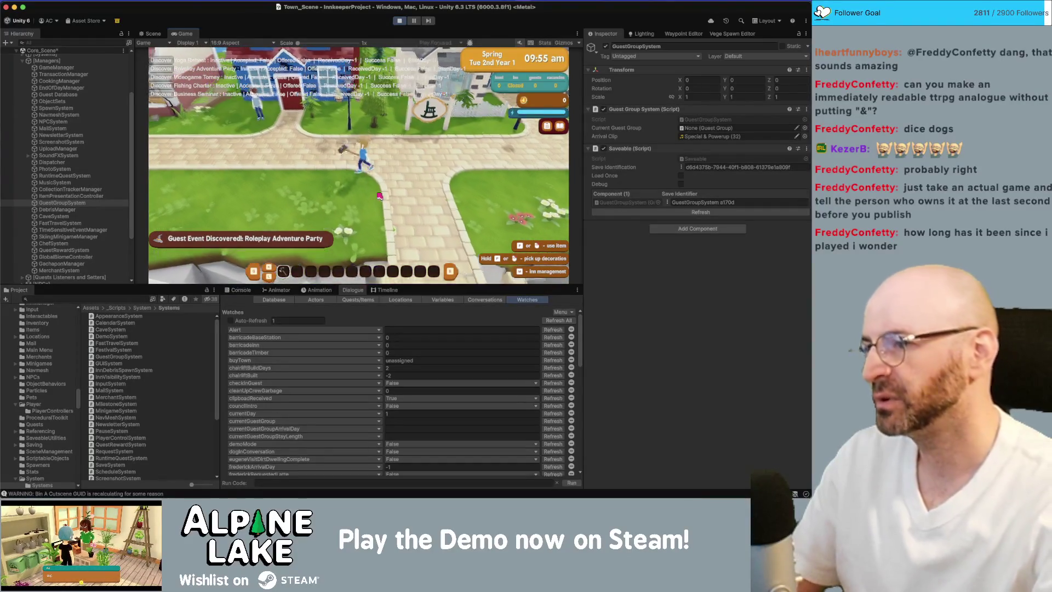
pyautogui.press('w')
pyautogui.press('w')
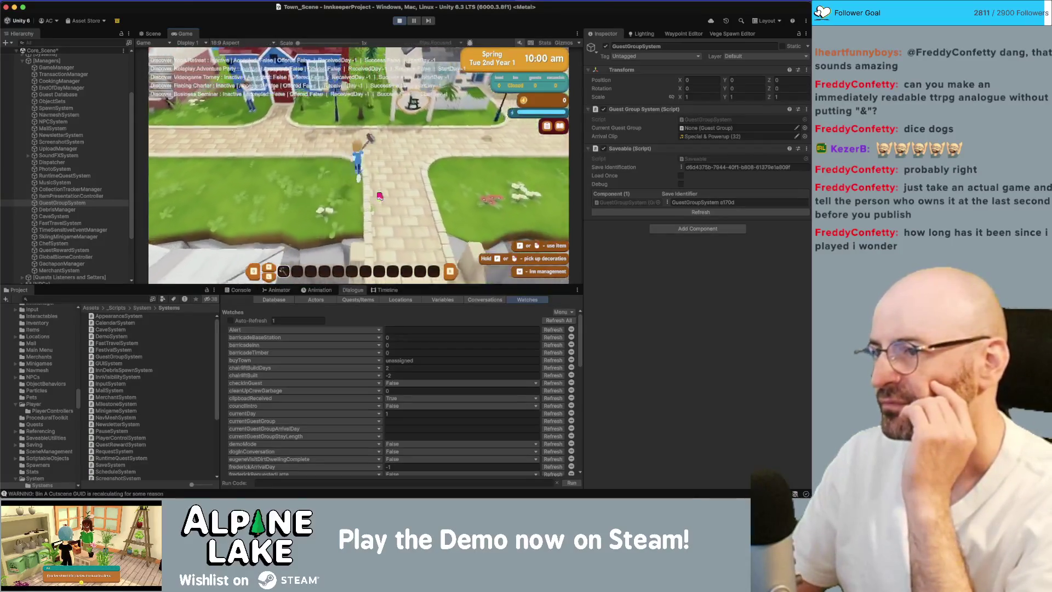
pyautogui.press('e')
pyautogui.press('e')
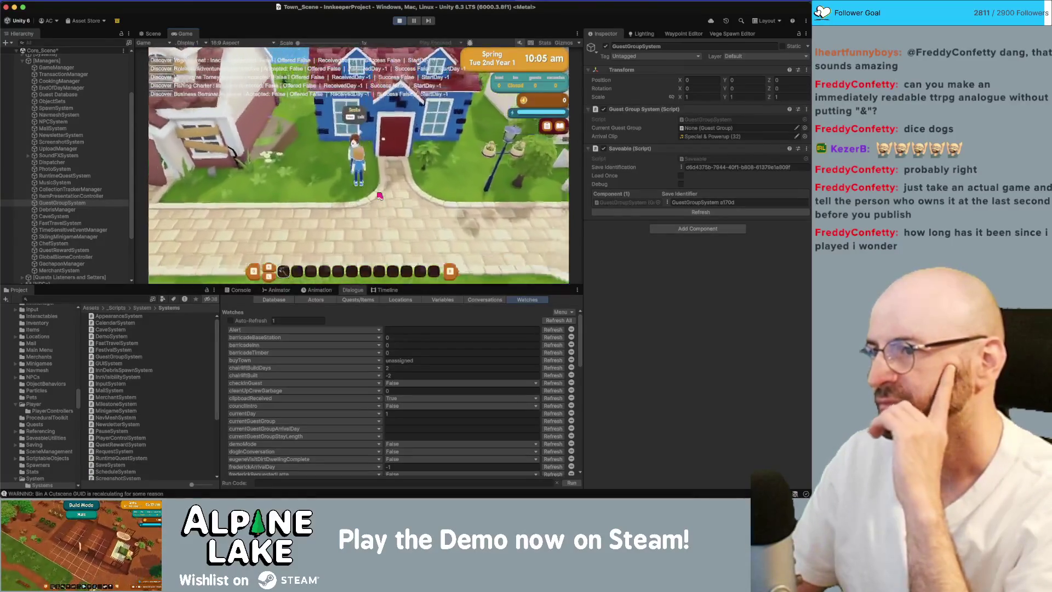
pyautogui.press('e')
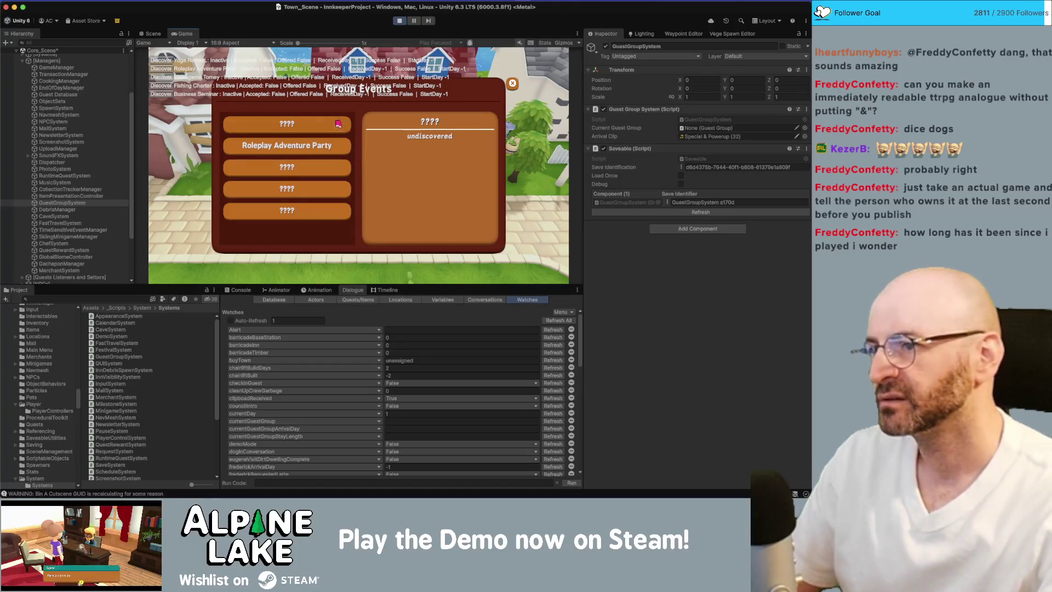
# Step: Try hosting Roleplay Adventure Party, hear Stella's advice, and reopen Guest Events
pyautogui.click(332, 146)
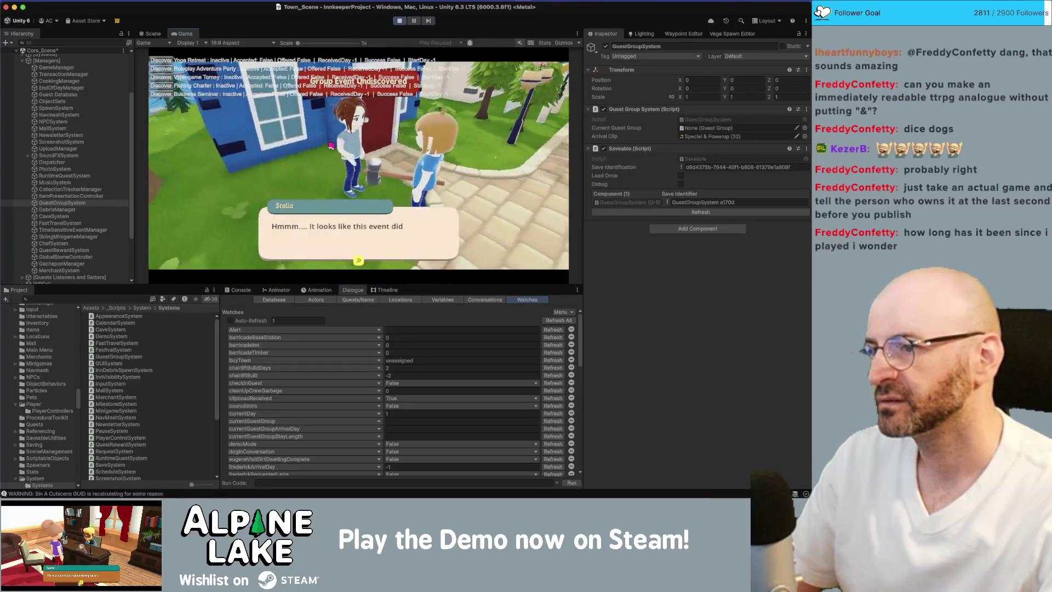
pyautogui.click(459, 174)
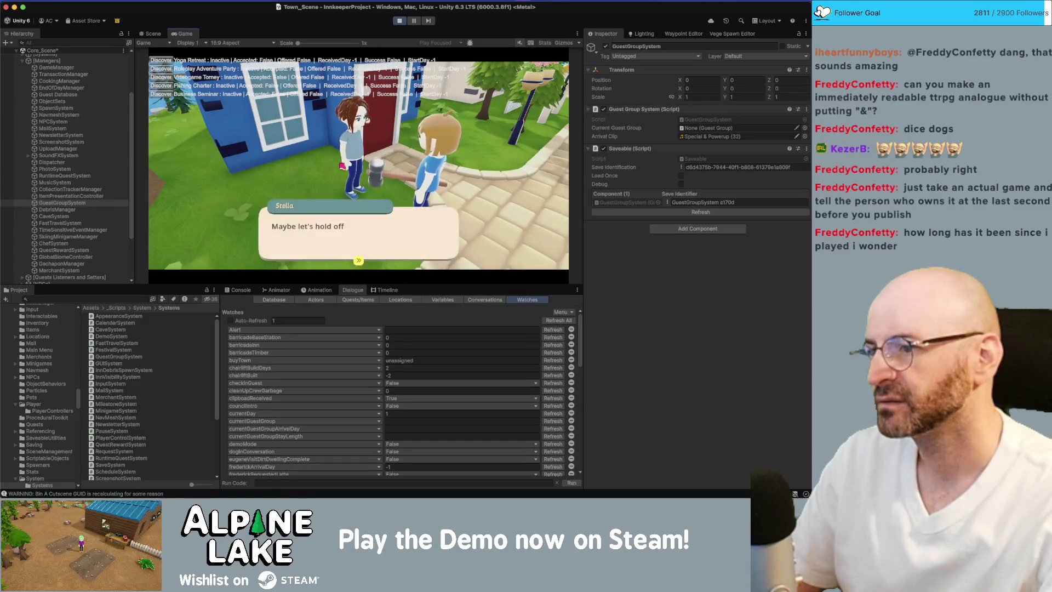
pyautogui.click(459, 175)
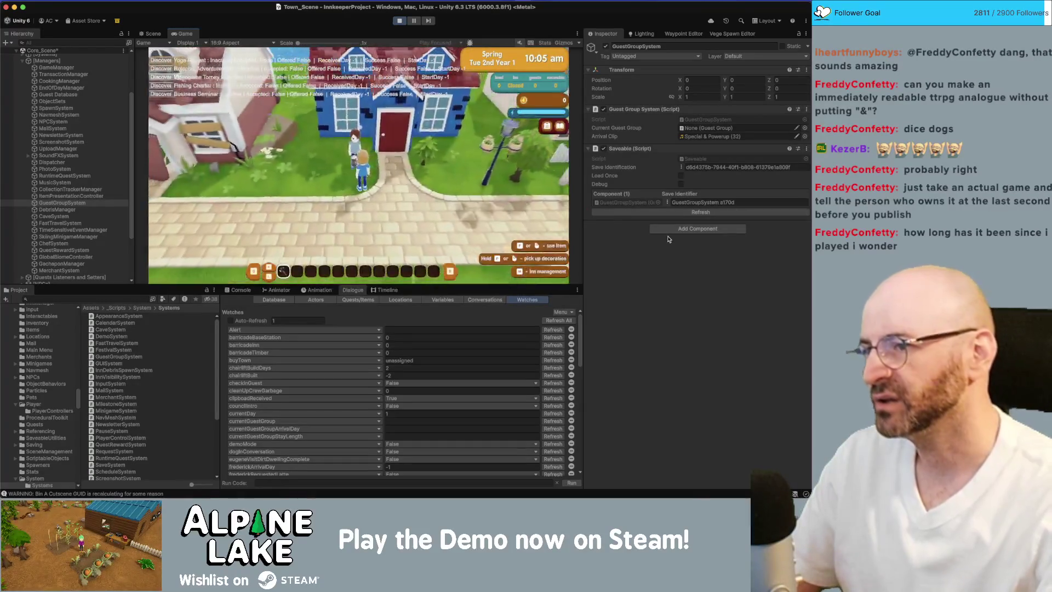
pyautogui.press('Down')
pyautogui.press('Return')
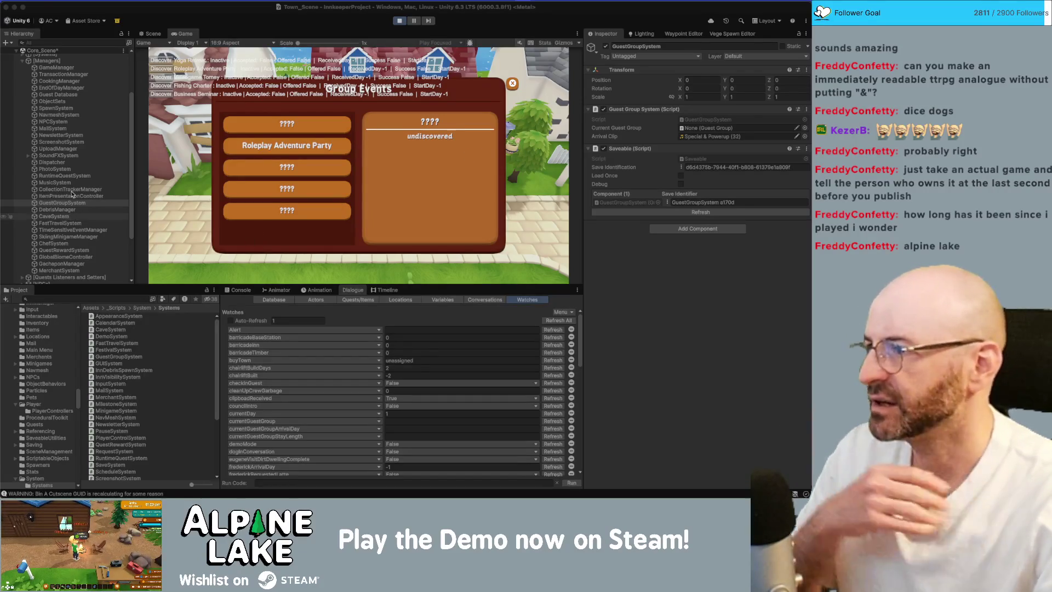
# Step: Inspect the MusicSystem object and press the first undiscovered event entry in the game
pyautogui.click(55, 183)
pyautogui.scroll(2, 91, 153)
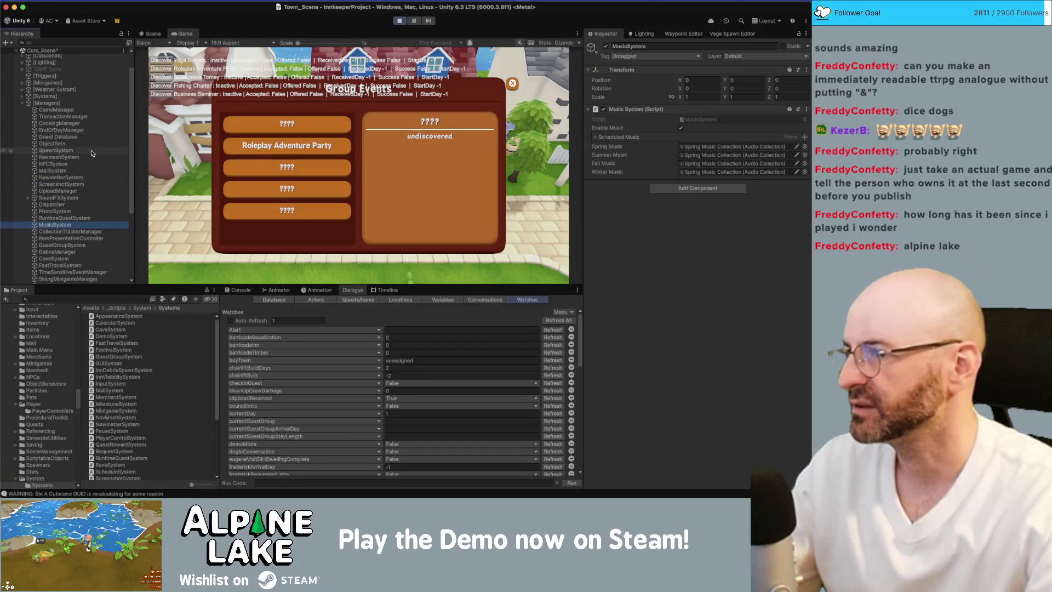
pyautogui.click(344, 132)
pyautogui.click(340, 130)
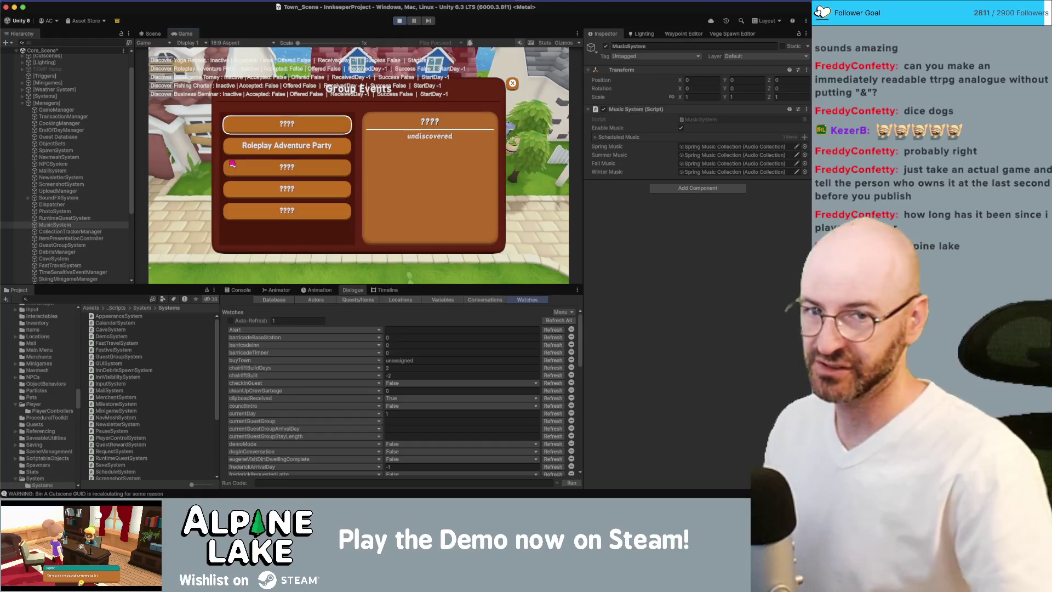
pyautogui.click(833, 308)
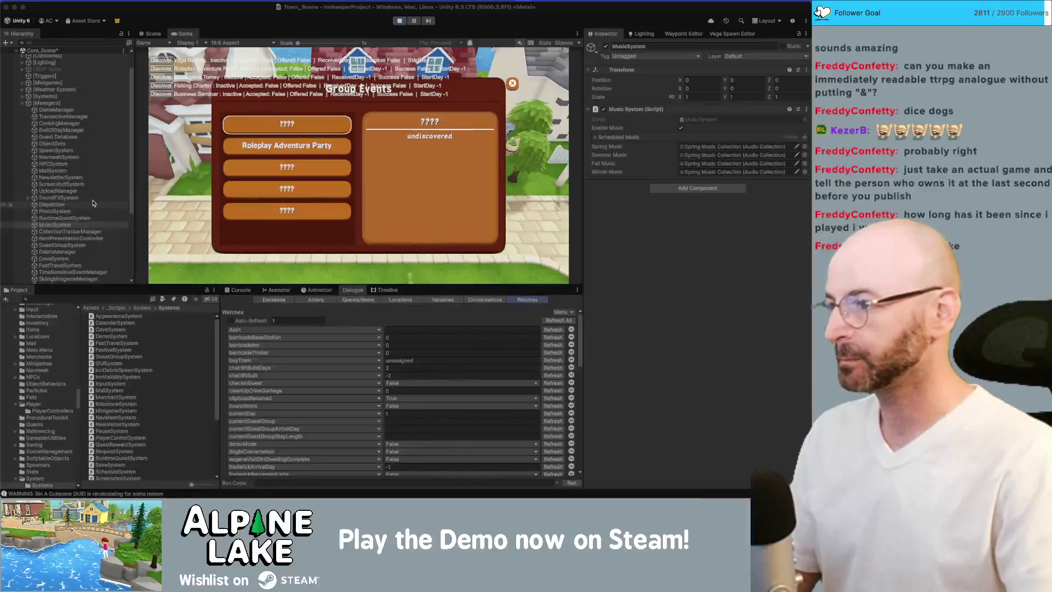
pyautogui.scroll(-5, 82, 199)
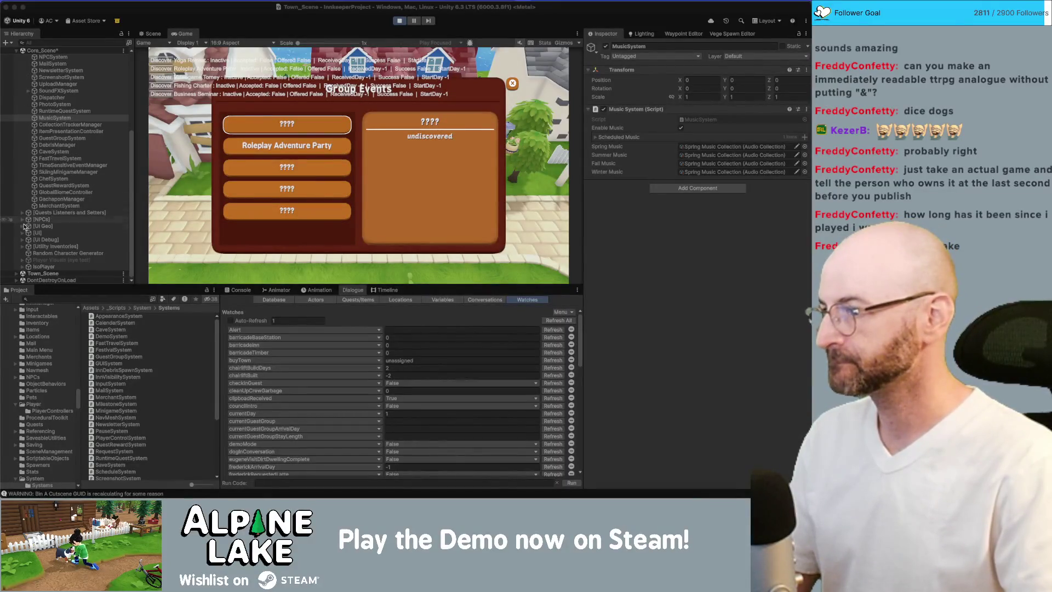
# Step: Under [UI], select Guest Group Canvas and ping its GUI Controller's First Selected object
pyautogui.click(23, 235)
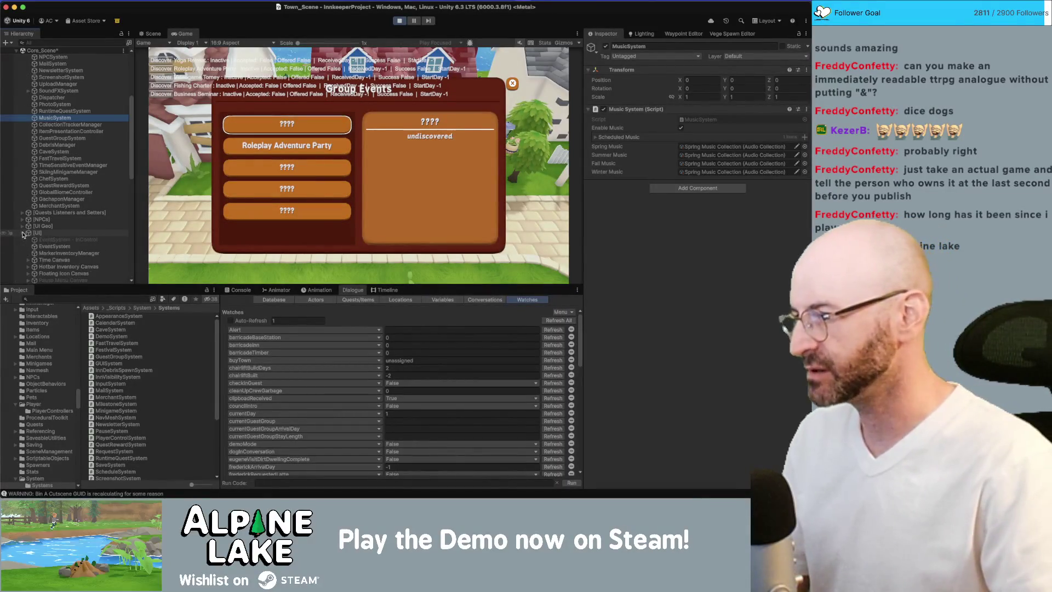
pyautogui.scroll(-3, 55, 219)
pyautogui.scroll(-5, 55, 219)
pyautogui.click(61, 157)
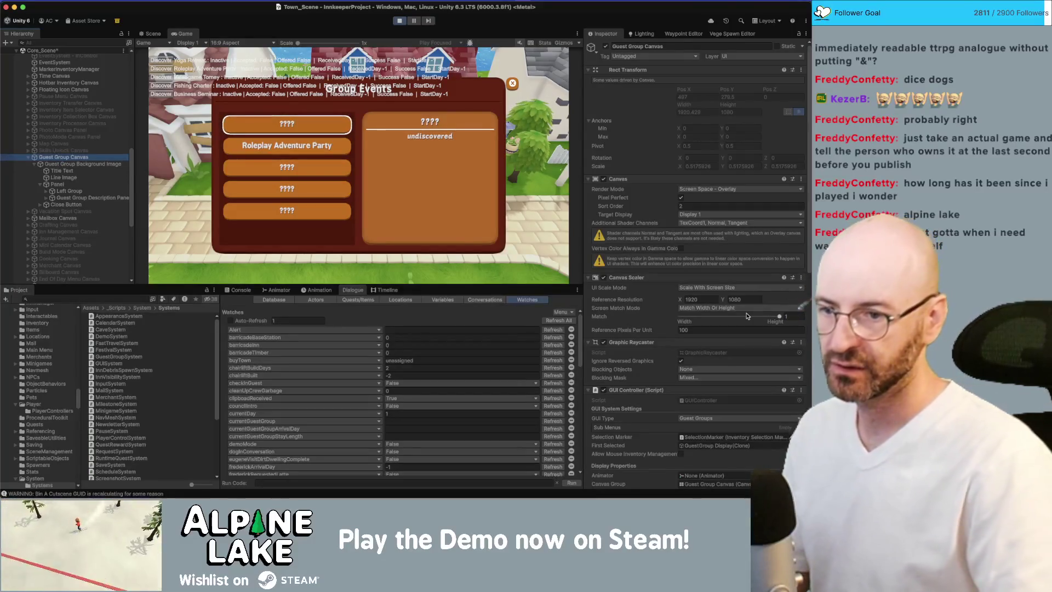
pyautogui.scroll(-5, 743, 312)
pyautogui.scroll(-5, 743, 313)
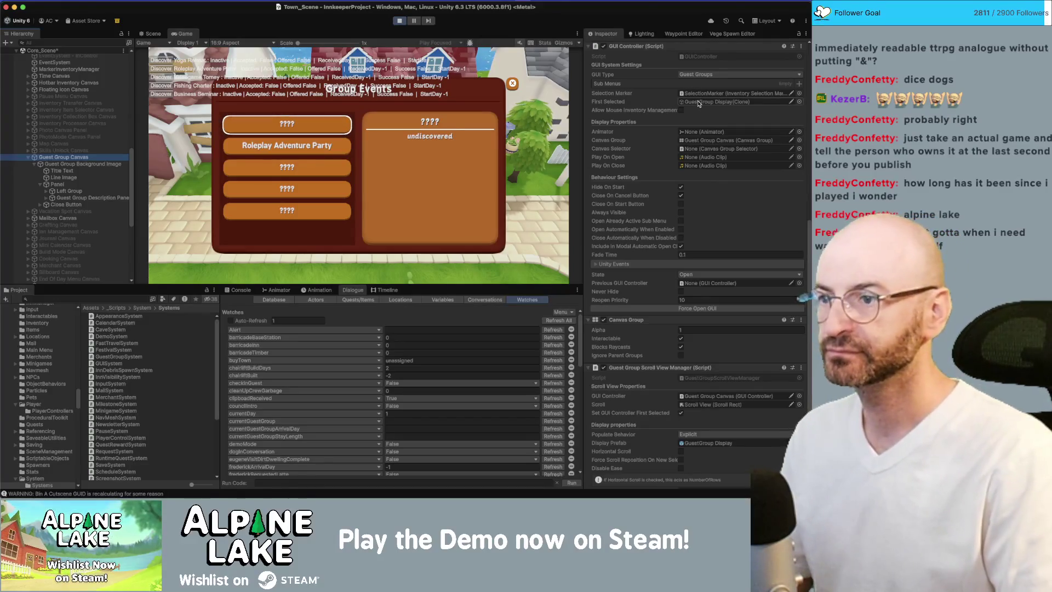
pyautogui.click(698, 103)
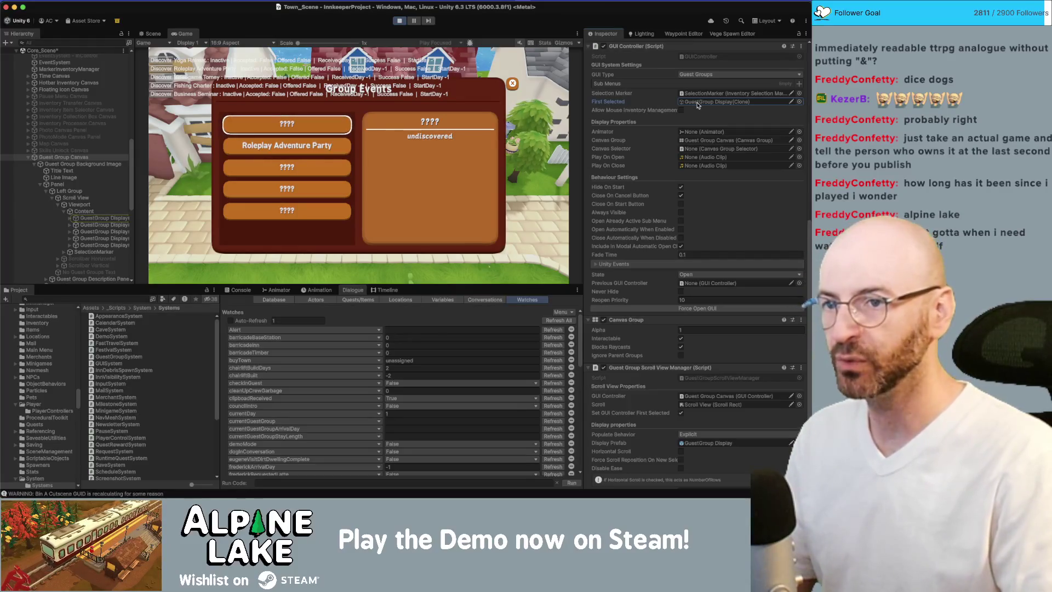
# Step: Select the first GuestGroup Display, then key-navigate Roleplay Adventure Party in Group Events
pyautogui.click(125, 219)
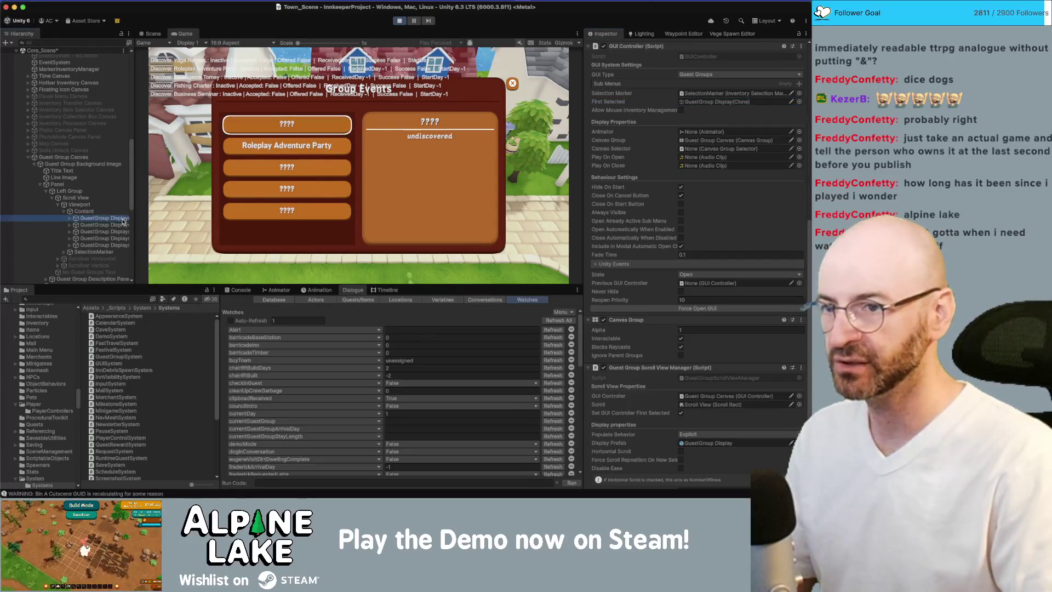
pyautogui.scroll(3, 700, 269)
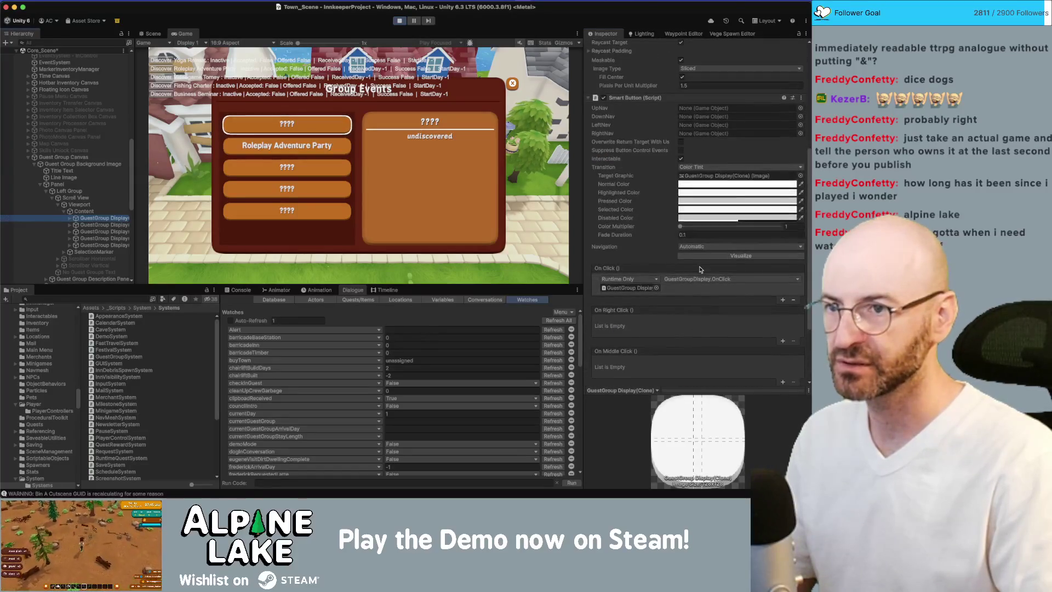
pyautogui.click(550, 192)
pyautogui.press('Down')
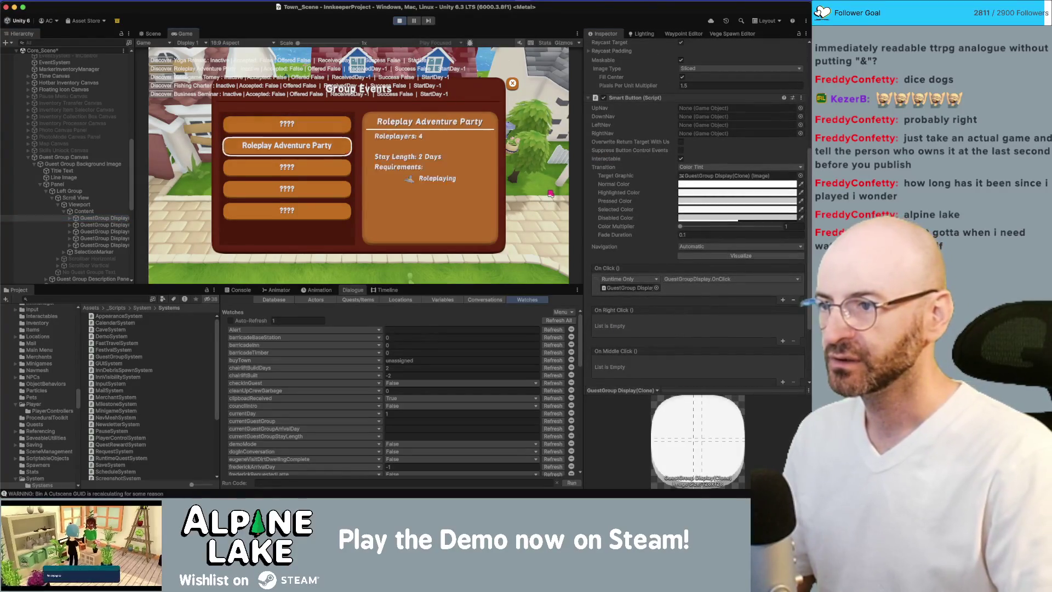
pyautogui.press('Escape')
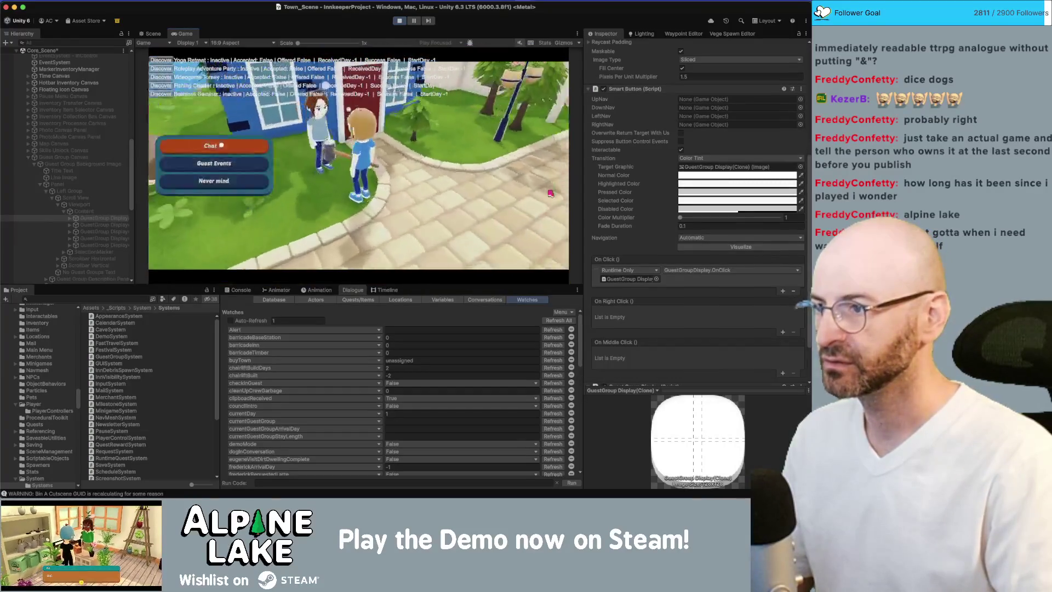
pyautogui.click(550, 195)
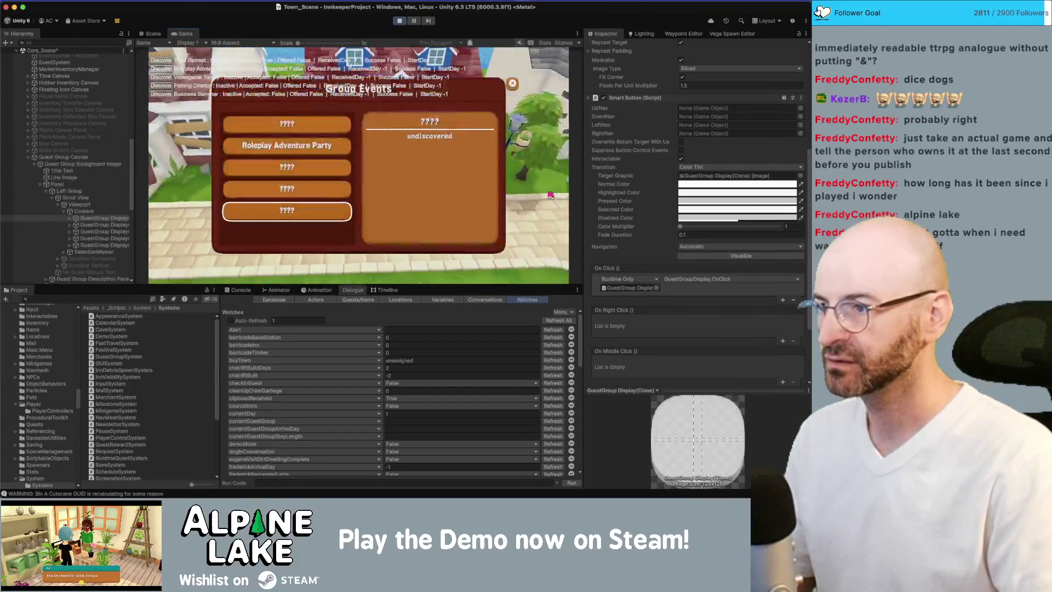
pyautogui.press('Up')
pyautogui.press('Up')
pyautogui.press('Up')
pyautogui.press('Escape')
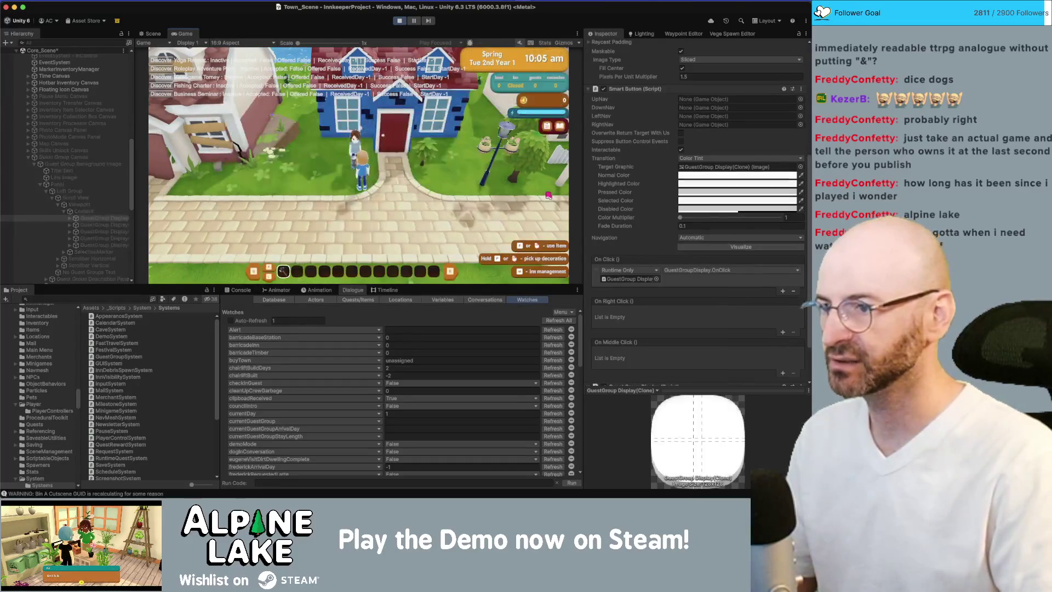
# Step: Check the backpack inventory, then talk to Stella again to reopen Group Events
pyautogui.press('i')
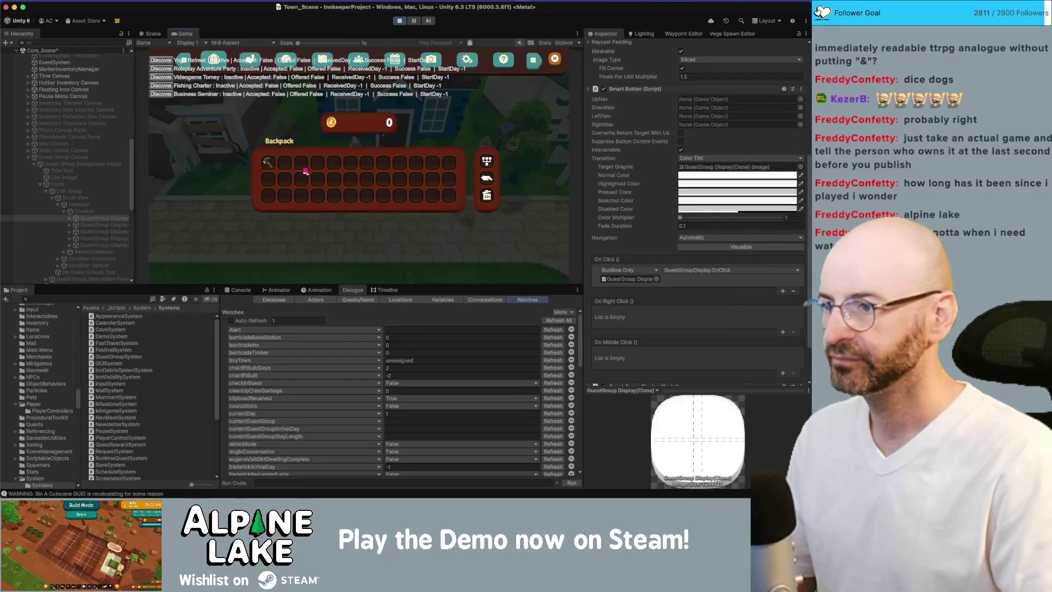
pyautogui.press('Escape')
pyautogui.press('e')
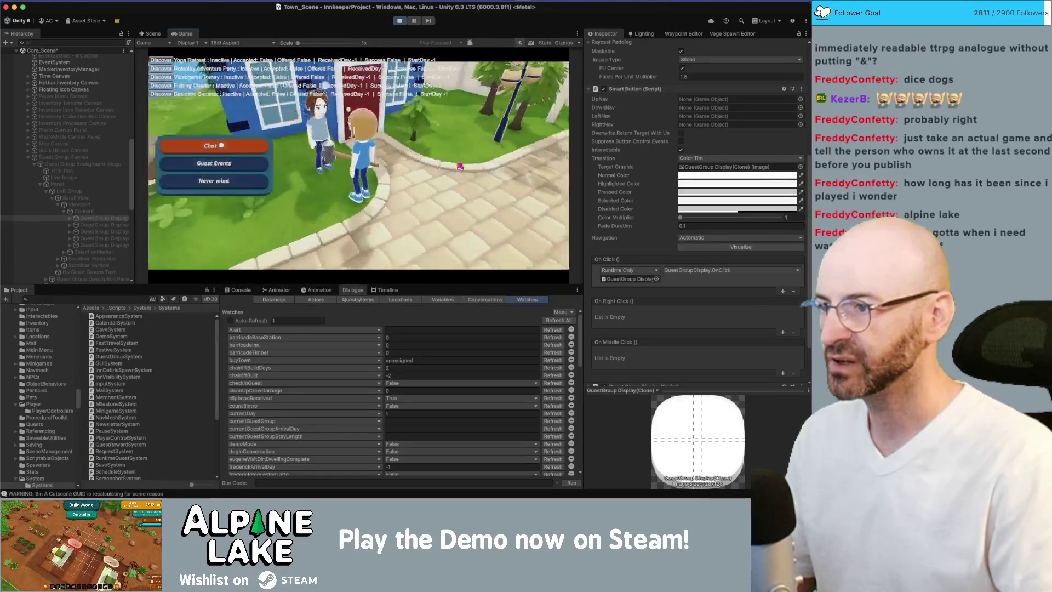
pyautogui.press('Return')
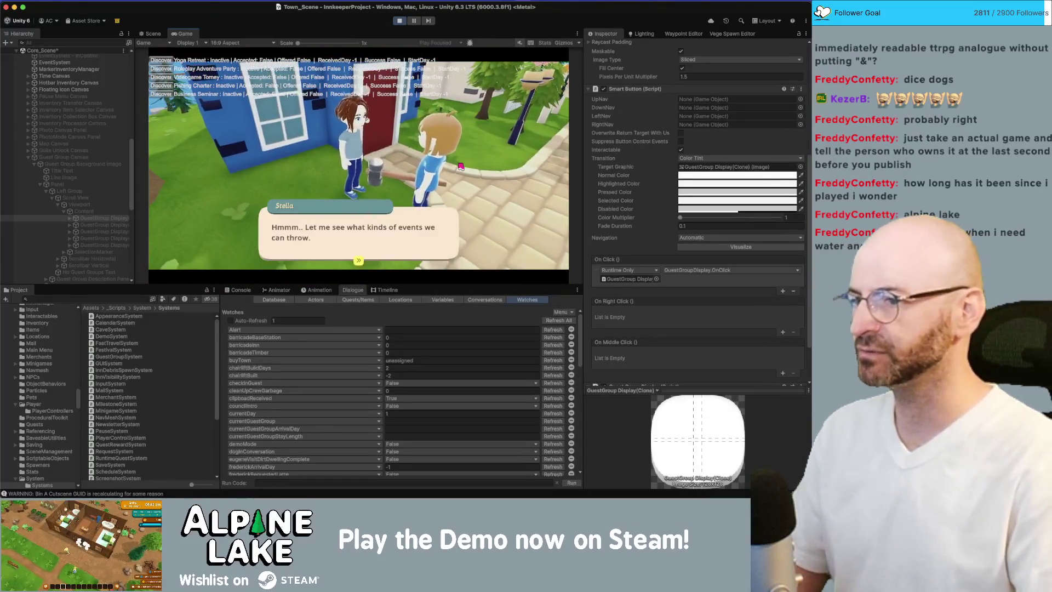
pyautogui.press('Return')
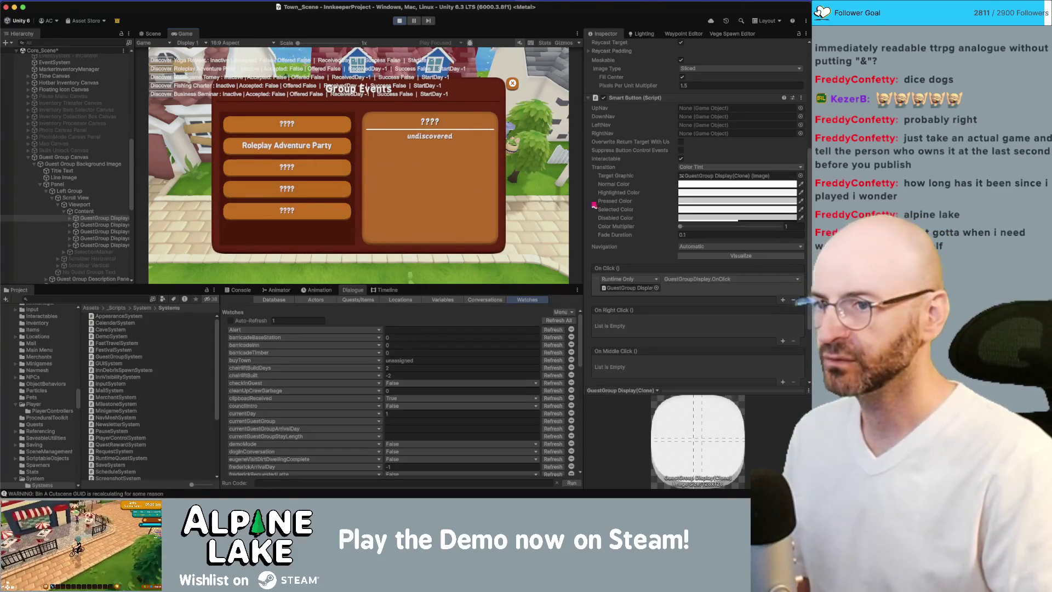
# Step: Select the EventSystem object while focusing the running game to test input
pyautogui.scroll(5, 101, 186)
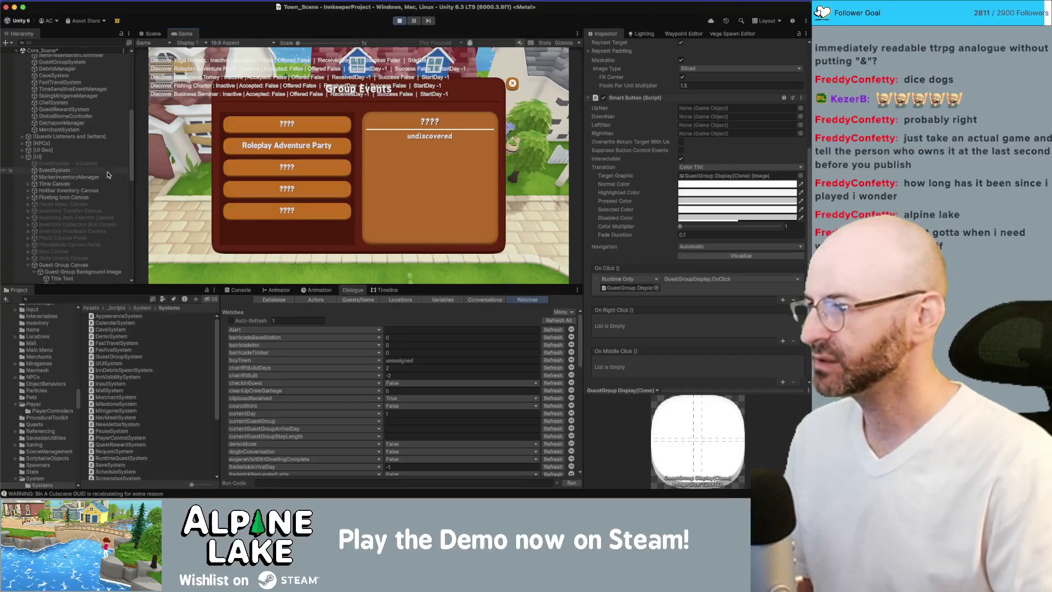
pyautogui.click(101, 170)
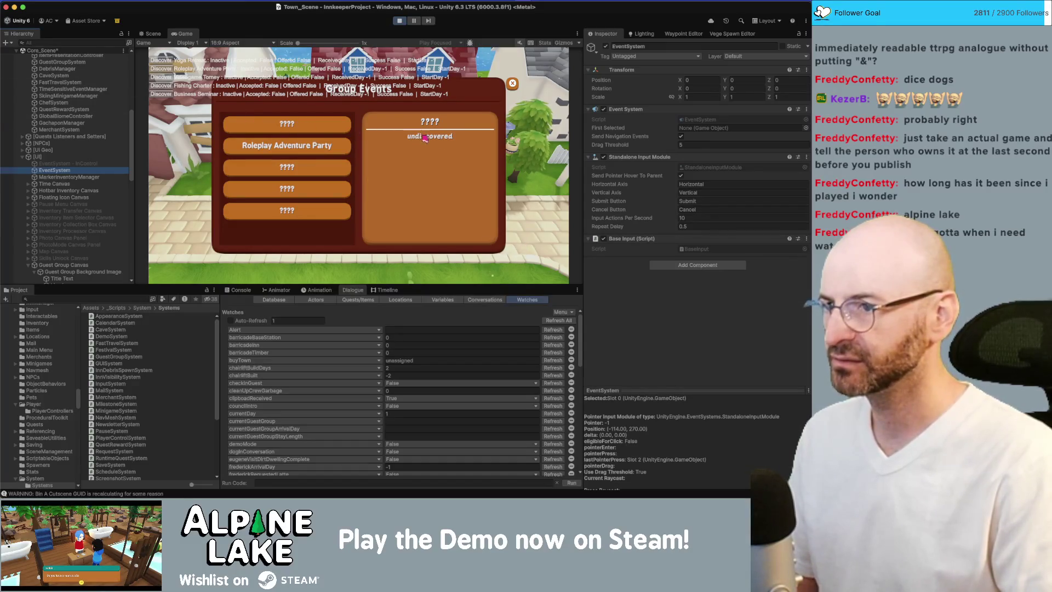
pyautogui.click(463, 157)
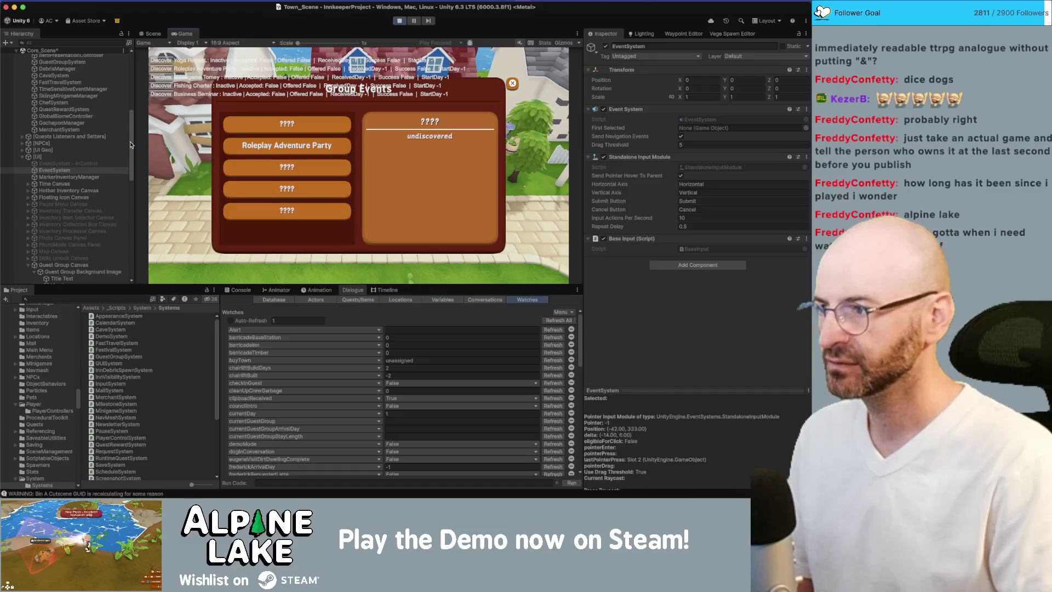
pyautogui.scroll(-5, 57, 208)
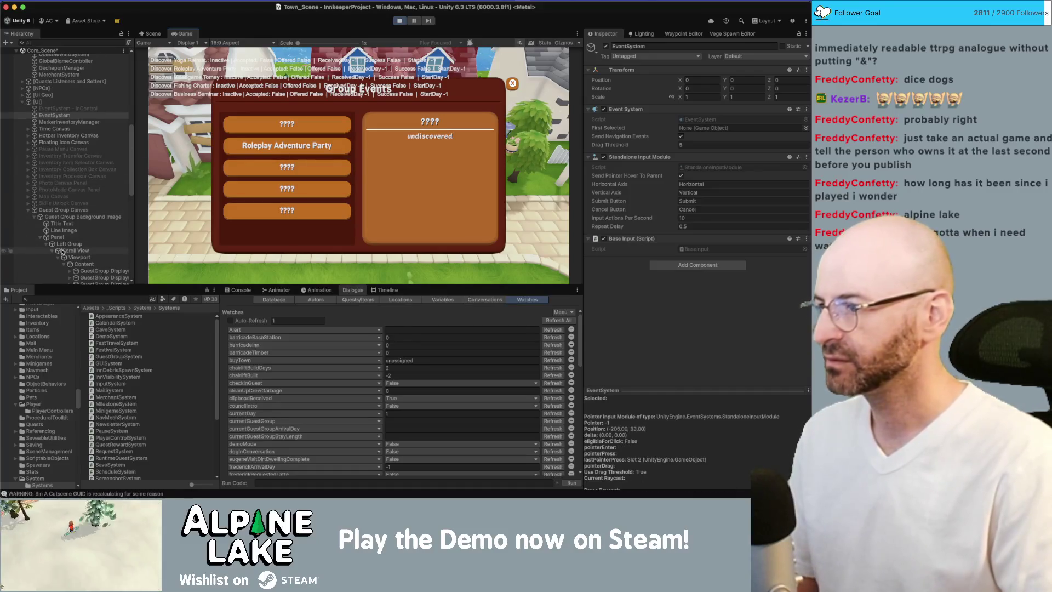
pyautogui.scroll(-1, 63, 251)
pyautogui.click(63, 248)
# Step: Select the guest group list's SelectionMarker and set it active
pyautogui.click(82, 249)
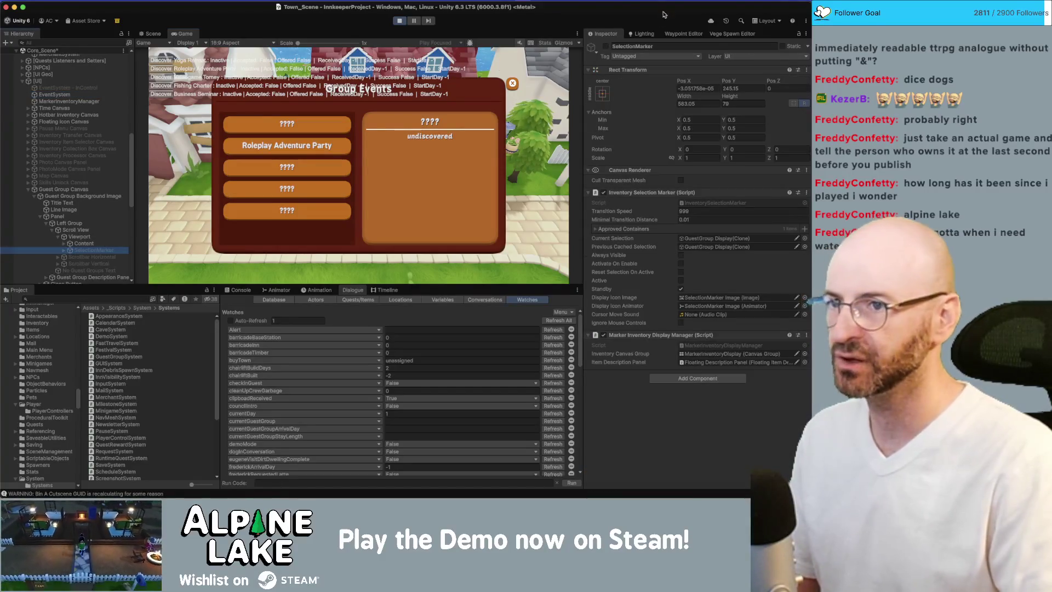
pyautogui.click(606, 46)
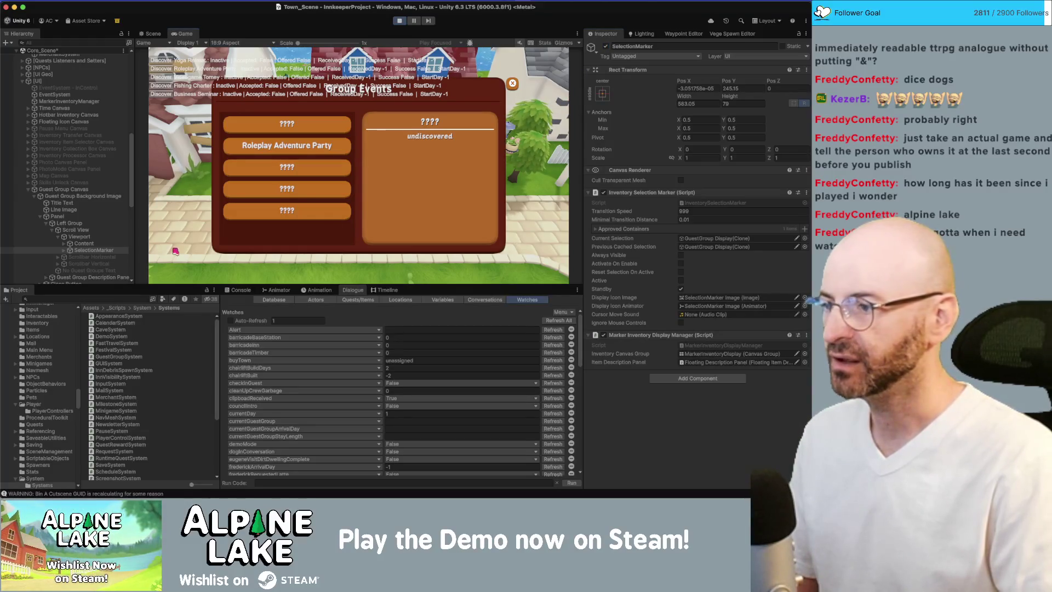
pyautogui.click(64, 250)
pyautogui.click(64, 251)
# Step: Close Group Events, toggle the backpack inventory in game, then stop Play mode
pyautogui.press('Escape')
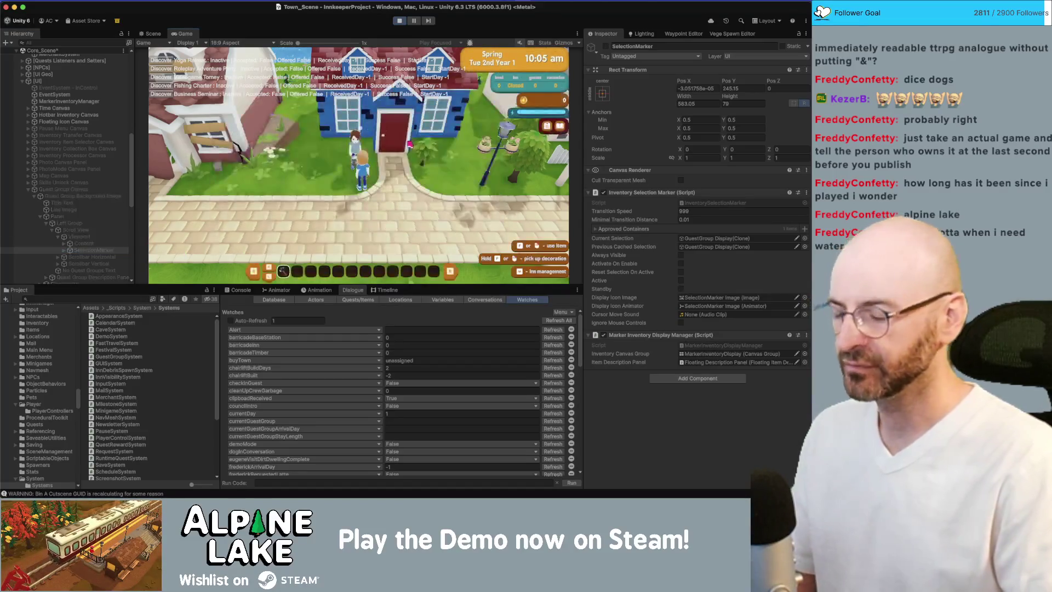
pyautogui.press('Tab')
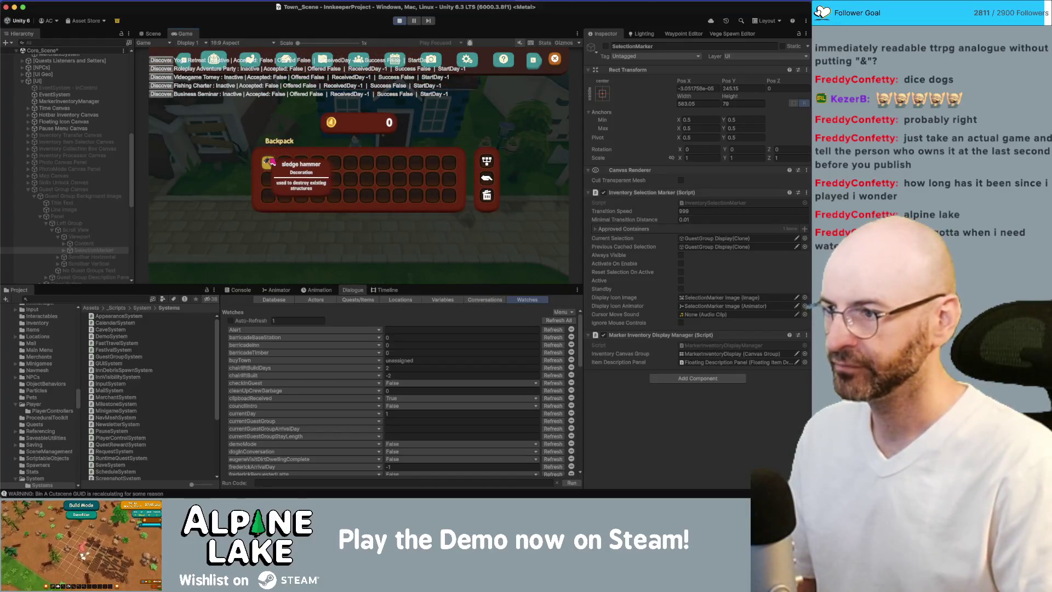
pyautogui.moveTo(268, 162)
pyautogui.press('Tab')
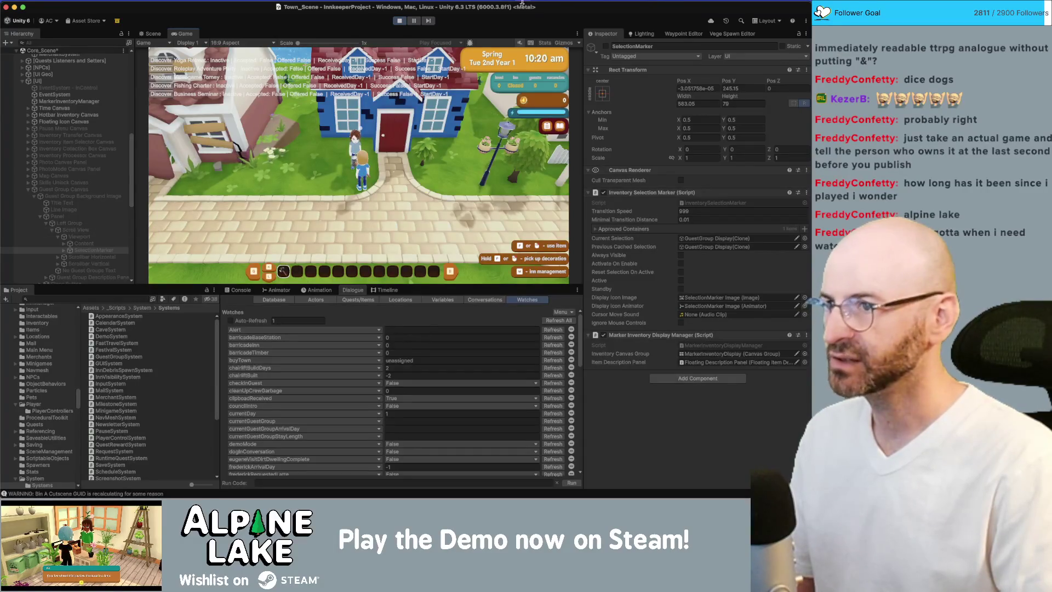
pyautogui.click(403, 22)
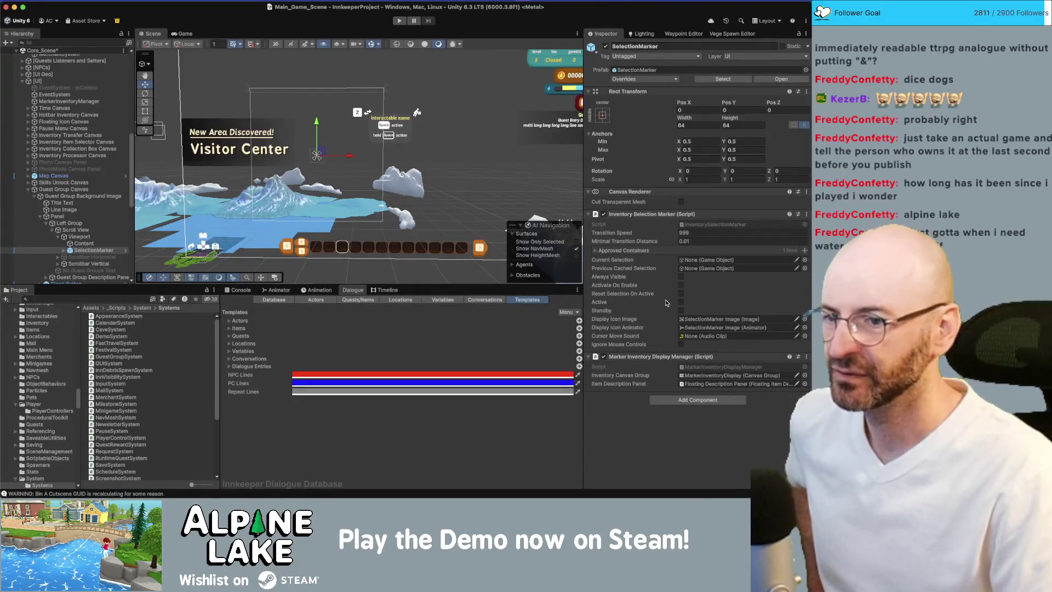
pyautogui.scroll(-1, 64, 238)
pyautogui.scroll(-3, 64, 237)
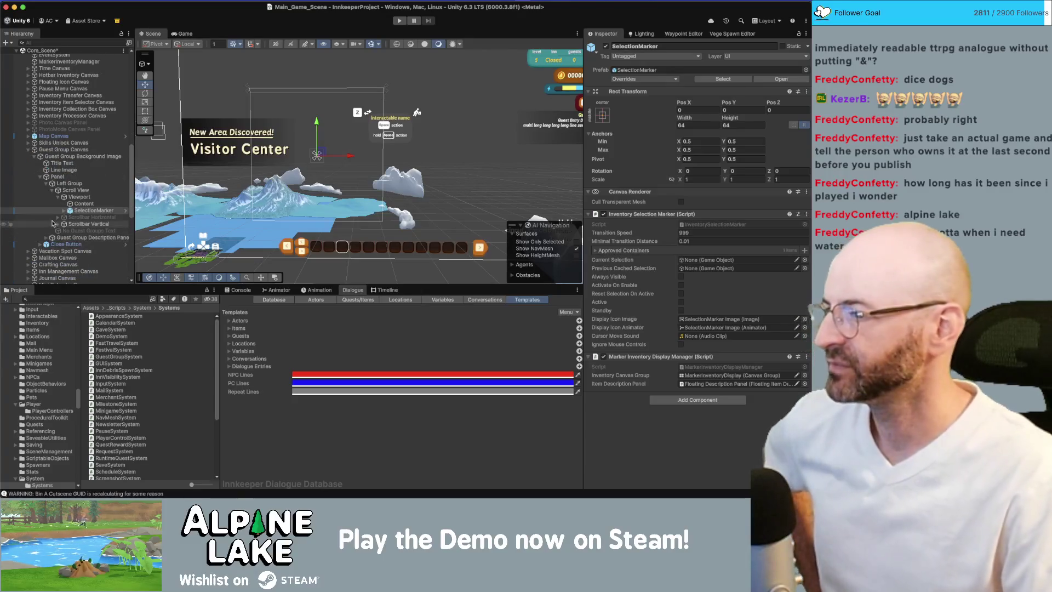
pyautogui.click(27, 251)
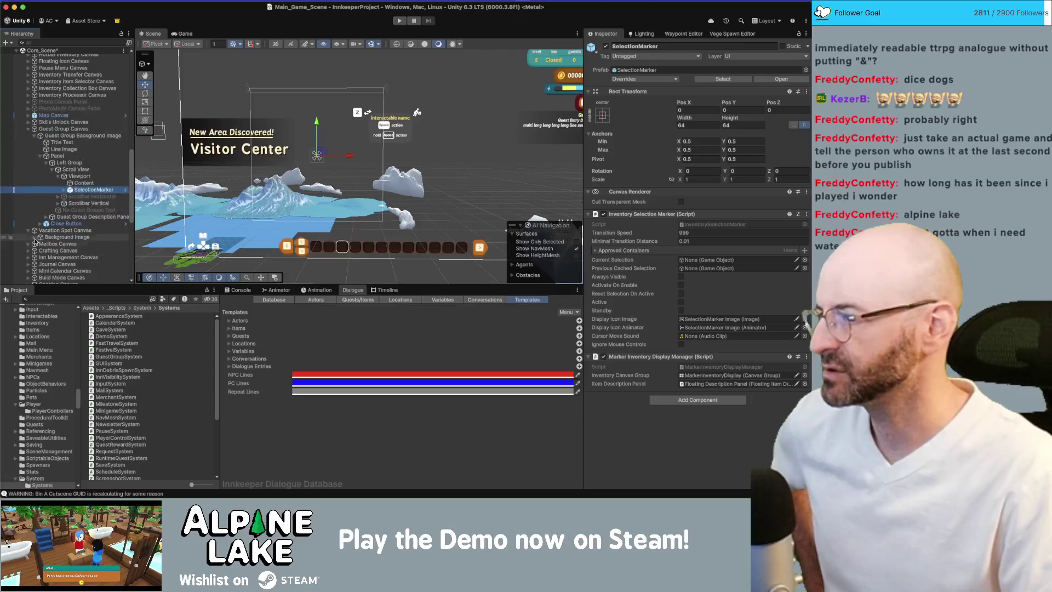
pyautogui.click(40, 256)
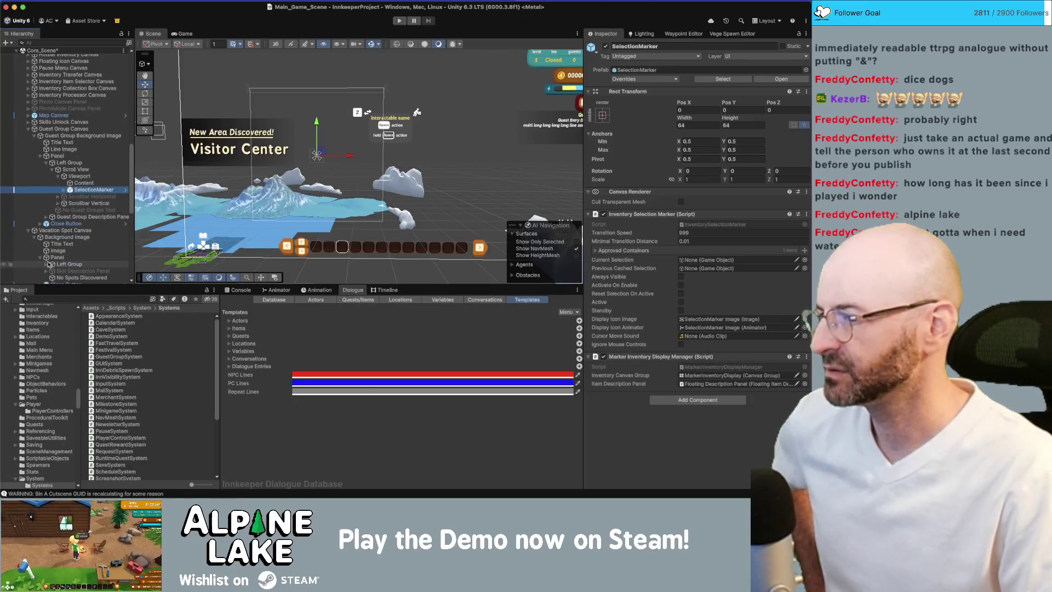
pyautogui.click(46, 264)
pyautogui.click(55, 259)
pyautogui.click(52, 260)
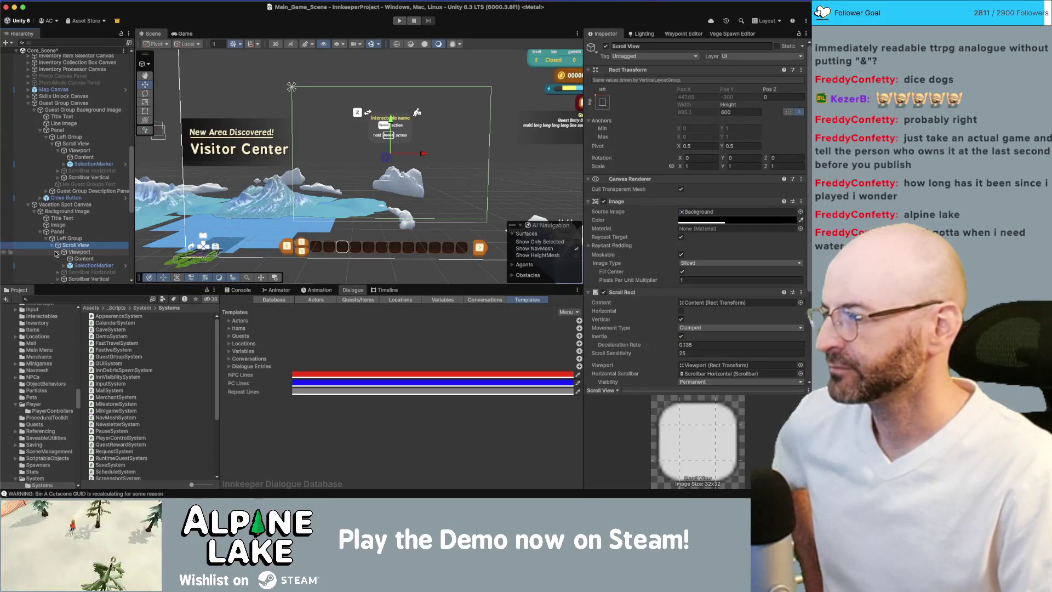
pyautogui.click(57, 252)
pyautogui.click(80, 265)
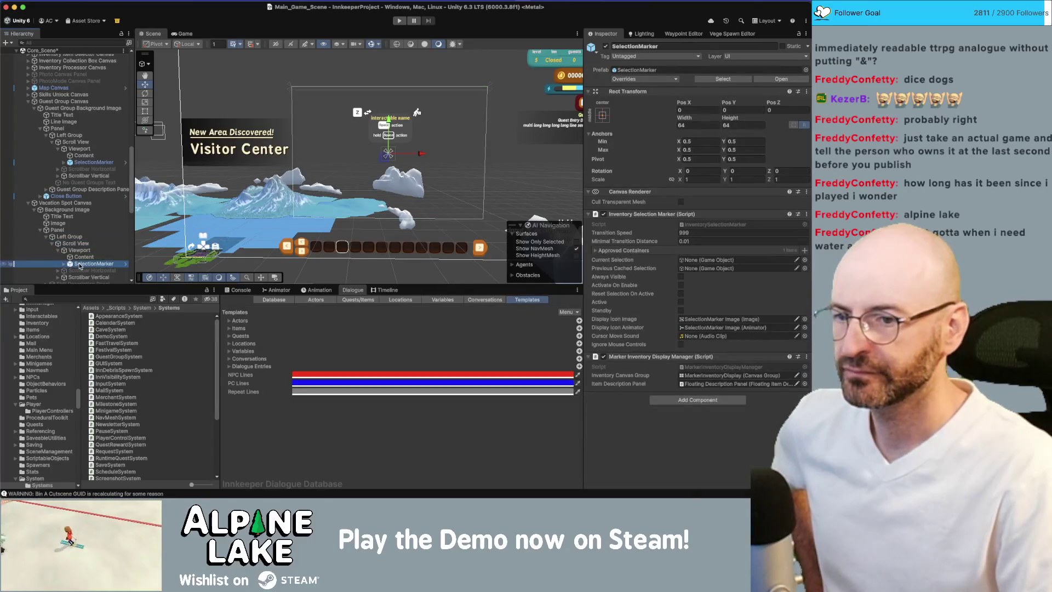
pyautogui.click(28, 94)
pyautogui.click(34, 102)
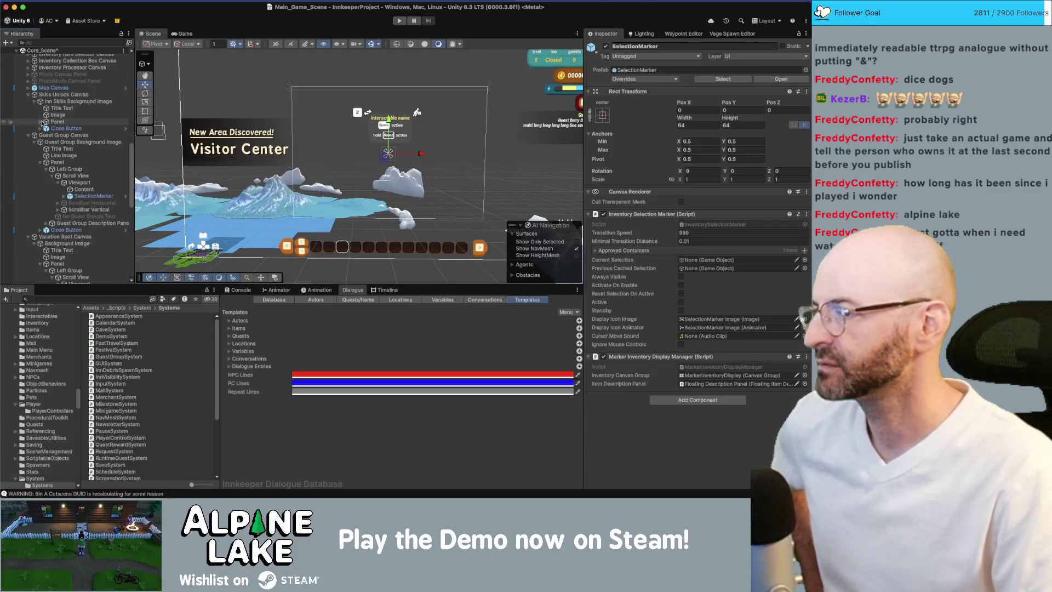
pyautogui.click(42, 121)
pyautogui.click(40, 123)
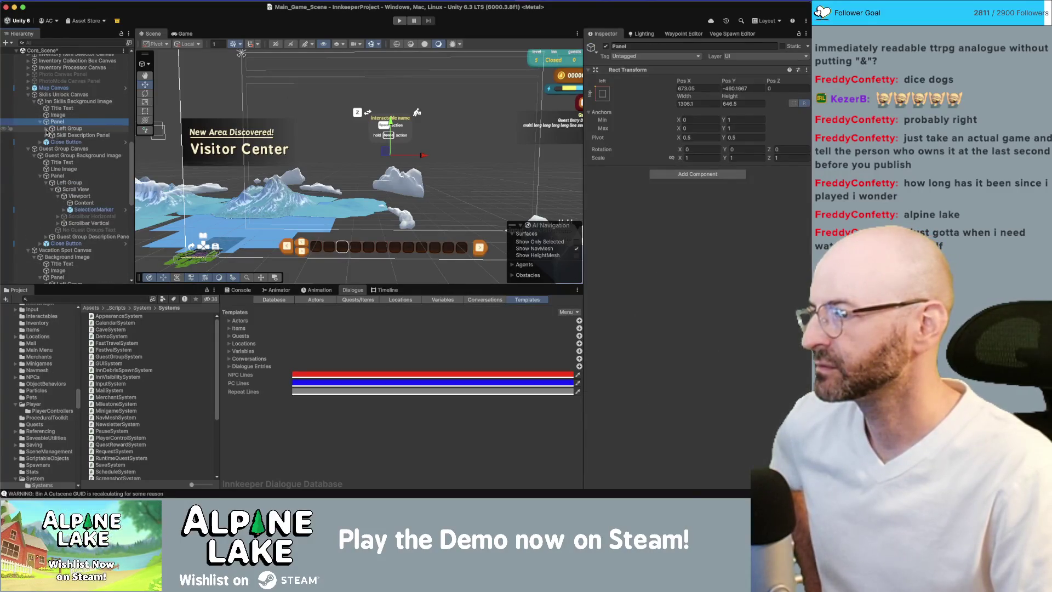
pyautogui.click(46, 129)
pyautogui.click(52, 135)
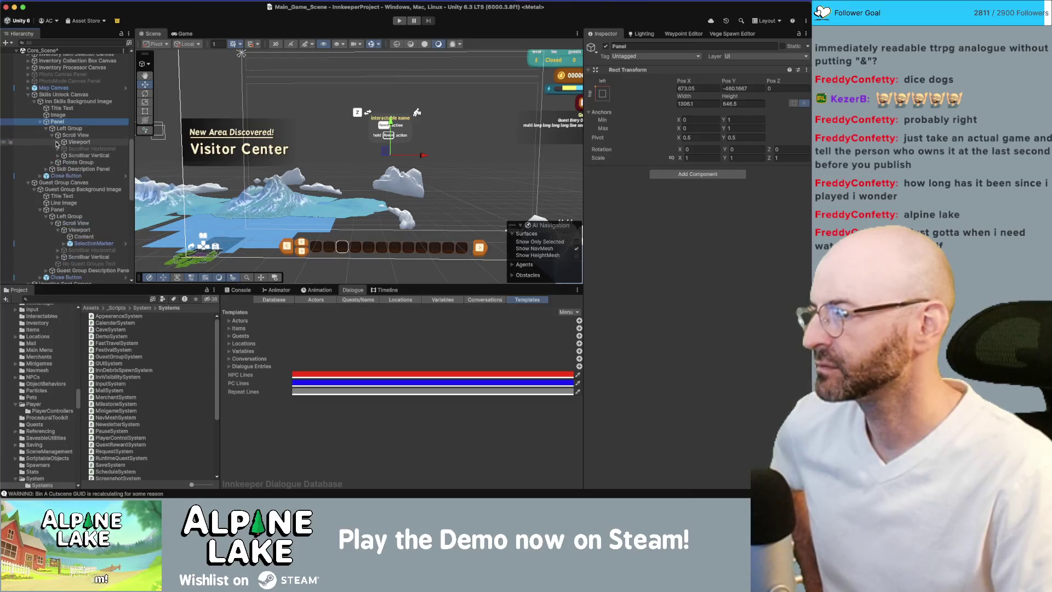
pyautogui.click(57, 143)
pyautogui.click(77, 156)
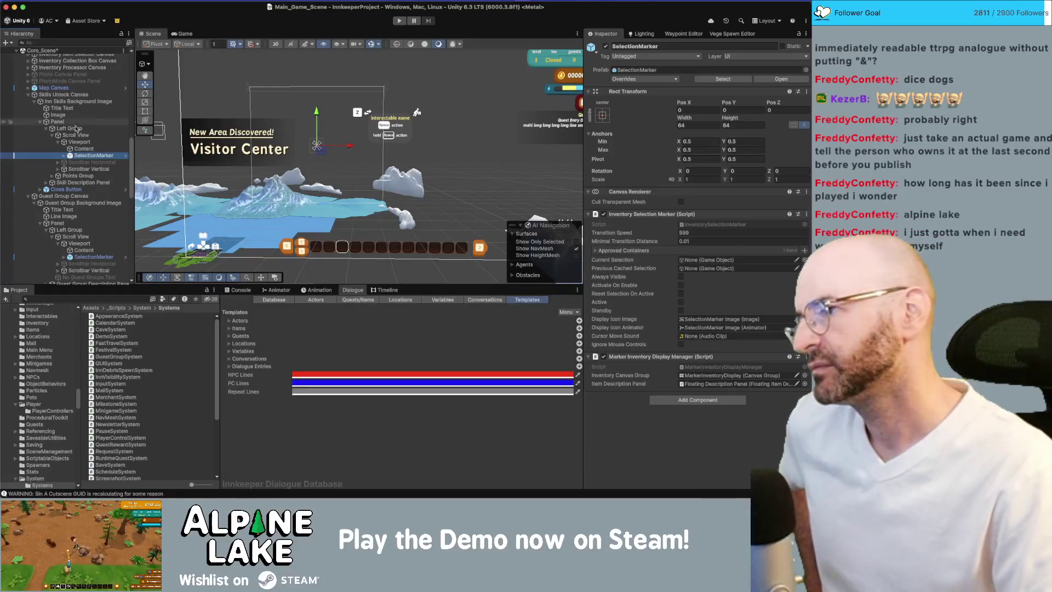
pyautogui.scroll(5, 93, 130)
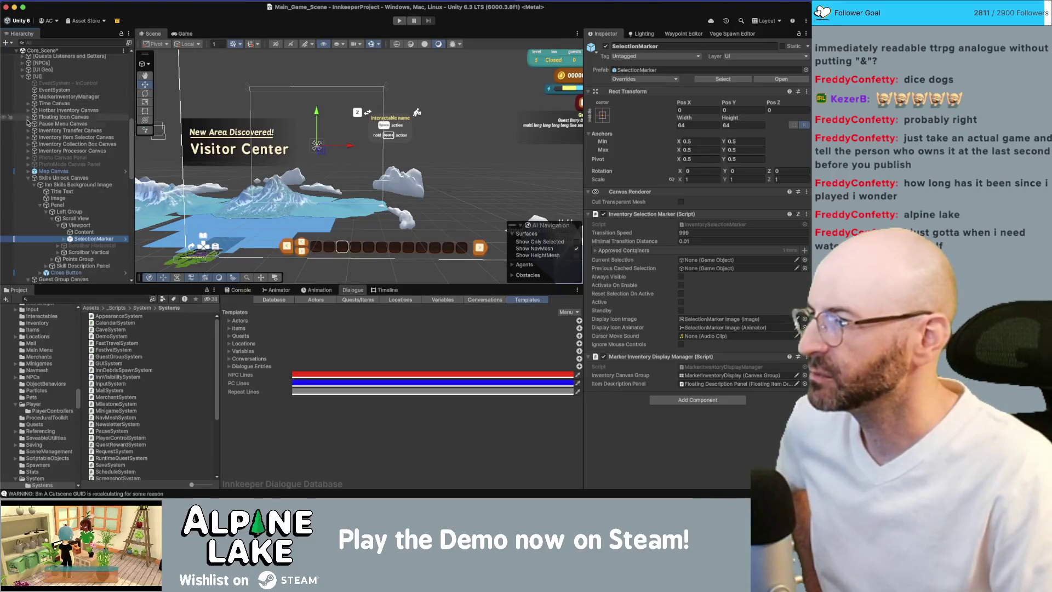
pyautogui.click(28, 124)
pyautogui.click(34, 130)
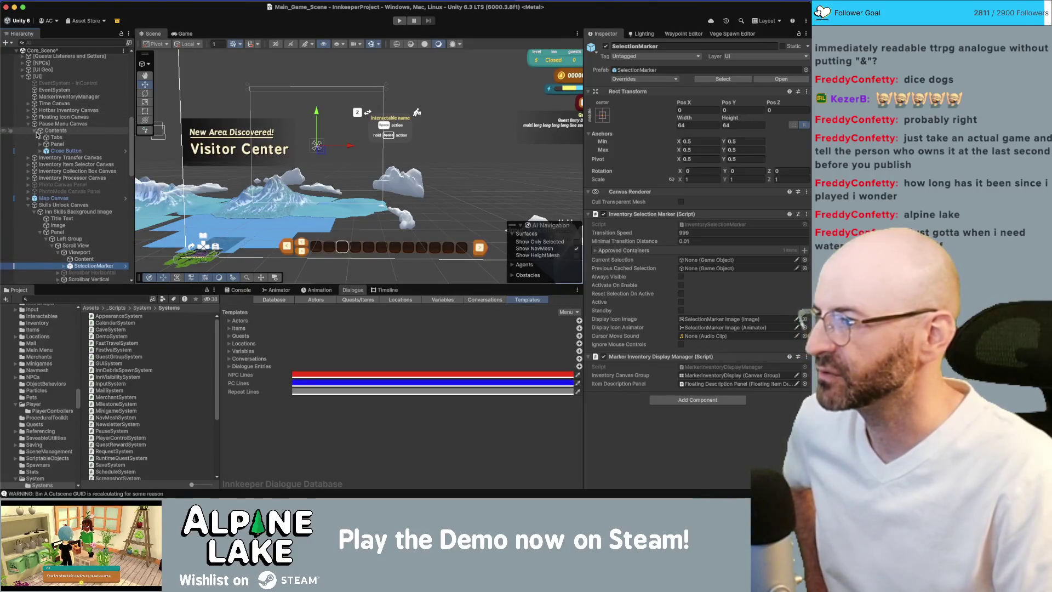
pyautogui.click(40, 138)
pyautogui.click(40, 137)
pyautogui.click(40, 144)
pyautogui.click(46, 151)
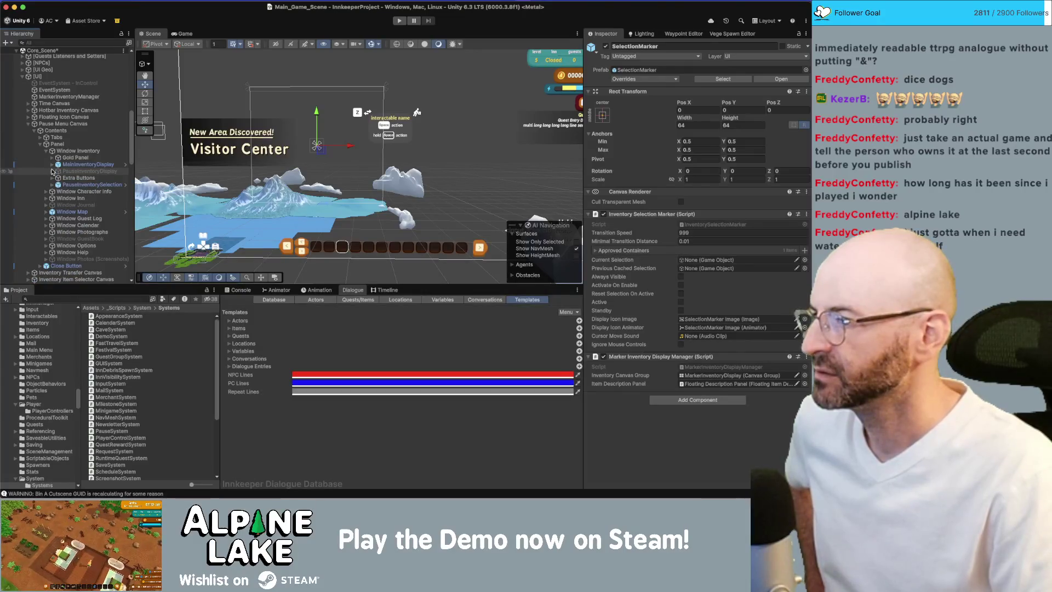
pyautogui.click(52, 165)
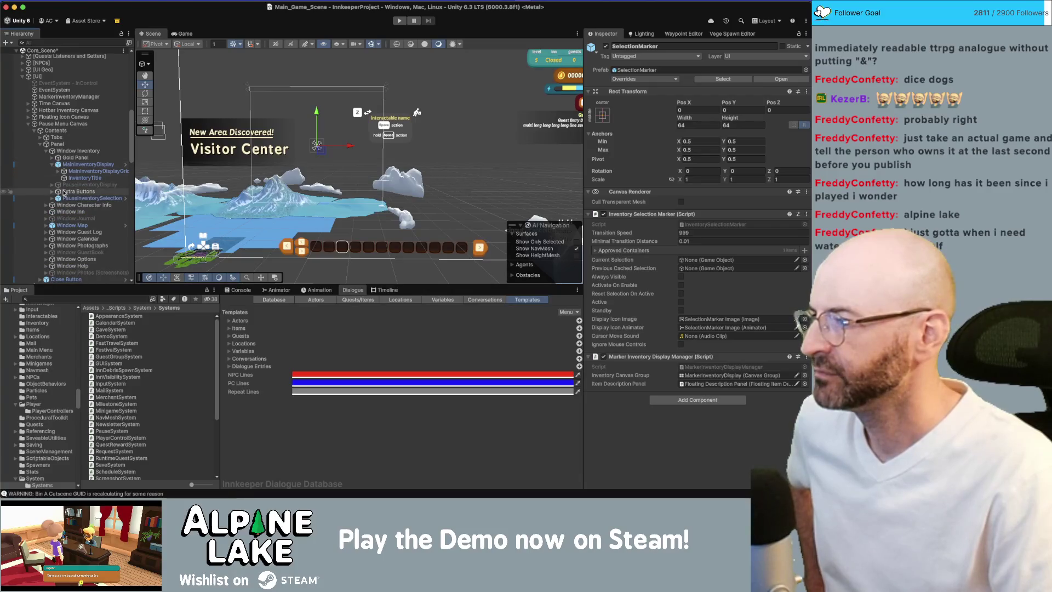
pyautogui.click(82, 198)
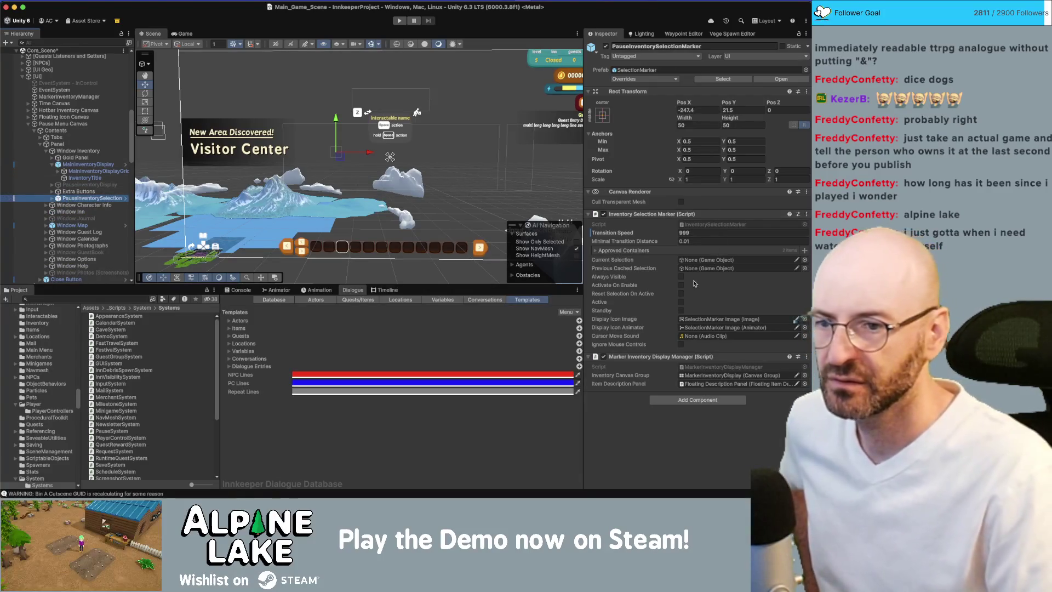
pyautogui.scroll(-10, 88, 221)
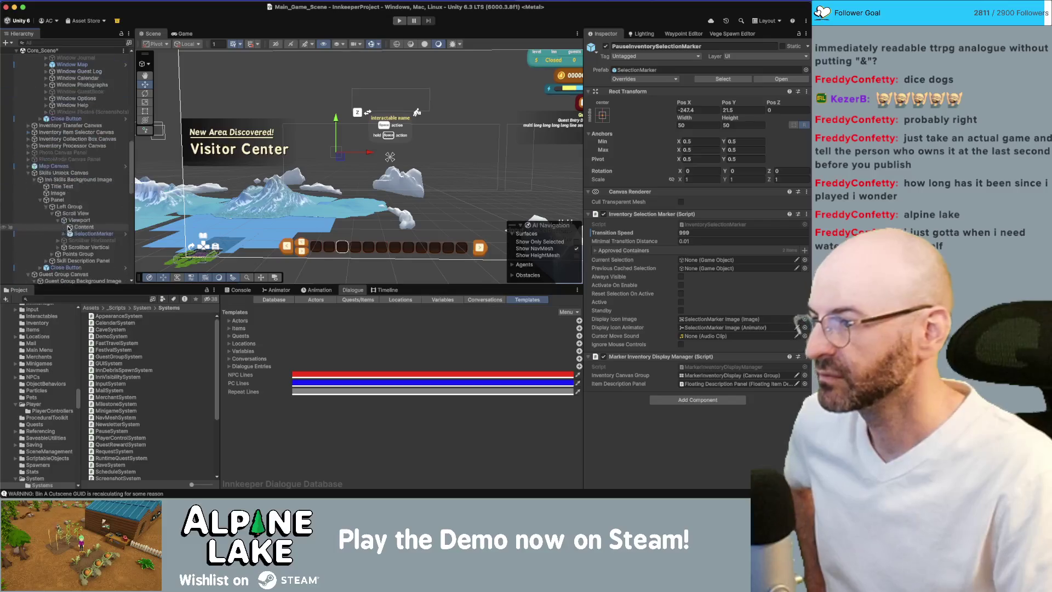
pyautogui.click(90, 233)
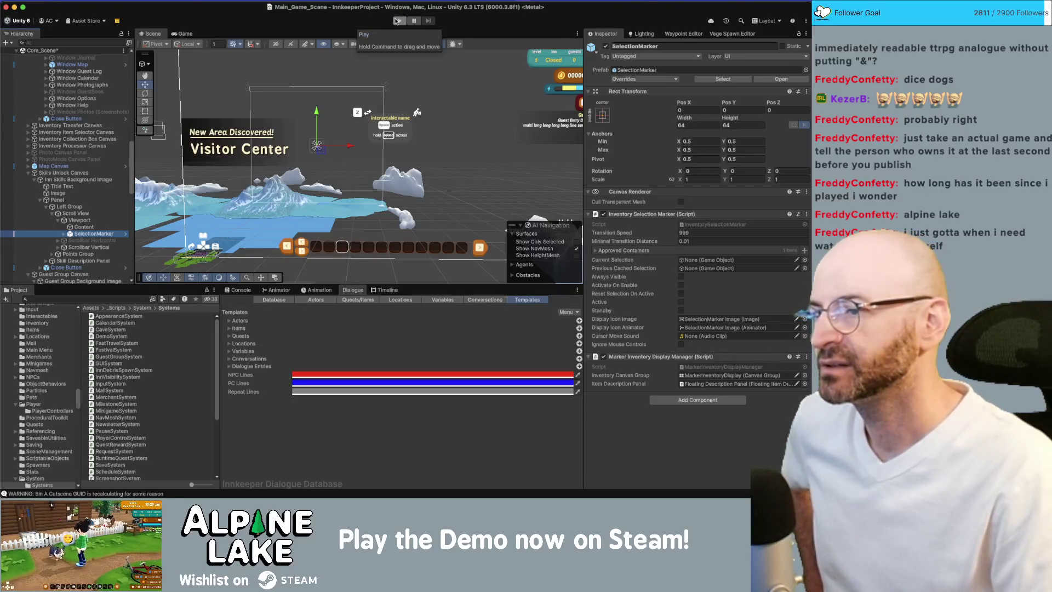
pyautogui.scroll(-5, 65, 208)
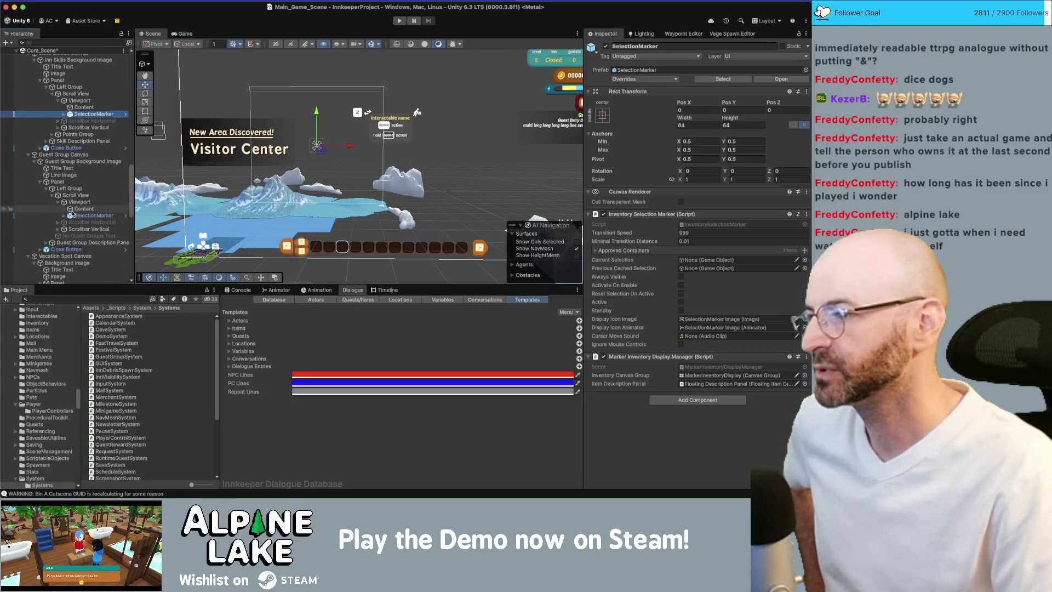
pyautogui.click(73, 162)
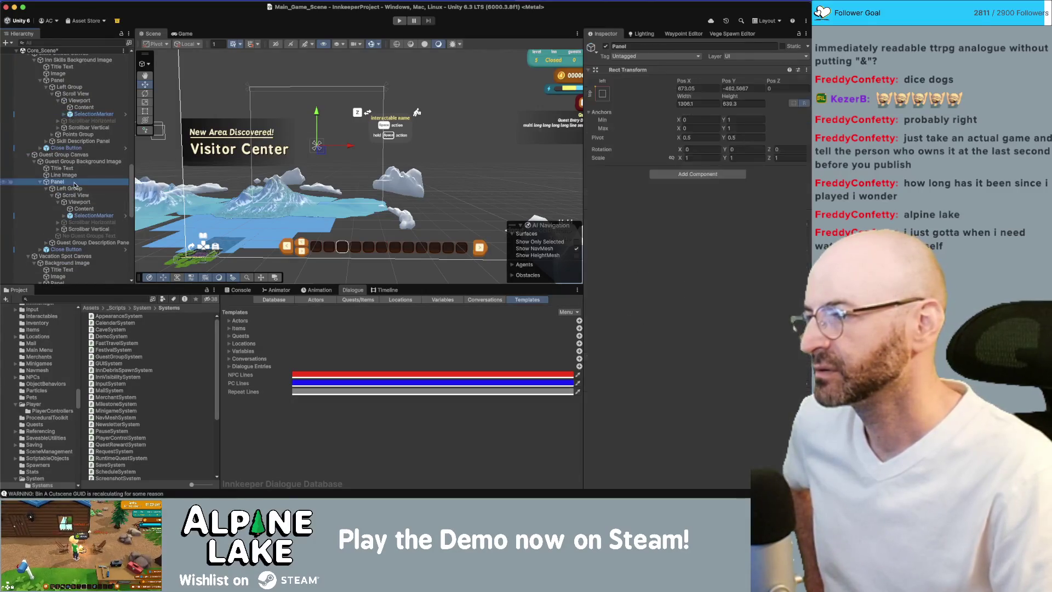
# Step: Ping Guest Group Canvas's Display Prefab, review the GuestGroup Display prefab, then start Play mode
pyautogui.click(73, 155)
pyautogui.scroll(-10, 703, 283)
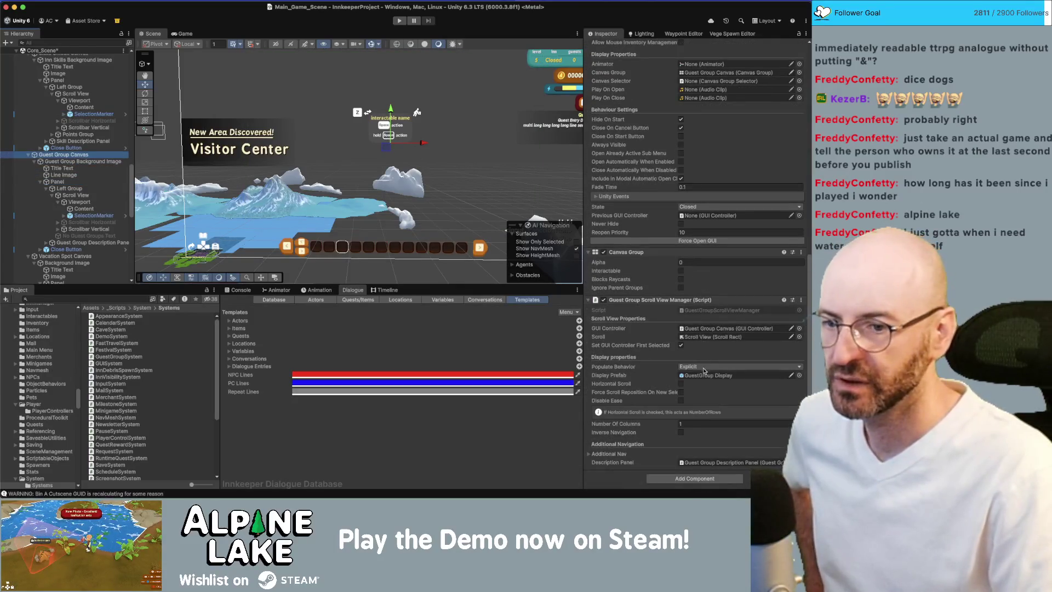
pyautogui.click(705, 374)
pyautogui.click(97, 320)
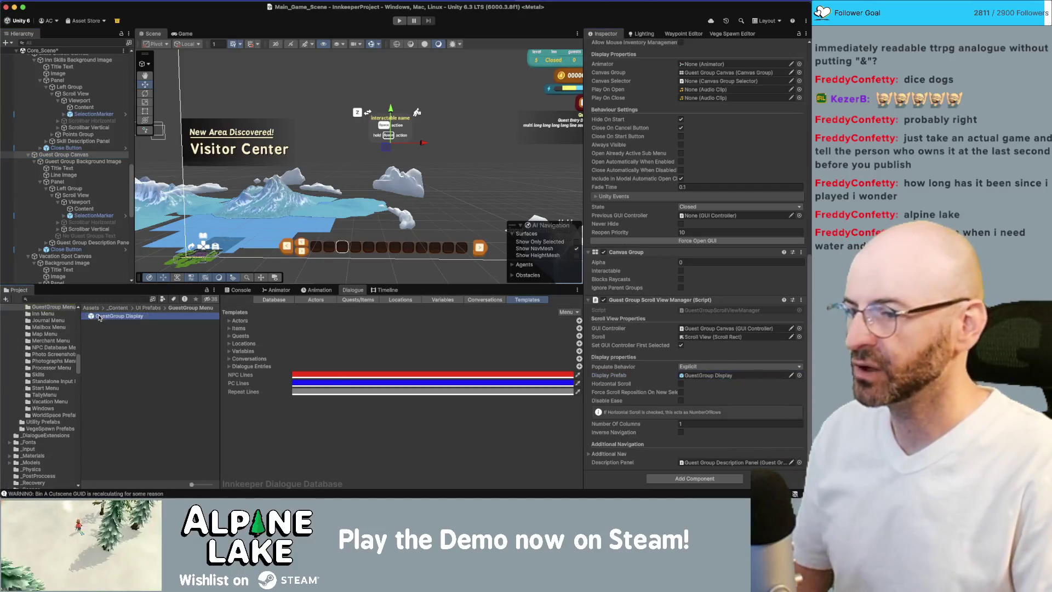
pyautogui.scroll(8, 773, 283)
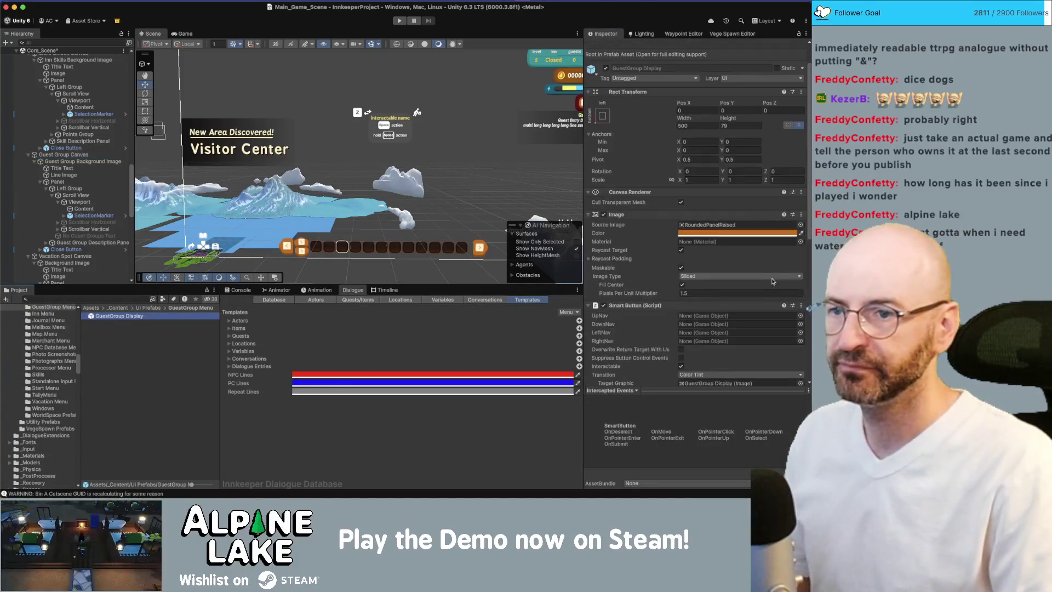
pyautogui.scroll(-5, 763, 277)
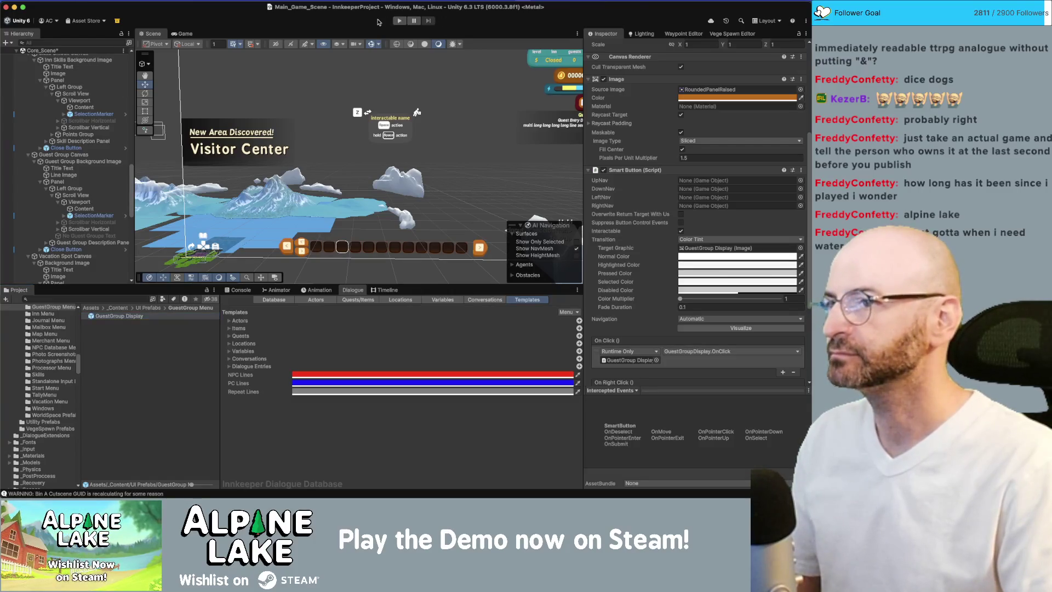
pyautogui.click(398, 21)
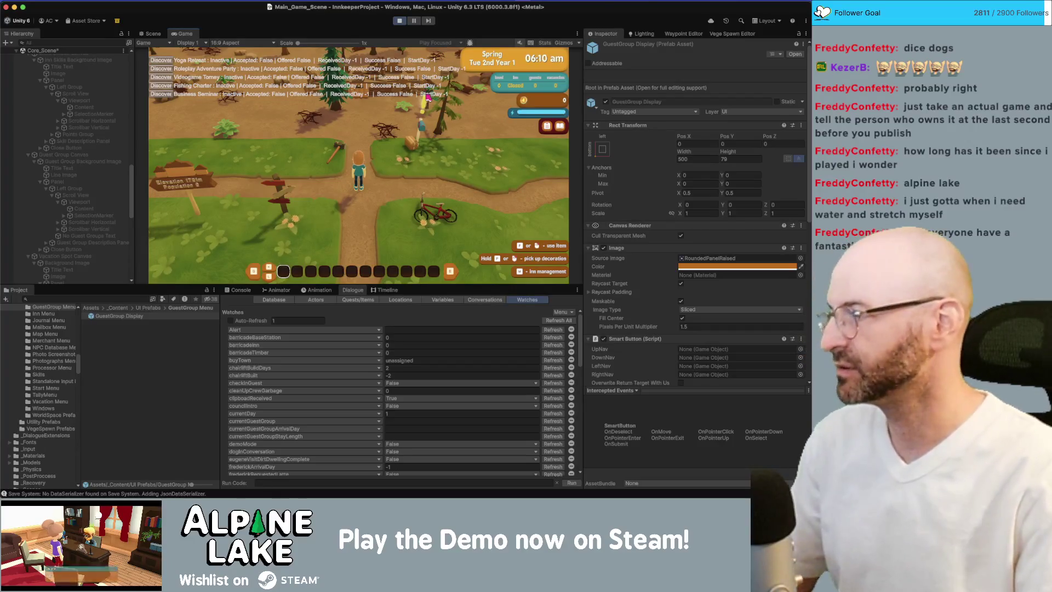
# Step: Open the in-game mailbox, move the selection to the first letter, and close it
pyautogui.press('d')
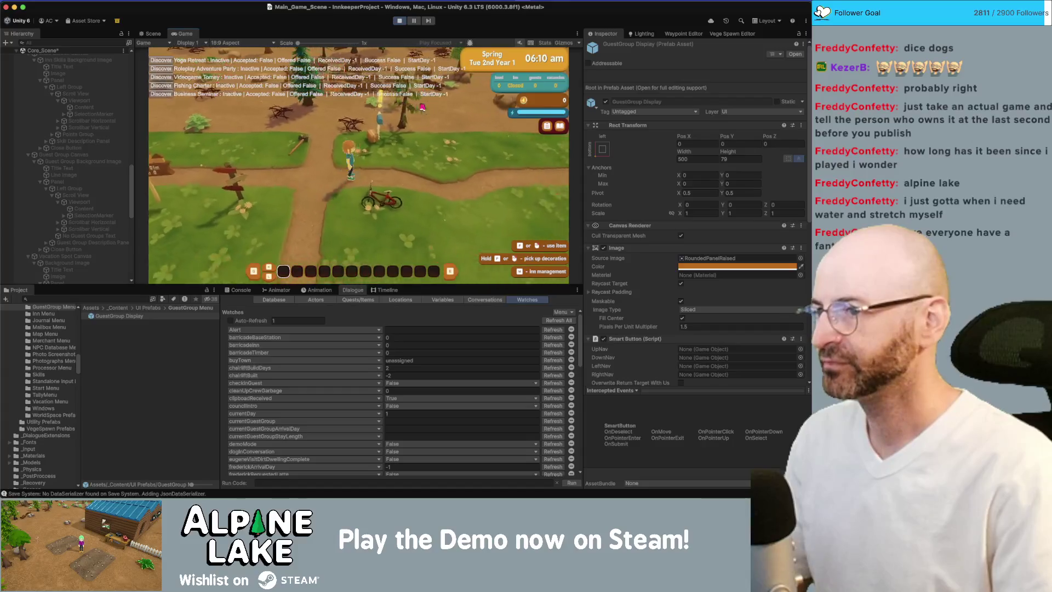
pyautogui.press('e')
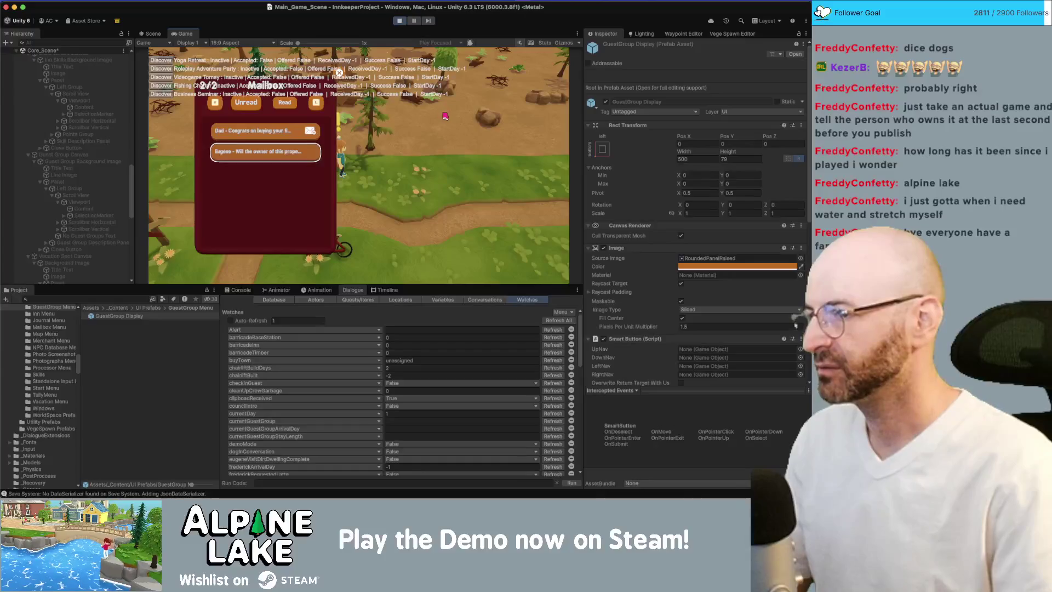
pyautogui.press('Escape')
pyautogui.press('a')
pyautogui.press('e')
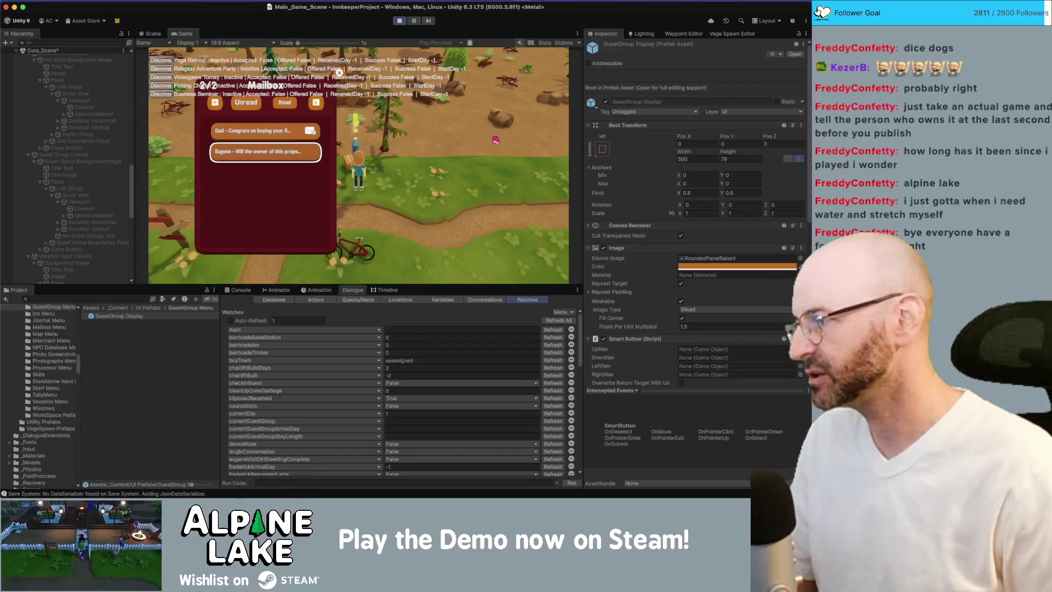
pyautogui.press('Up')
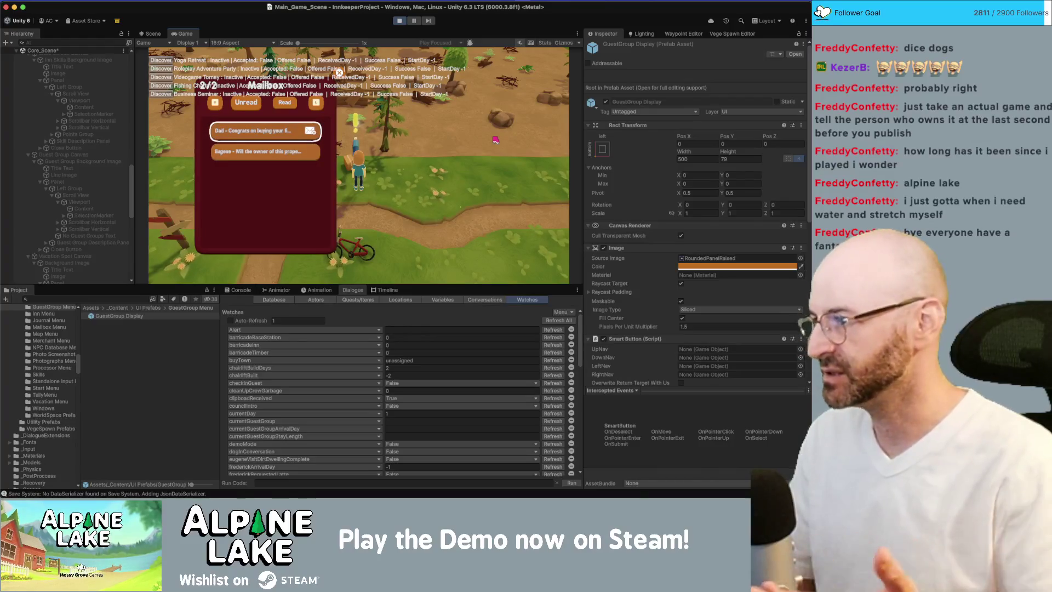
pyautogui.press('Escape')
# Step: Walk across Town Square past its discovery popup and talk to the guest at the blue house
pyautogui.press('w')
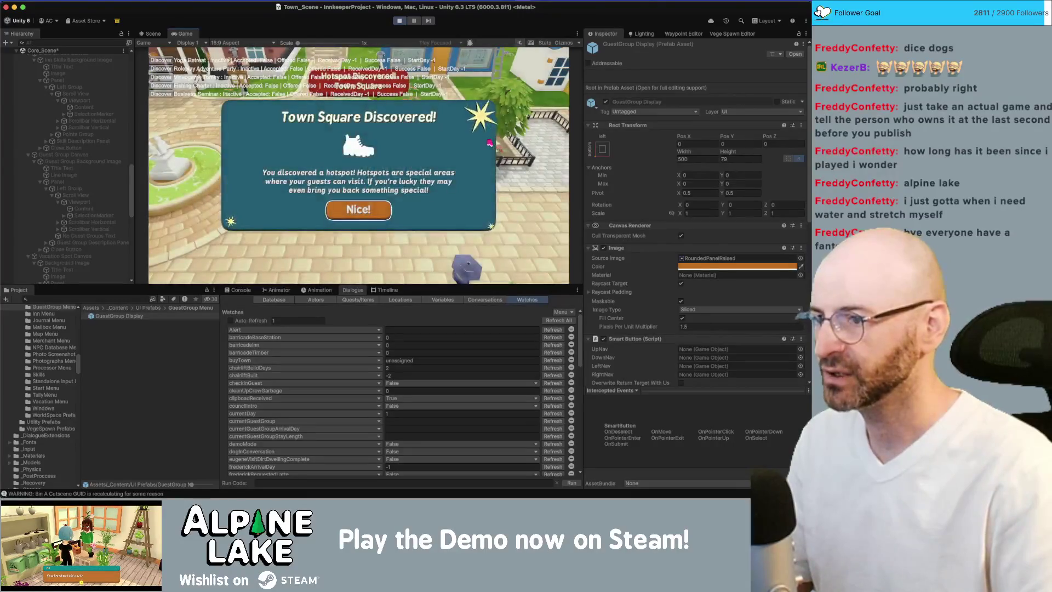
pyautogui.press('Return')
pyautogui.press('w')
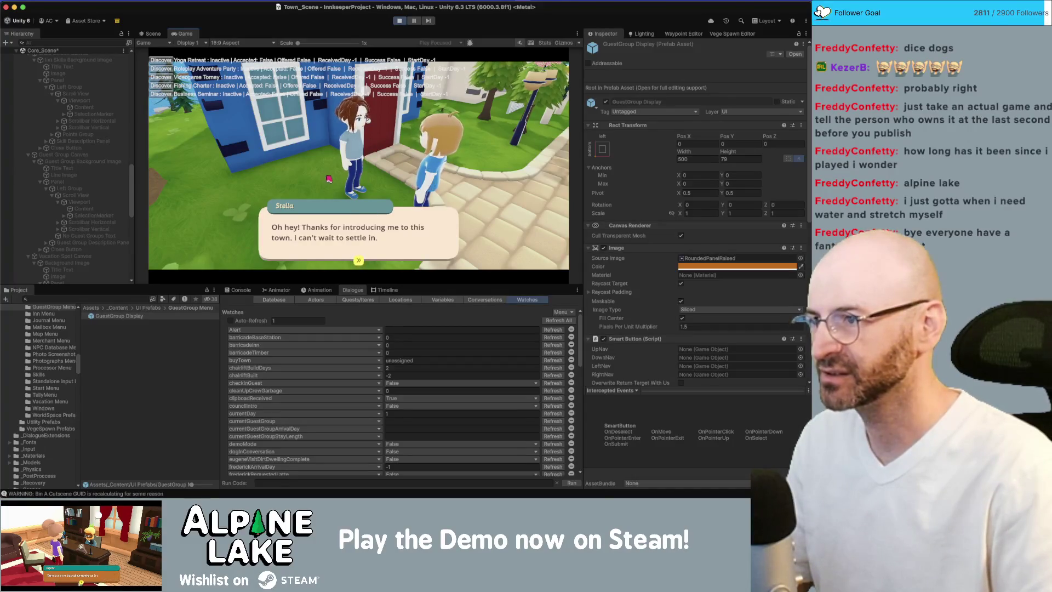
pyautogui.click(359, 231)
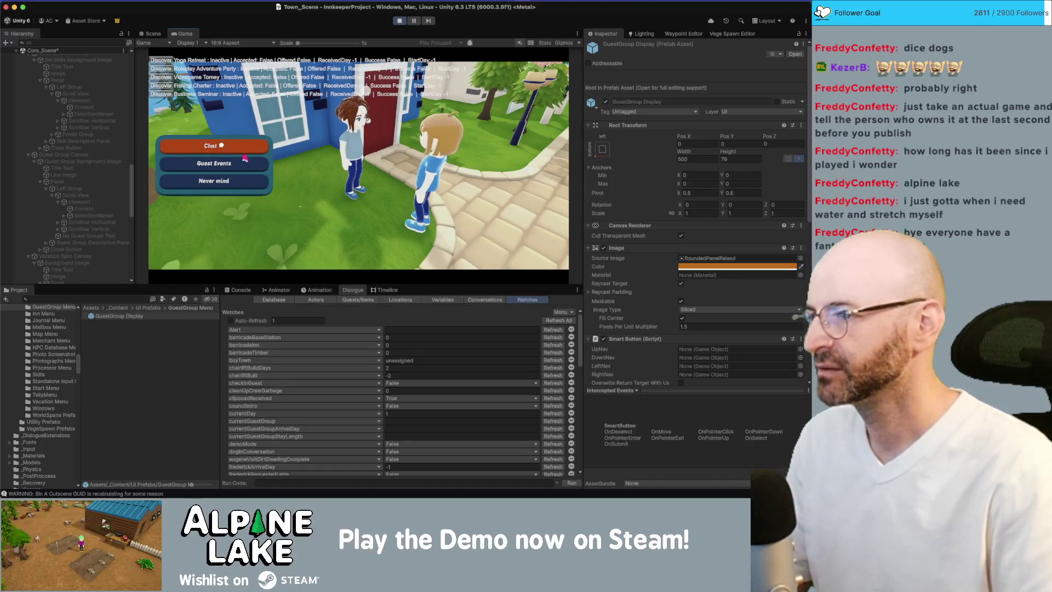
# Step: Open the guest's Group Events panel twice, inspecting the undiscovered ???? entries each time
pyautogui.click(231, 163)
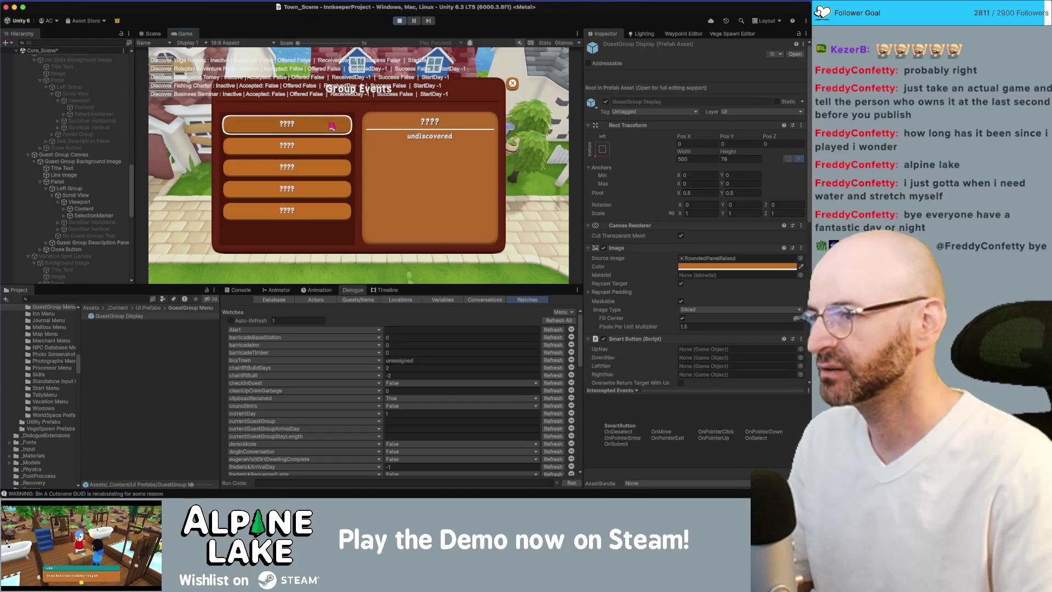
pyautogui.click(331, 126)
pyautogui.press('Escape')
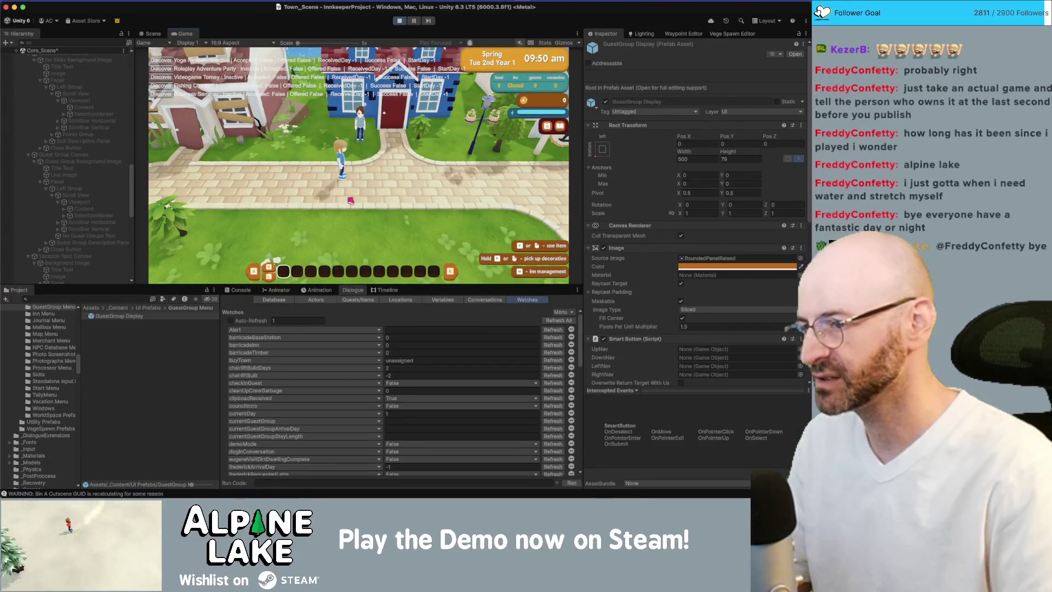
pyautogui.press('d')
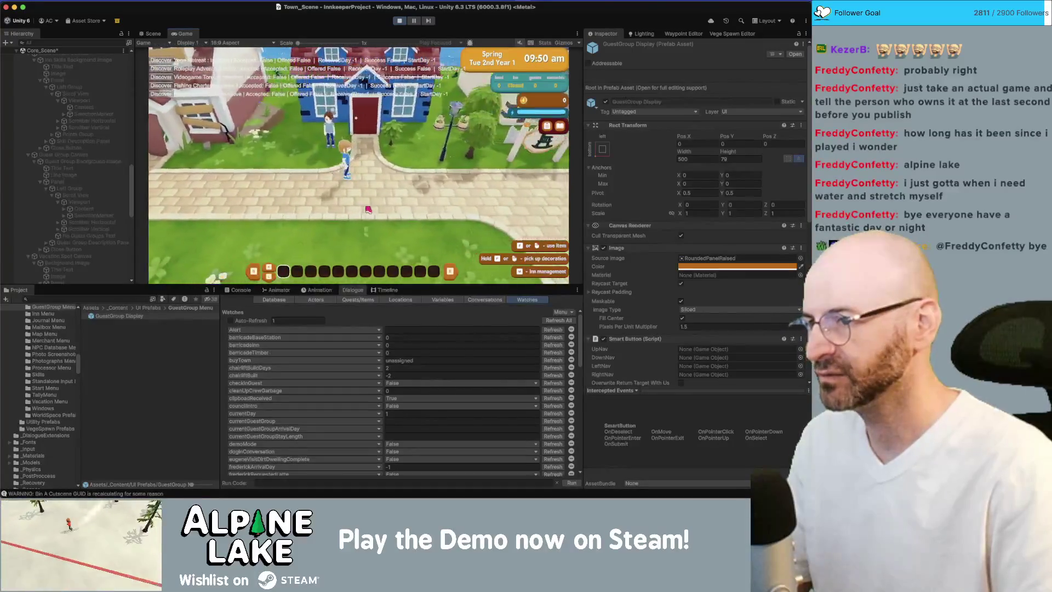
pyautogui.press('e')
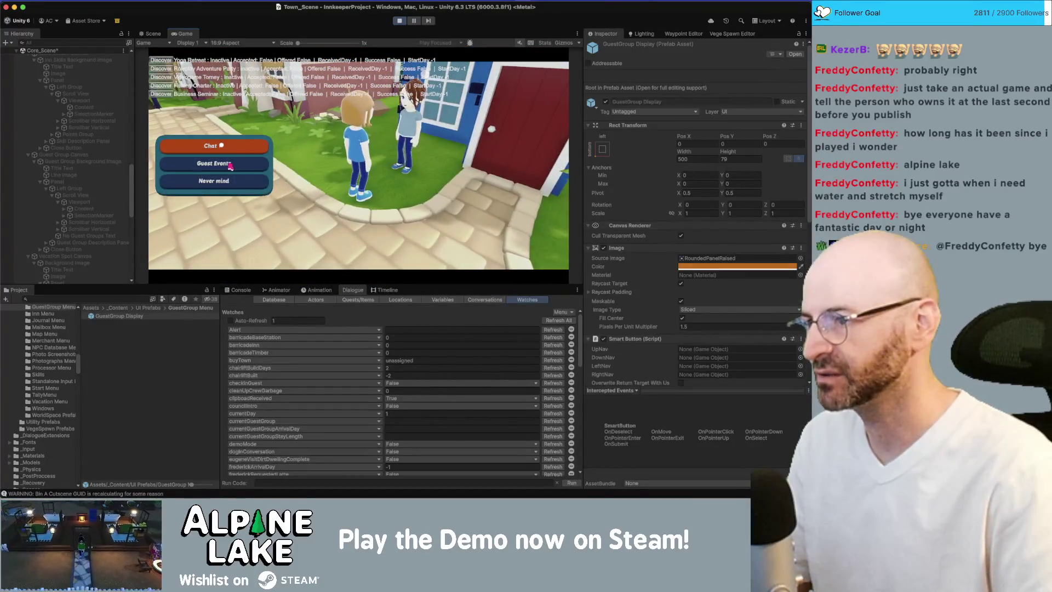
pyautogui.click(230, 165)
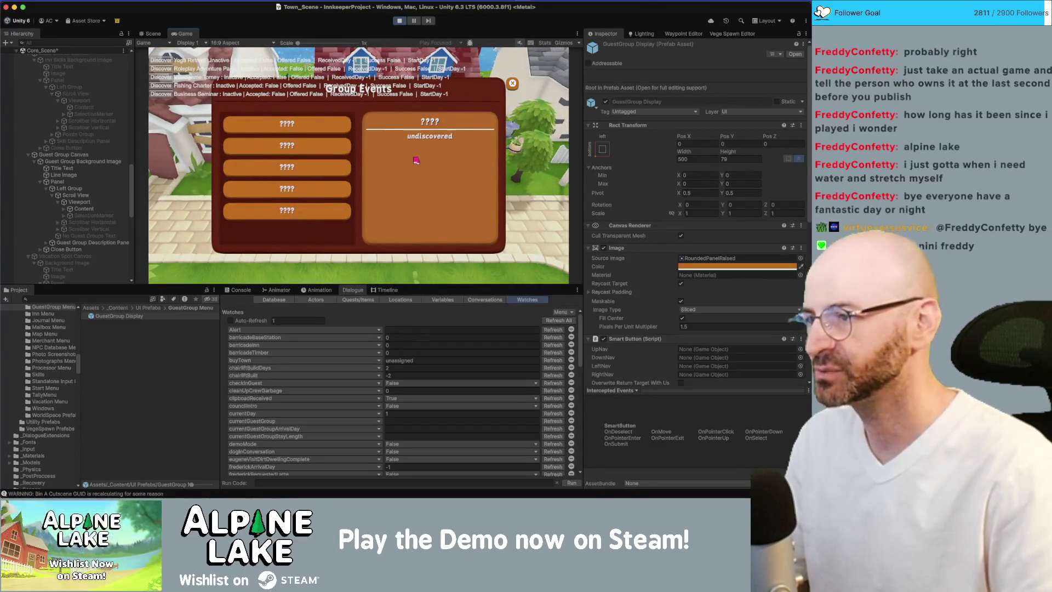
pyautogui.press('Escape')
# Step: Walk the player around town away from the guest, then switch to the code editor
pyautogui.press('s')
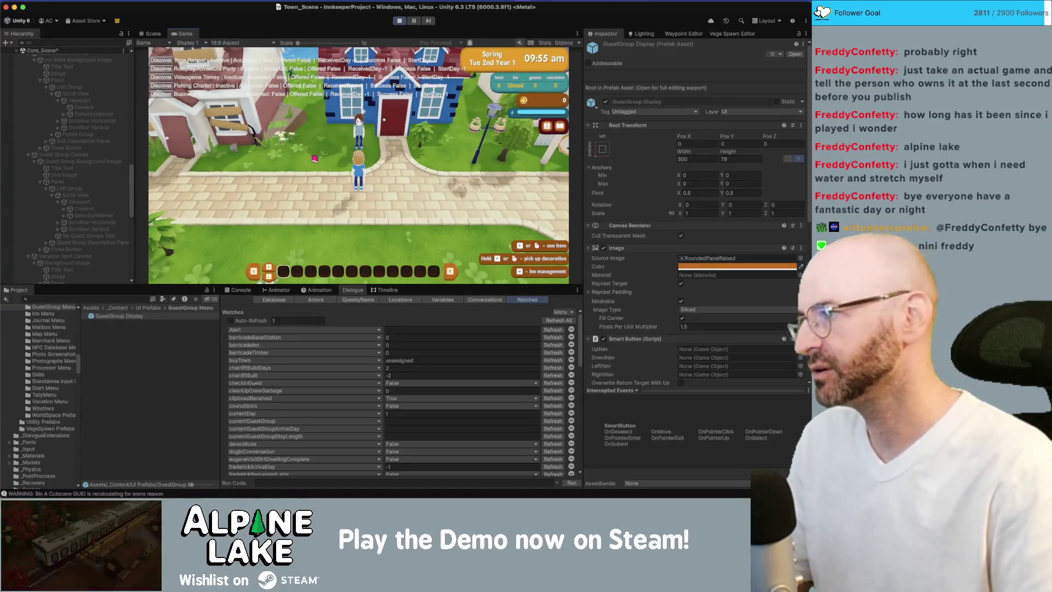
pyautogui.press('w')
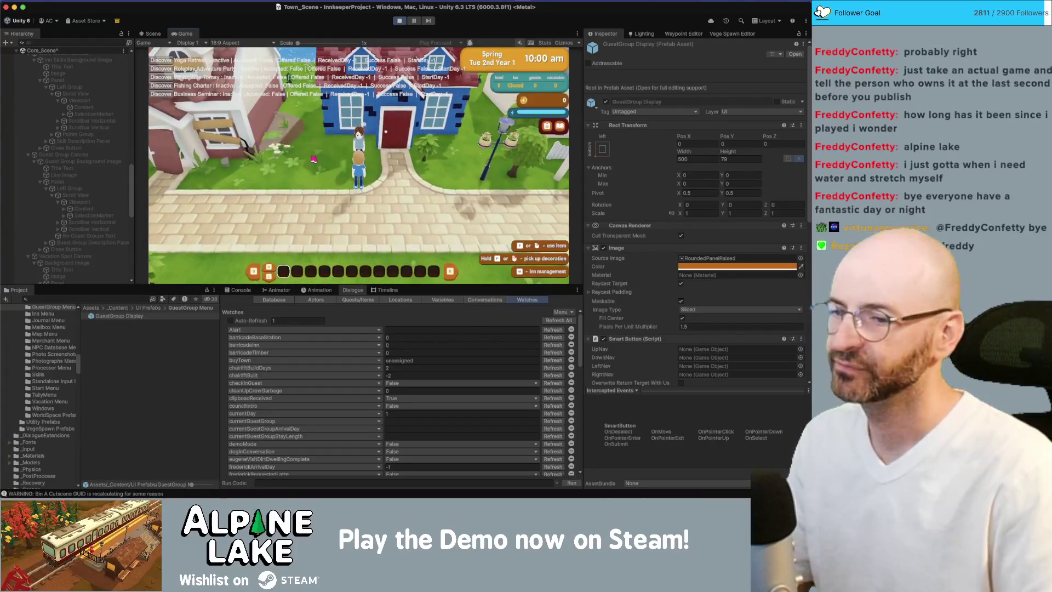
pyautogui.press('a')
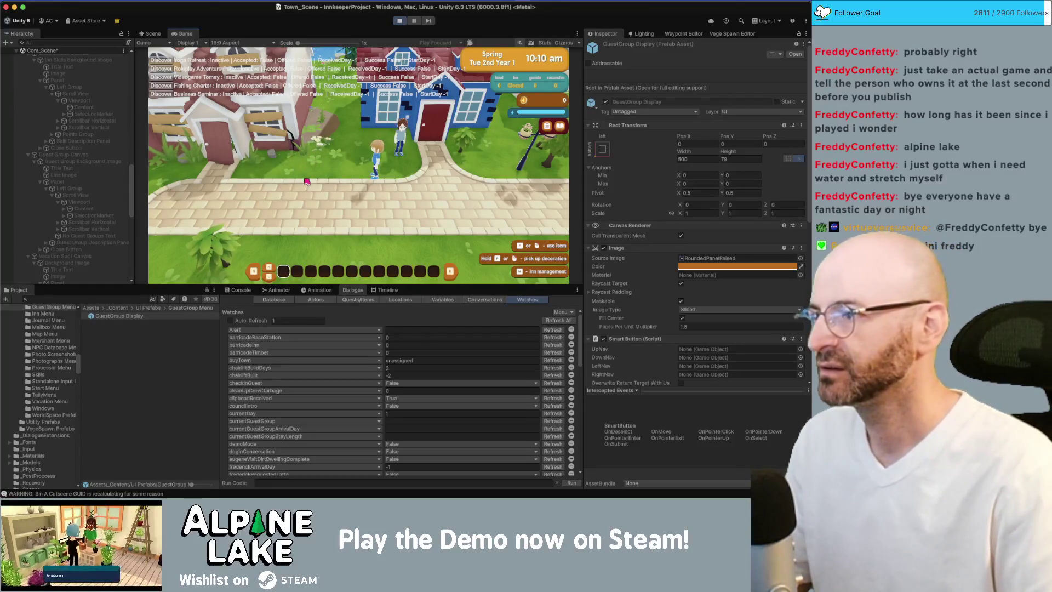
pyautogui.scroll(5, 39, 173)
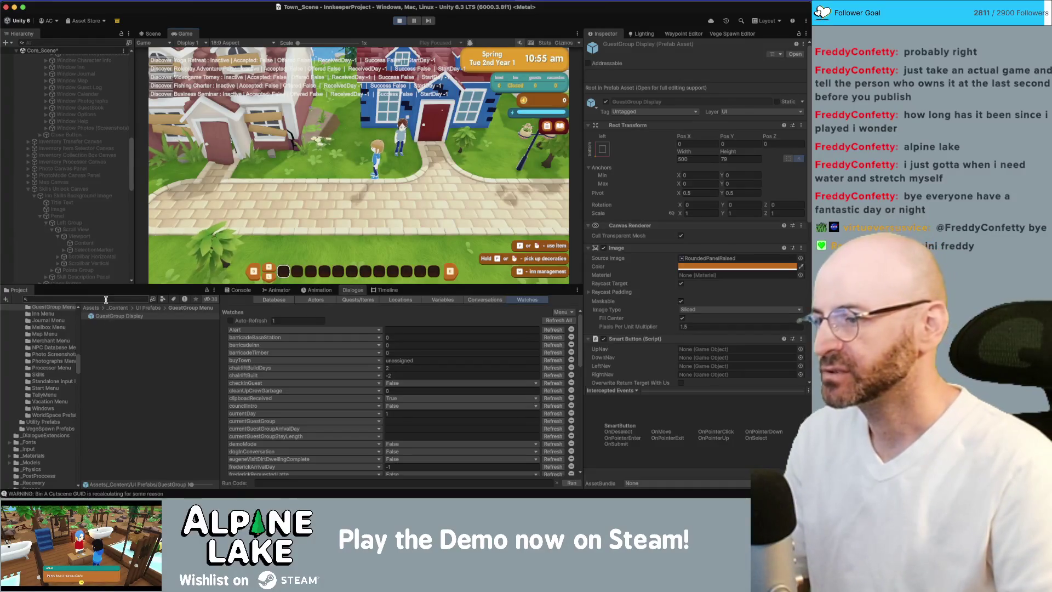
pyautogui.press('super+Tab')
pyautogui.press('super+Tab')
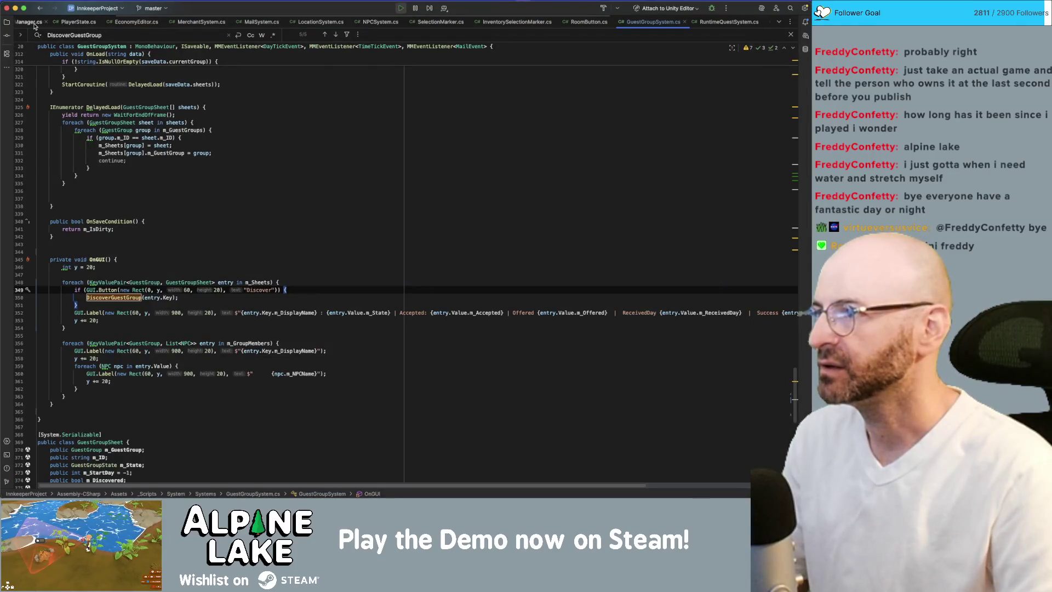
# Step: Find 'GUISystem' in files and open GUISystem.cs at RequestOpenGUI's PhotoMode, Loading, InnManagement cases
pyautogui.press('super+Tab')
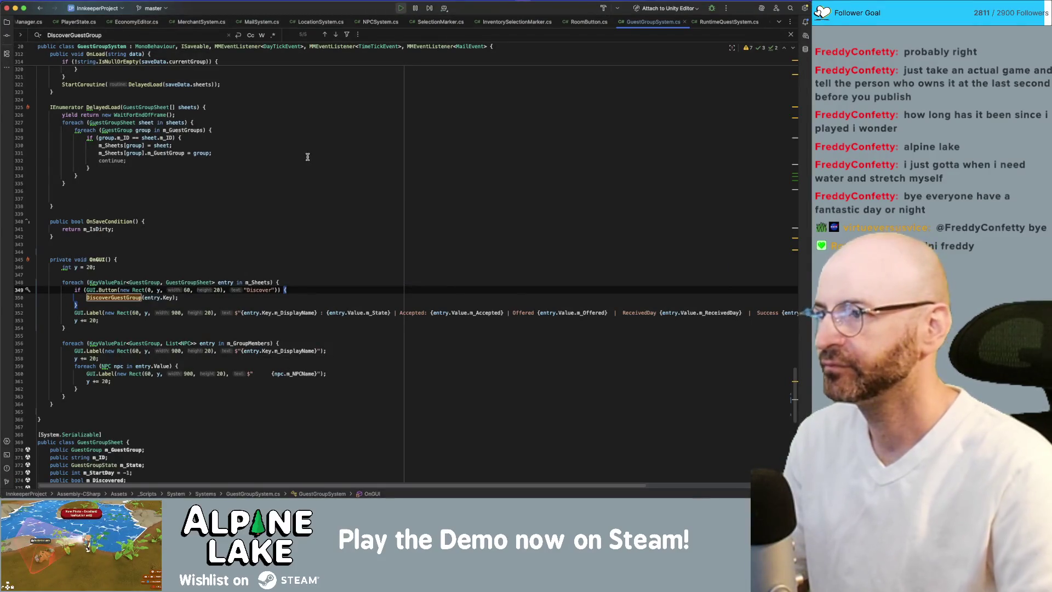
pyautogui.press('super+shift+f')
pyautogui.write('G')
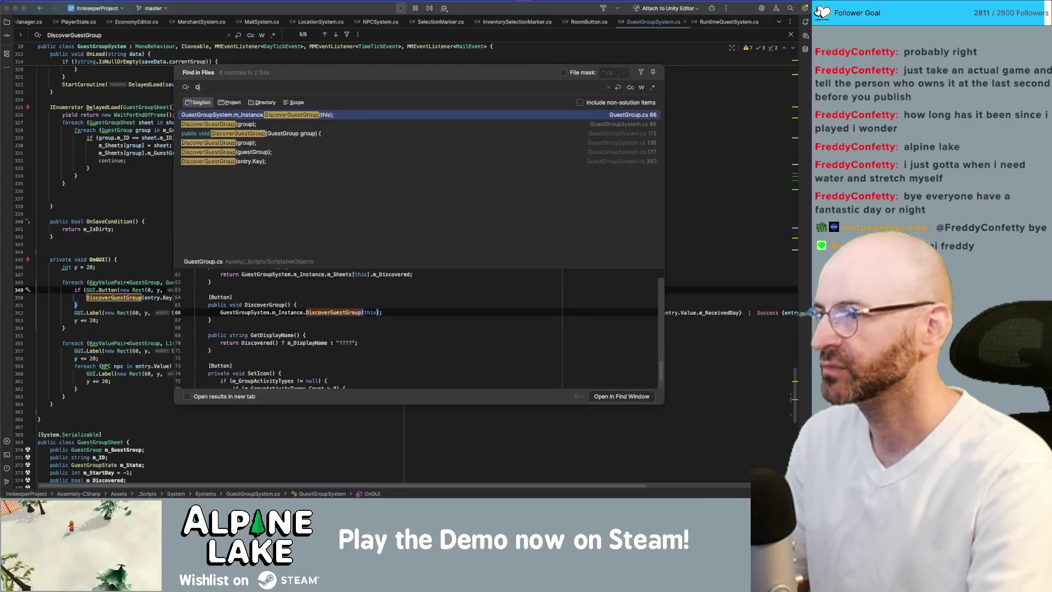
pyautogui.write('UISystem')
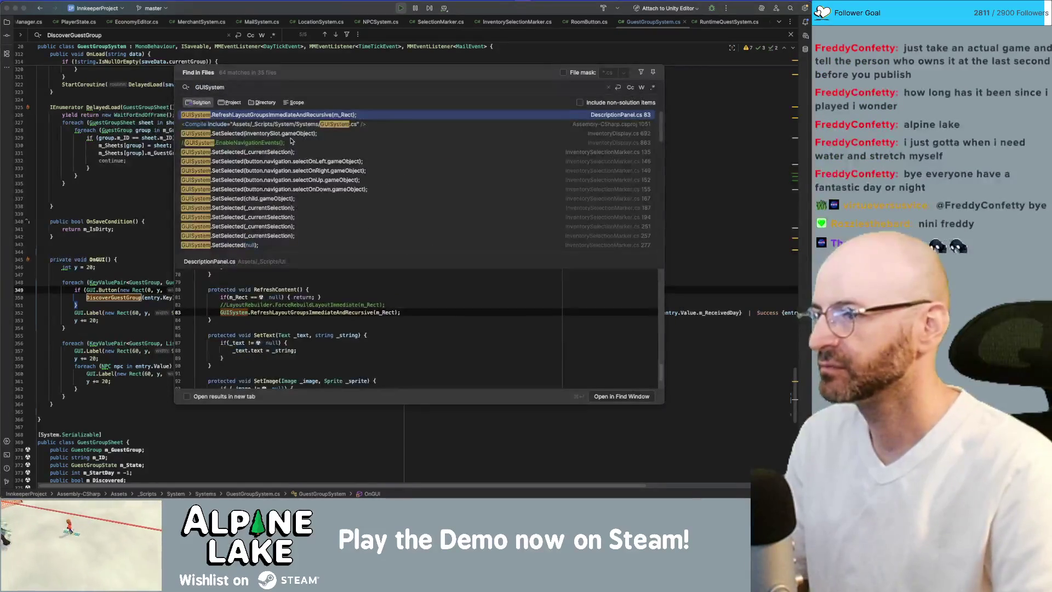
pyautogui.scroll(-3, 277, 129)
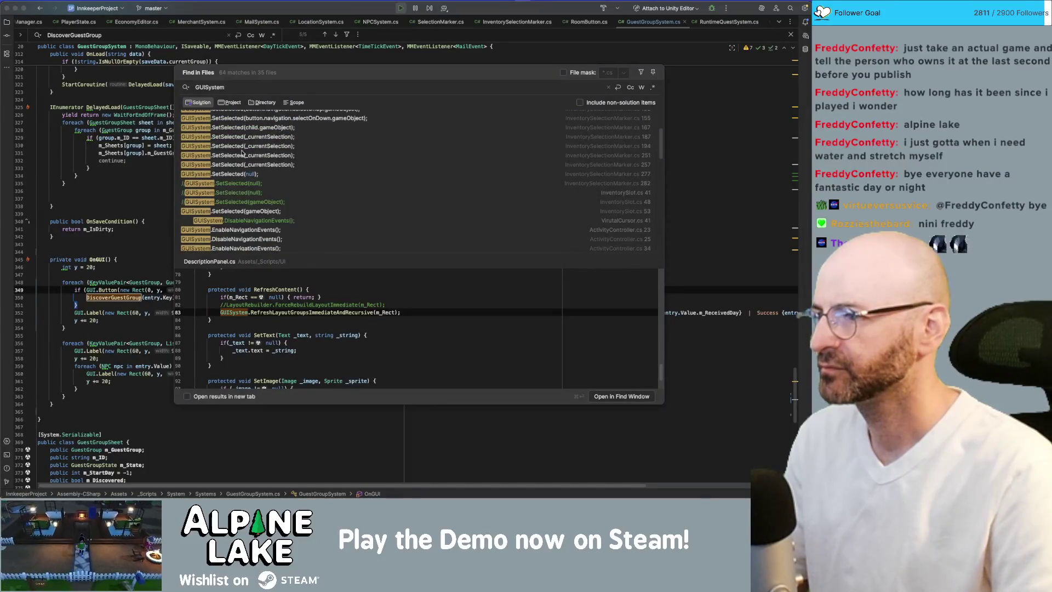
pyautogui.scroll(-5, 229, 155)
pyautogui.doubleClick(233, 200)
pyautogui.scroll(-10, 230, 190)
pyautogui.scroll(-10, 230, 191)
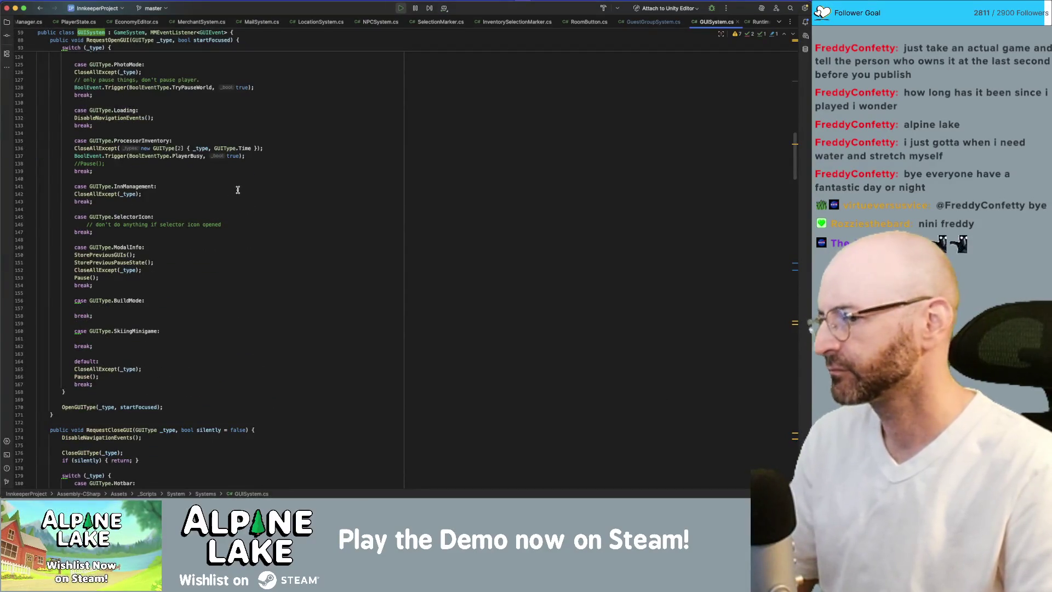
# Step: Highlight all usages of CloseAllExcept in GUISystem.cs, then clear the highlights
pyautogui.scroll(6, 222, 204)
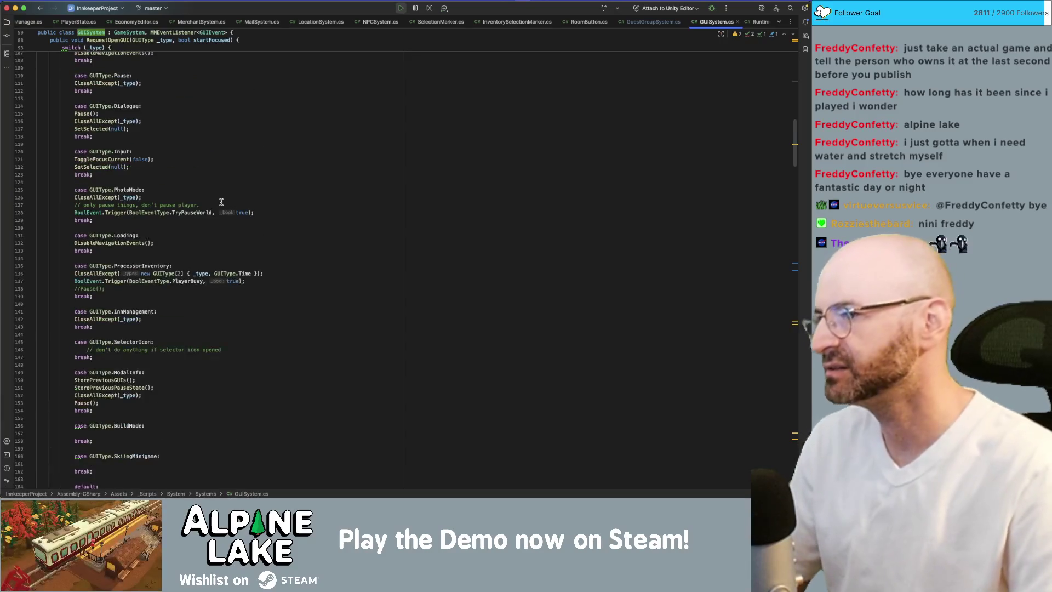
pyautogui.scroll(2, 221, 154)
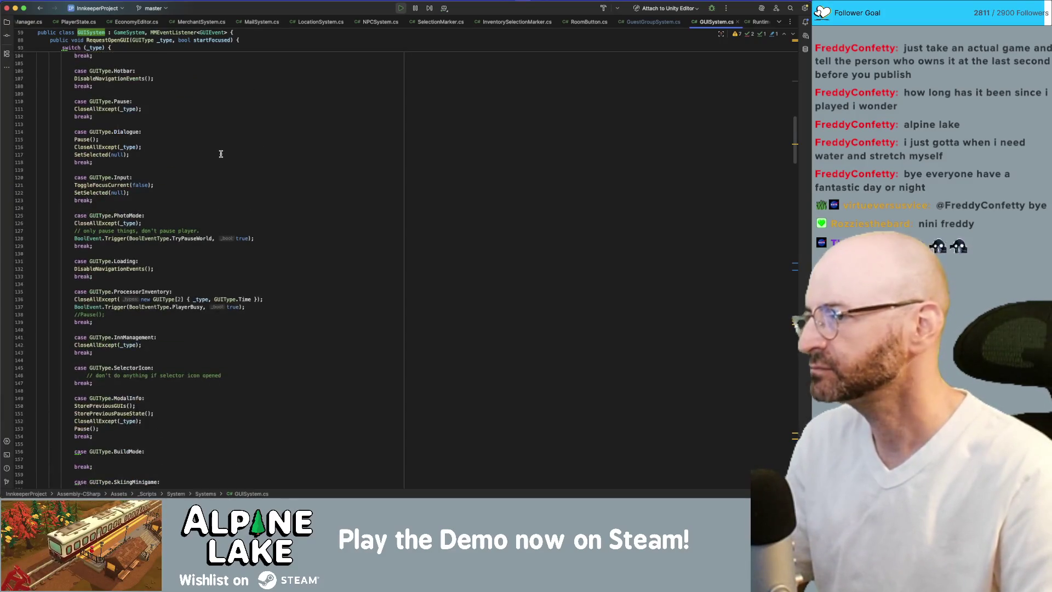
pyautogui.scroll(3, 221, 154)
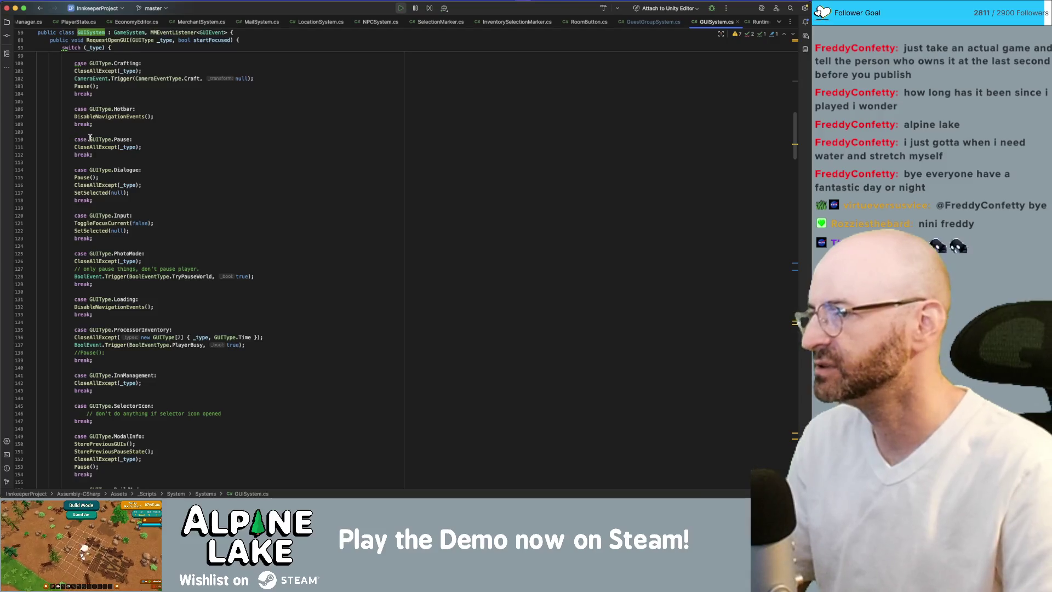
pyautogui.scroll(4, 88, 137)
pyautogui.scroll(-10, 129, 80)
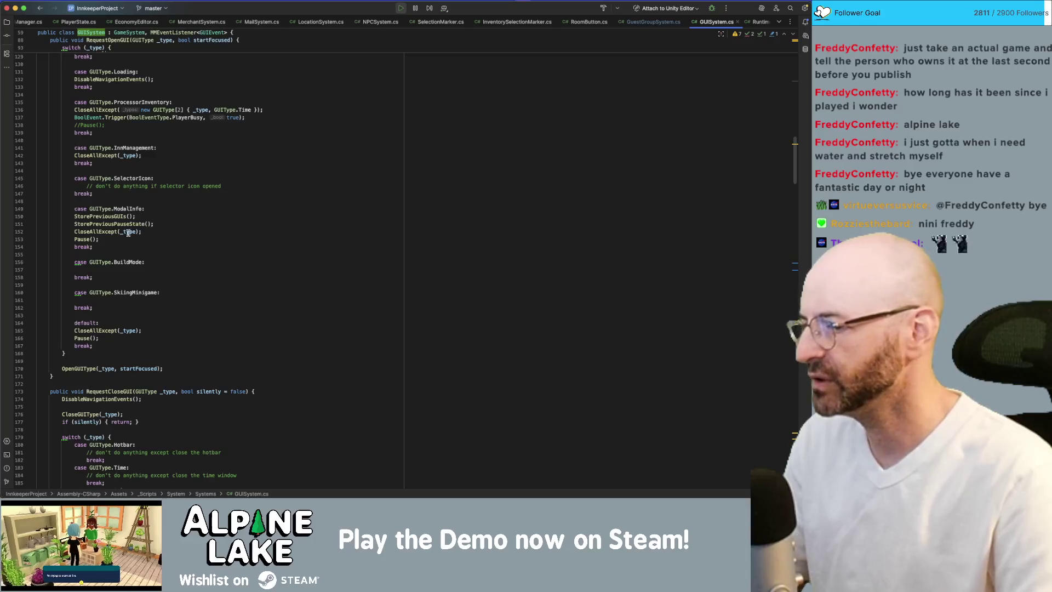
pyautogui.doubleClick(104, 330)
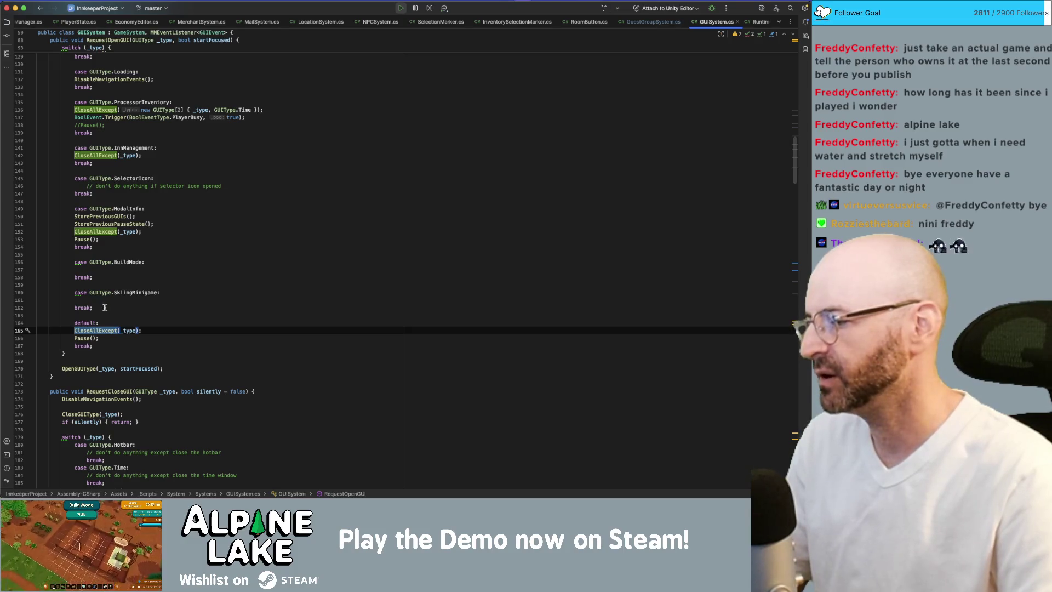
pyautogui.press('super+Tab')
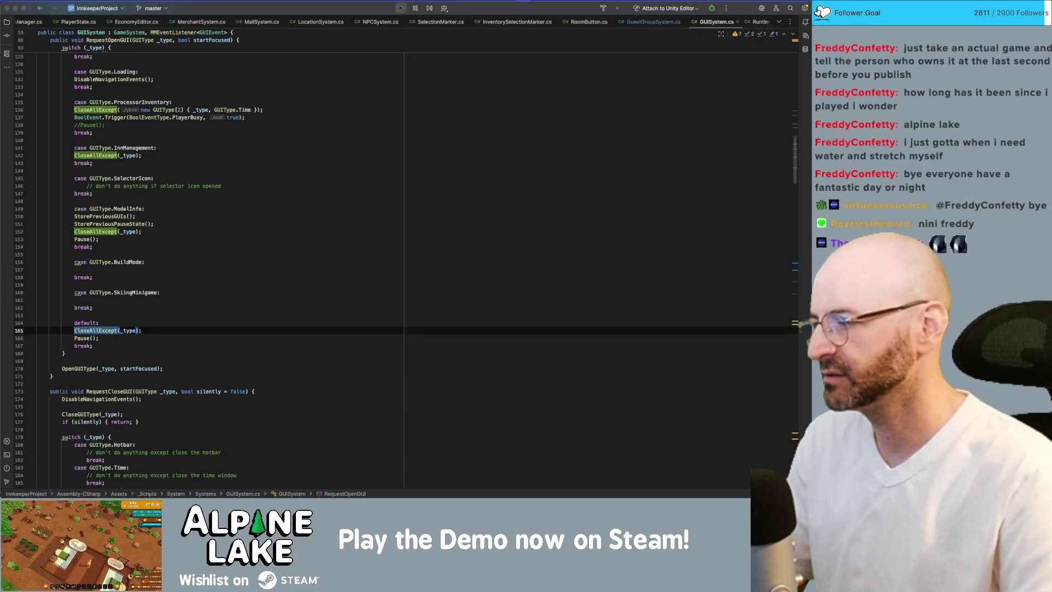
pyautogui.click(203, 297)
pyautogui.press('Down')
pyautogui.press('Down')
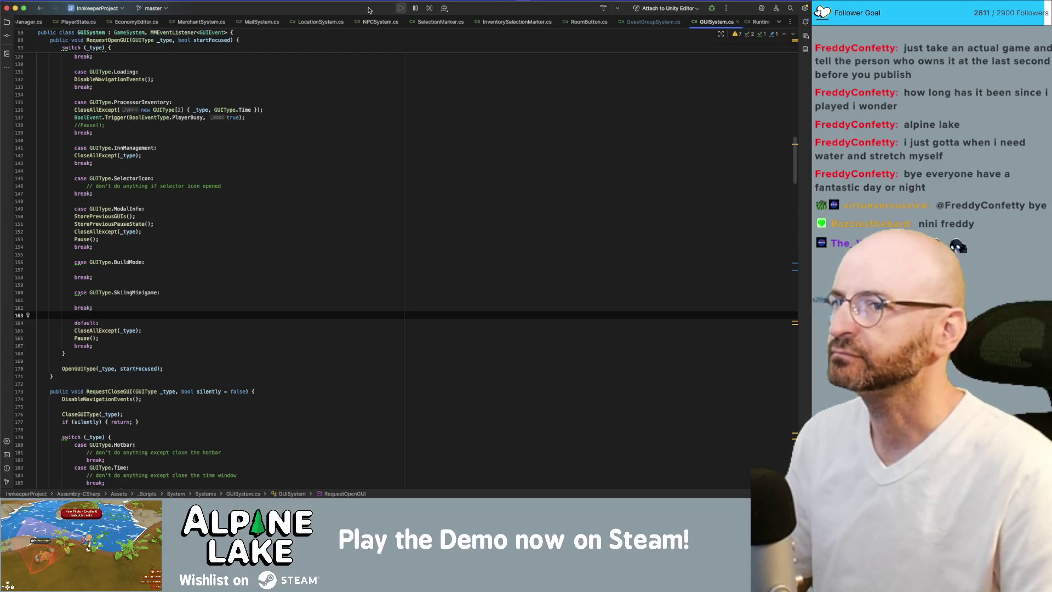
# Step: Uncomment print("Selecting: " + obj) in SetSelected and switch back to Unity
pyautogui.scroll(-10, 208, 222)
pyautogui.scroll(-10, 208, 222)
pyautogui.scroll(-3, 214, 179)
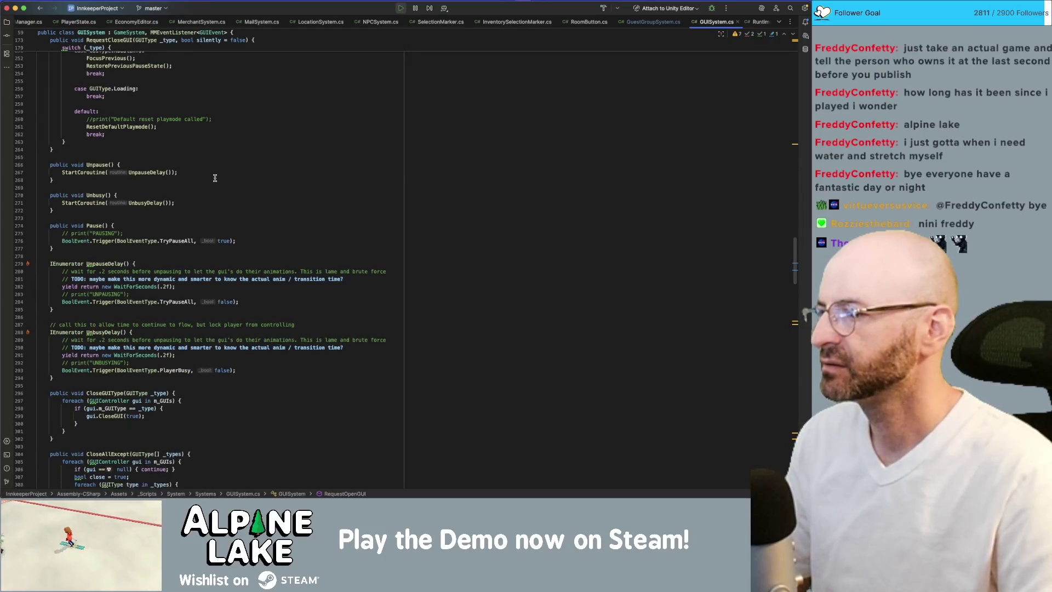
pyautogui.scroll(-10, 205, 244)
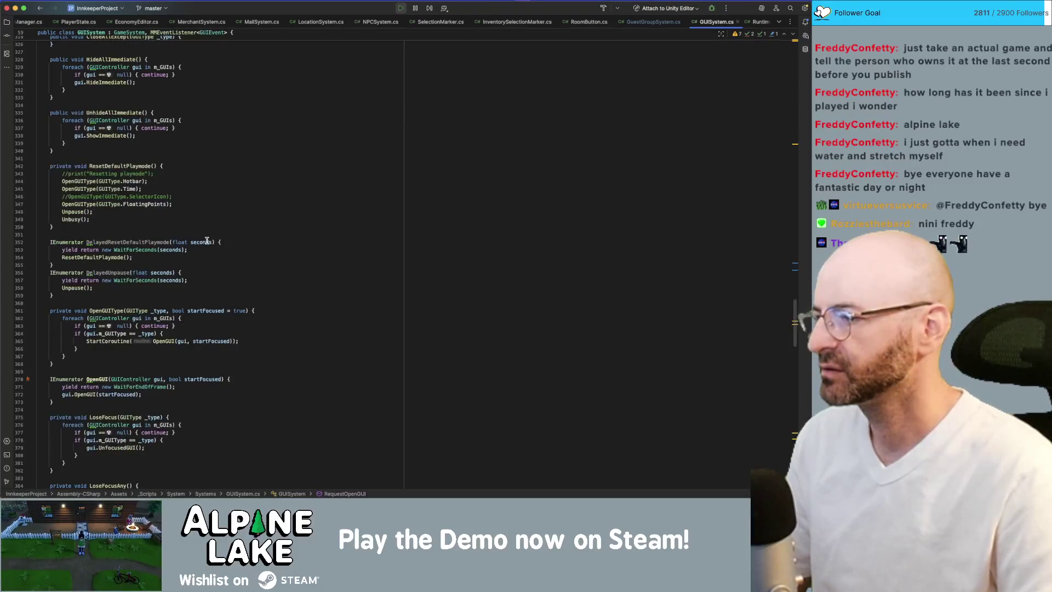
pyautogui.scroll(-3, 207, 241)
pyautogui.scroll(-6, 199, 251)
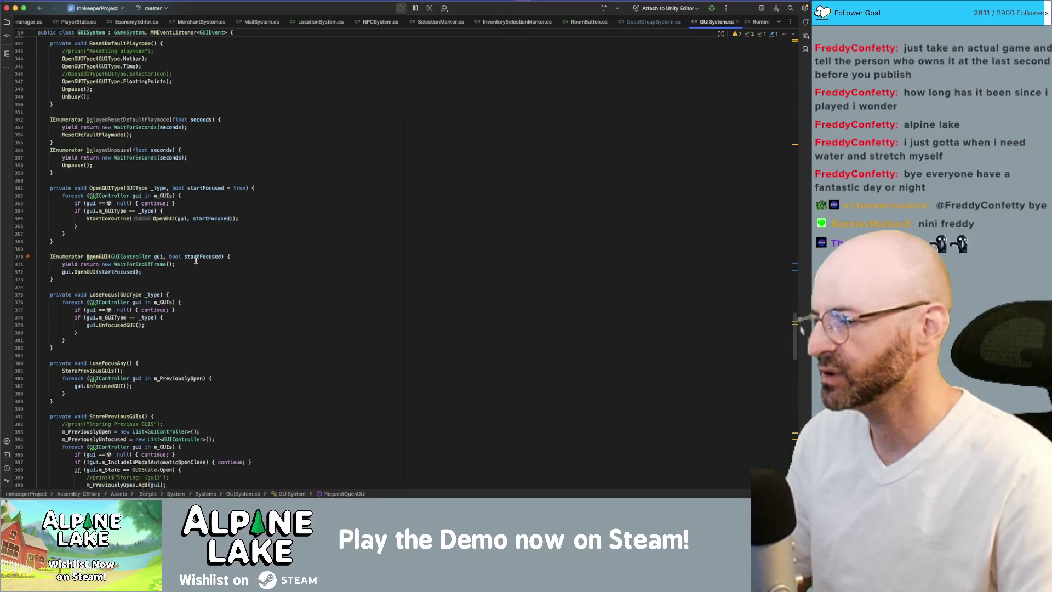
pyautogui.scroll(-3, 194, 262)
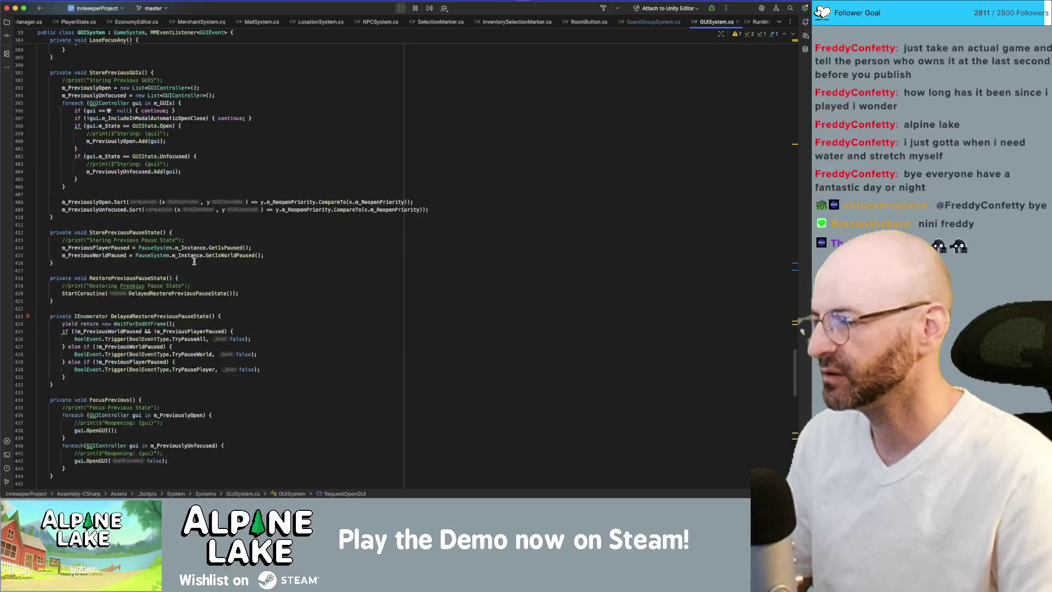
pyautogui.scroll(-2, 194, 261)
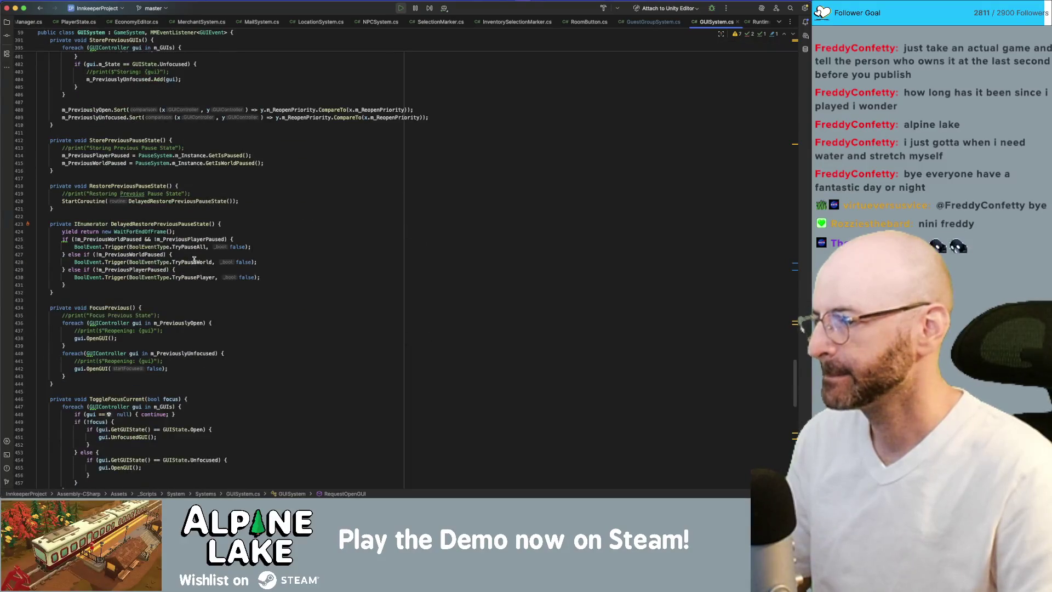
pyautogui.scroll(-4, 194, 260)
pyautogui.click(240, 332)
pyautogui.click(252, 353)
pyautogui.press('super+slash')
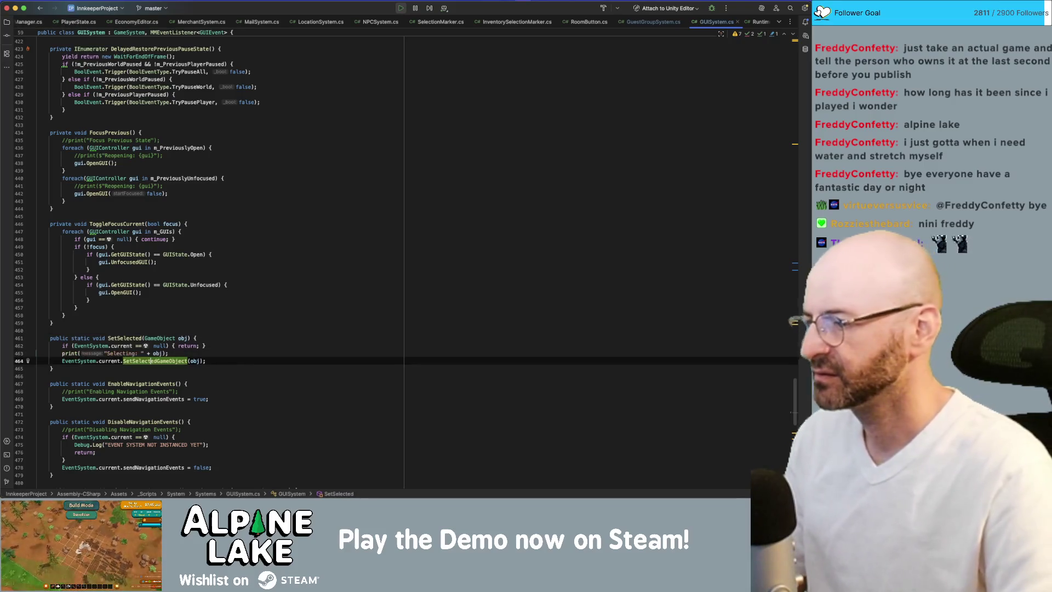
pyautogui.click(263, 337)
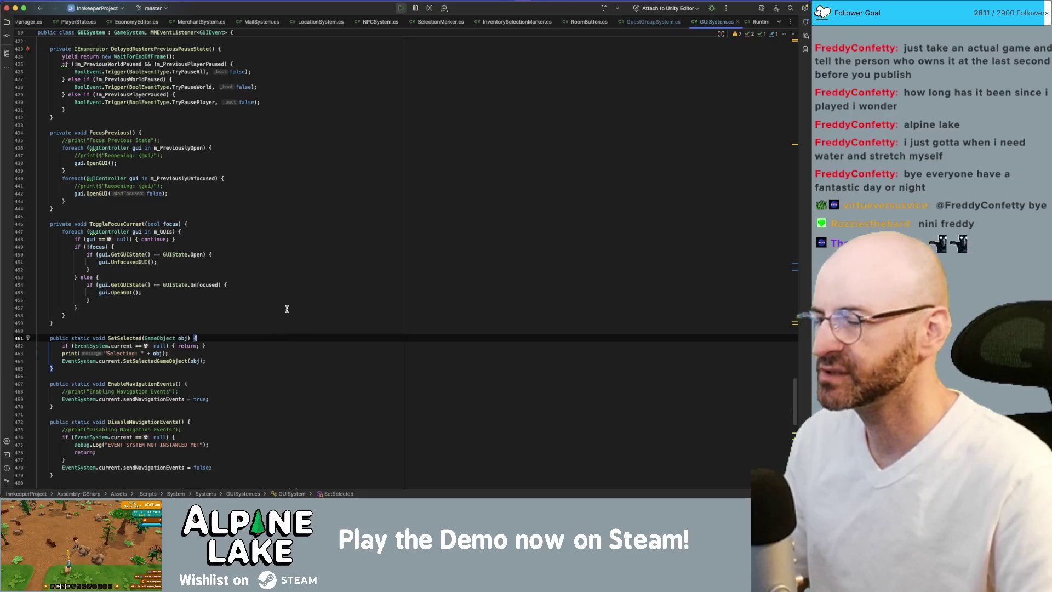
pyautogui.press('super+Tab')
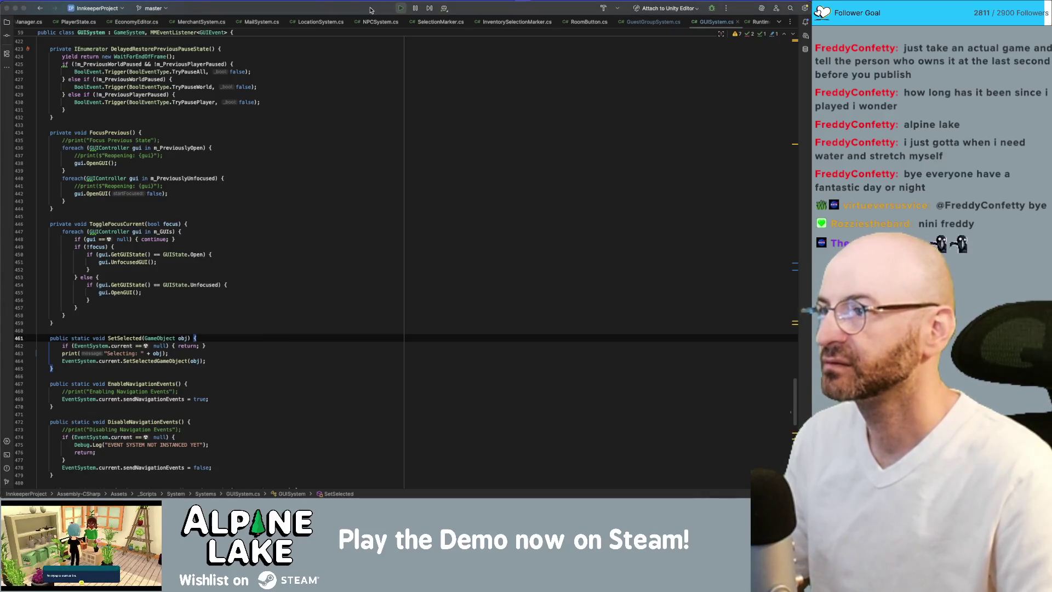
pyautogui.press('super+Tab')
pyautogui.press('super+Tab')
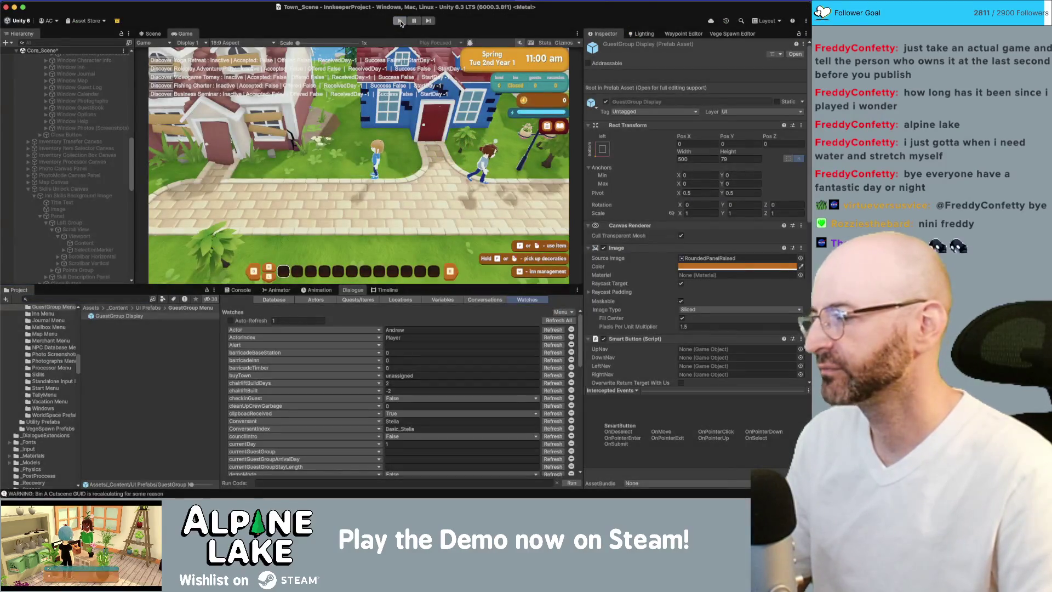
# Step: Exit Play mode so scripts recompile, then bring up the Innkeep Miro board in Chrome
pyautogui.click(399, 20)
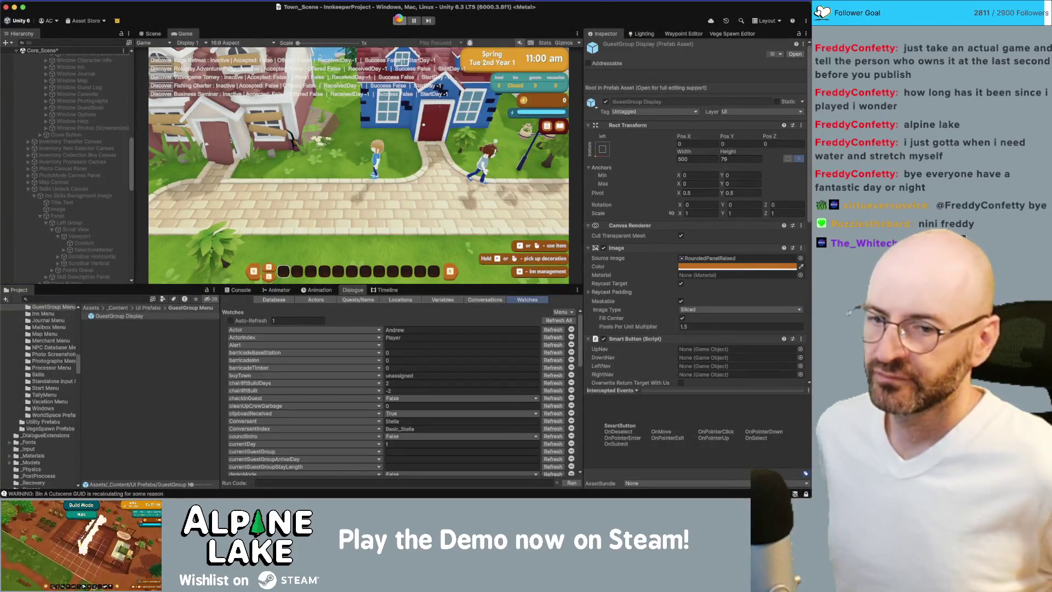
pyautogui.click(399, 20)
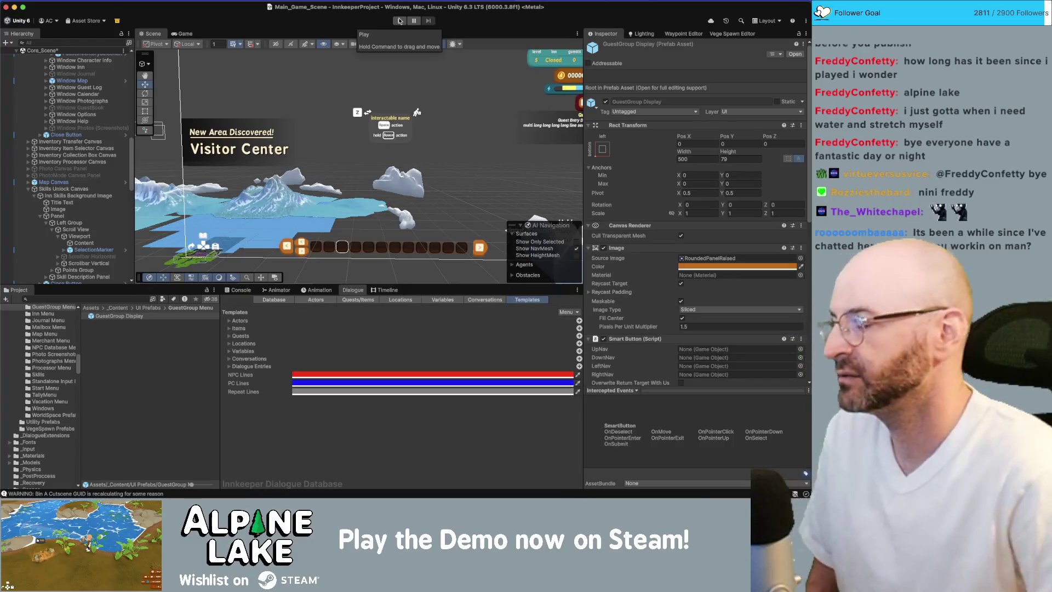
pyautogui.press('super+Tab')
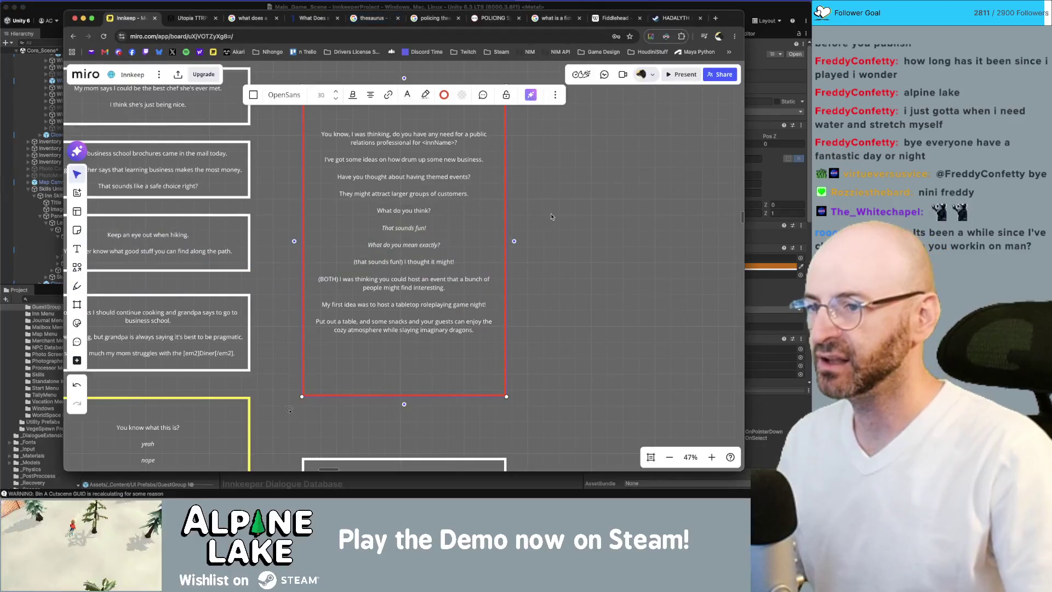
pyautogui.click(551, 217)
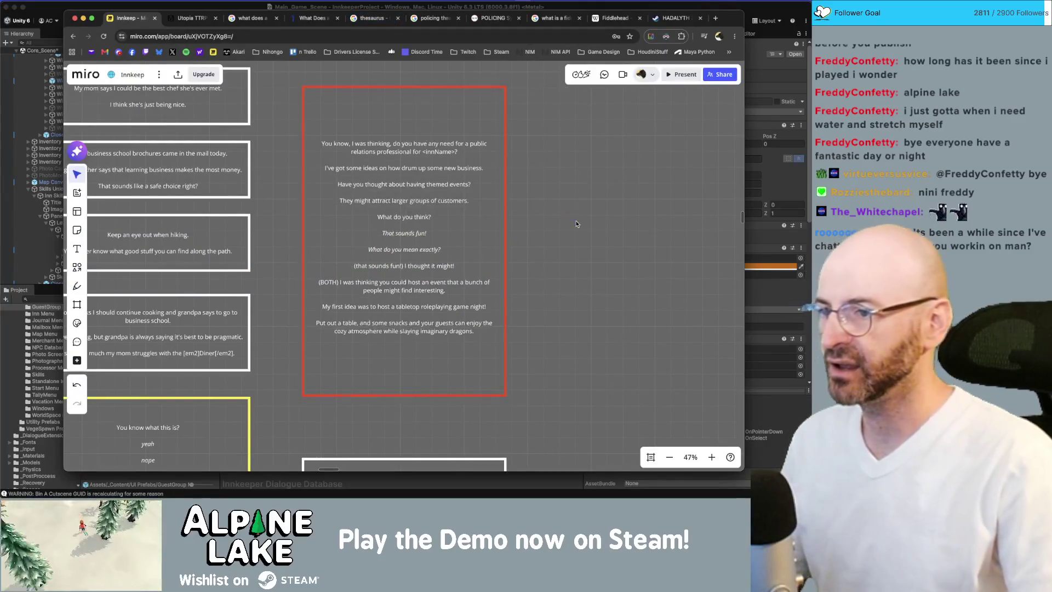
# Step: Zoom out the Miro board of guest dialogue cards and bring the Unity editor back to the front
pyautogui.scroll(-5, 552, 216)
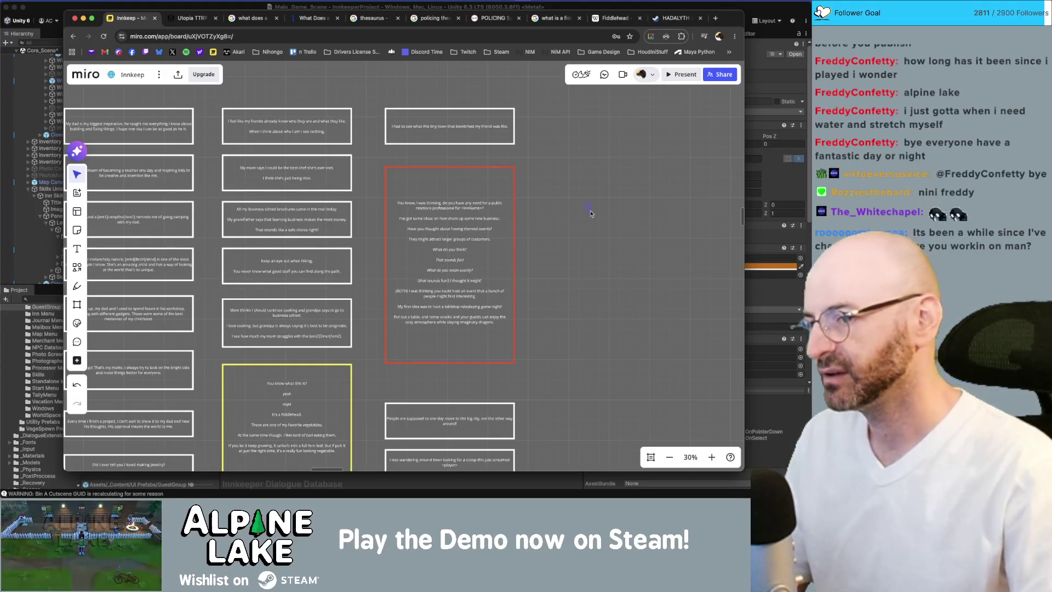
pyautogui.click(169, 7)
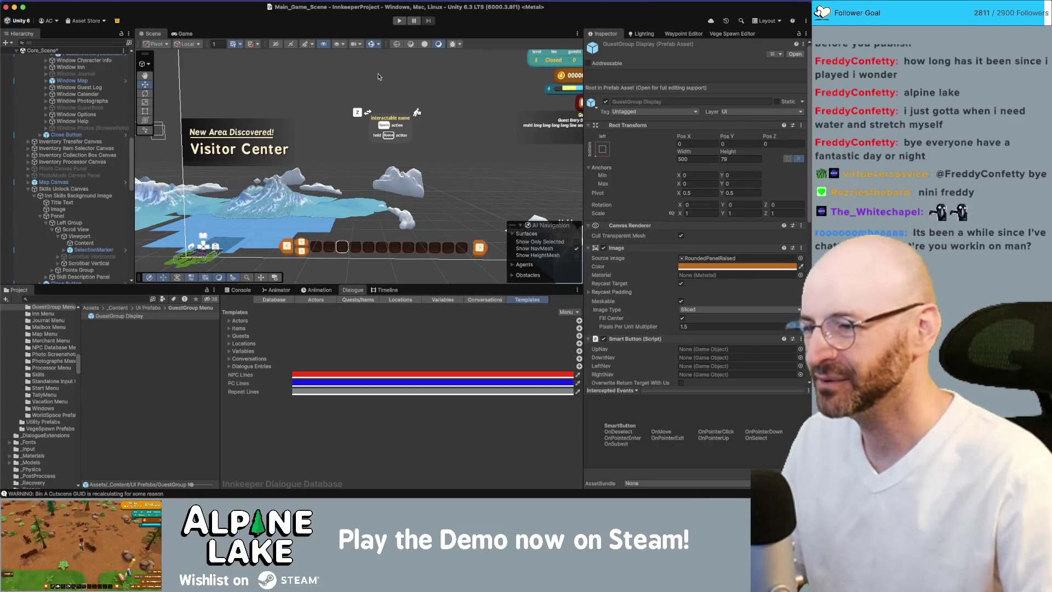
# Step: Run the game with the Console showing, walk the character left past the sign, and clear the log
pyautogui.click(239, 290)
pyautogui.click(400, 21)
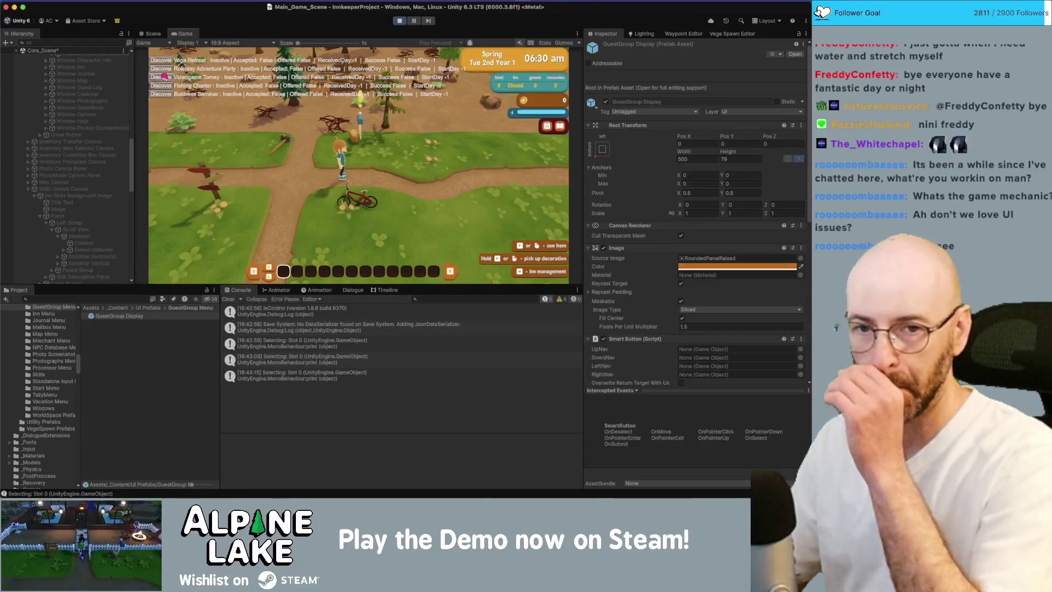
pyautogui.press('a')
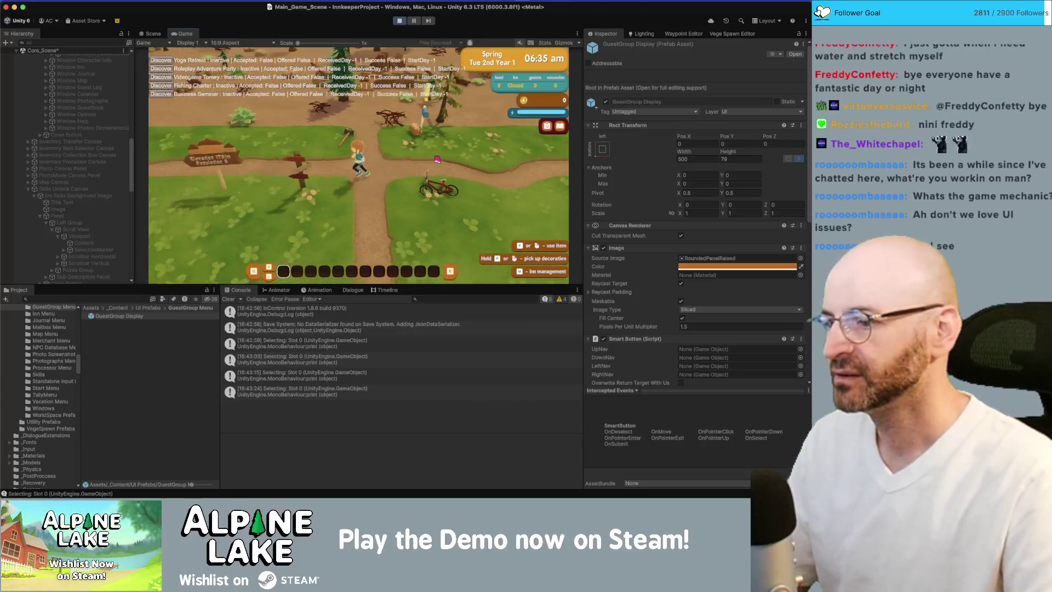
pyautogui.press('a')
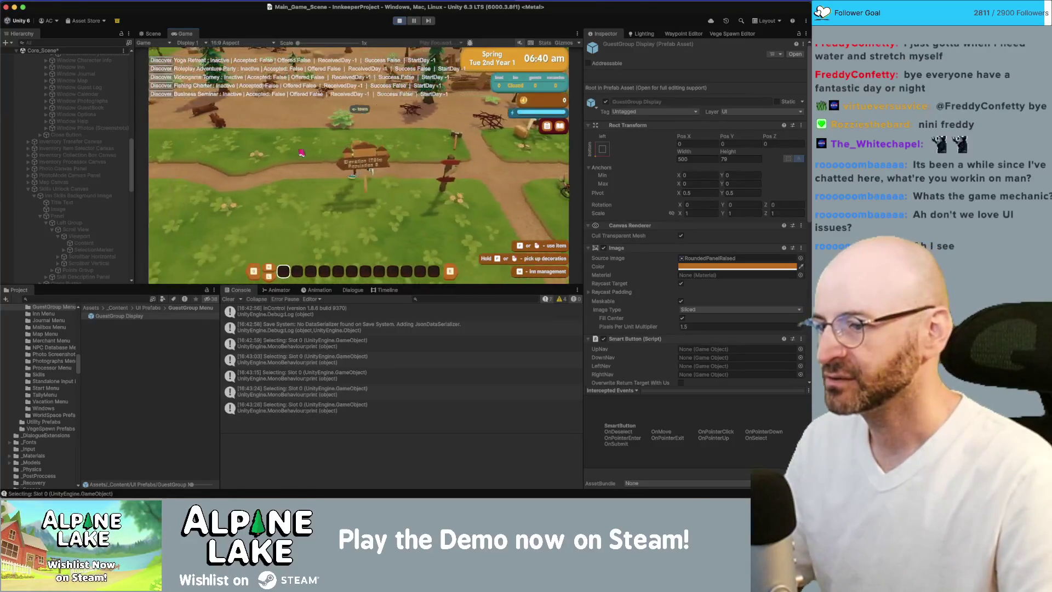
pyautogui.press('a')
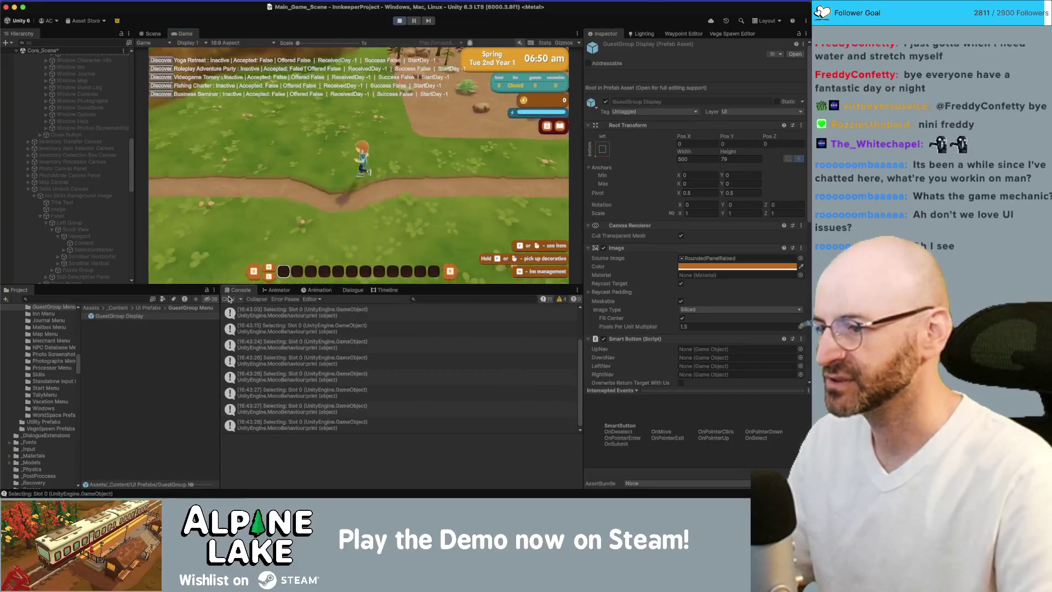
pyautogui.click(229, 299)
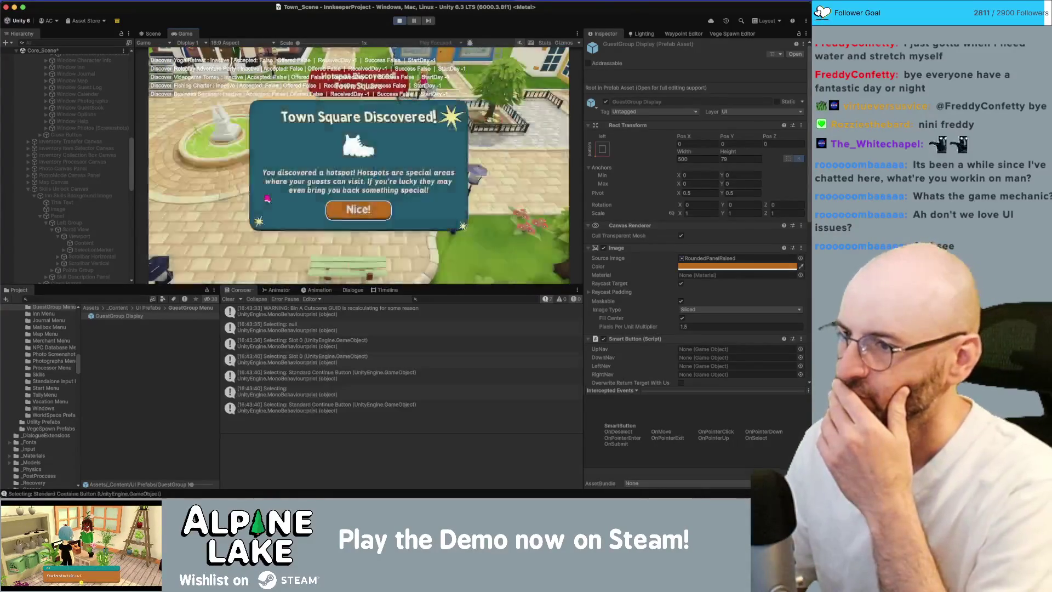
# Step: Walk up to Stella, choose Guest Events, and open then close the Group Events panel
pyautogui.press('Return')
pyautogui.press('w')
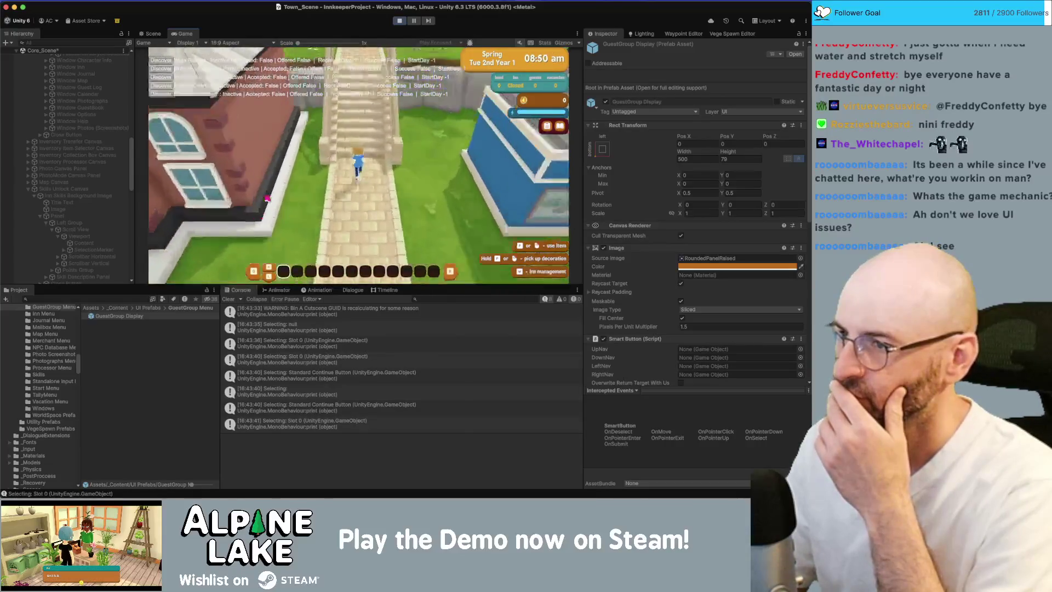
pyautogui.press('w')
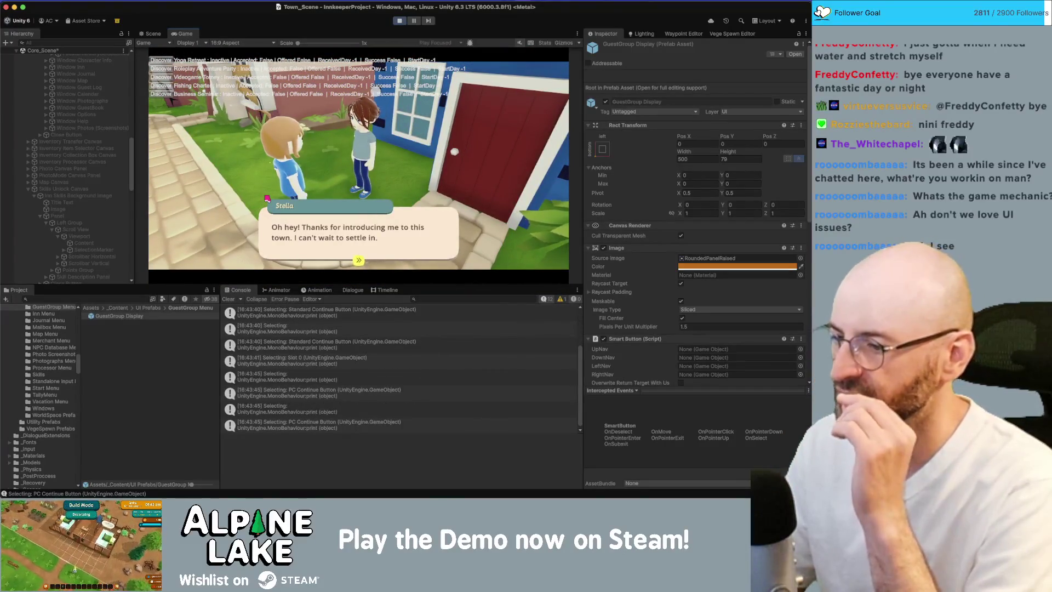
pyautogui.press('space')
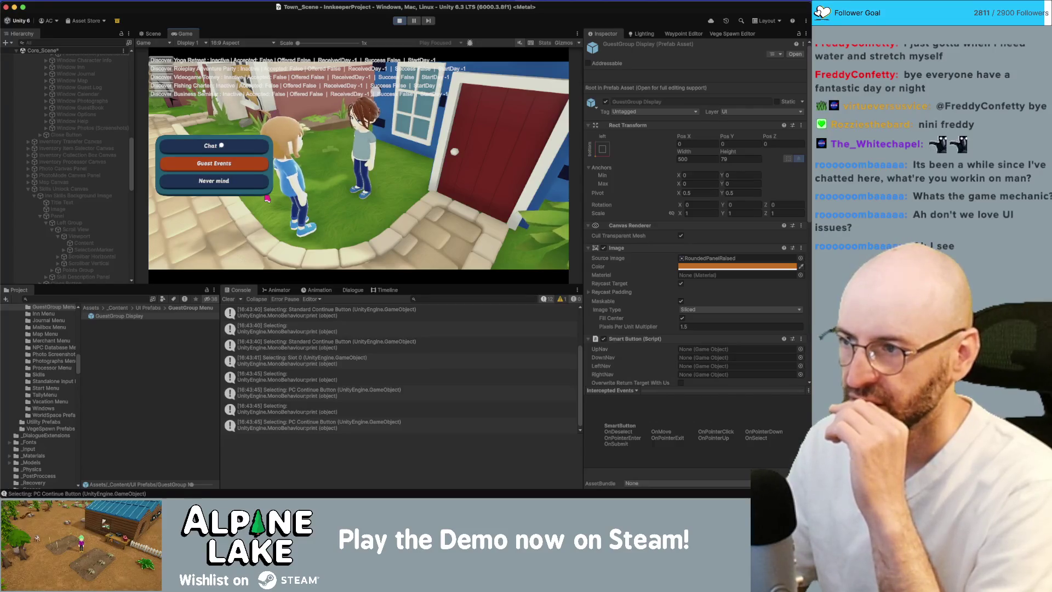
pyautogui.press('space')
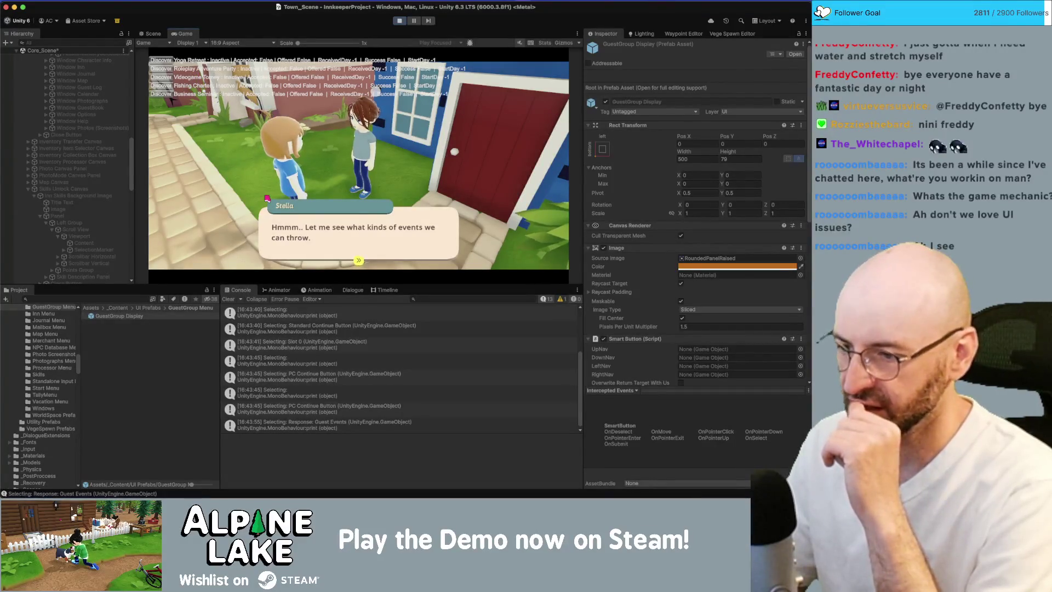
pyautogui.press('space')
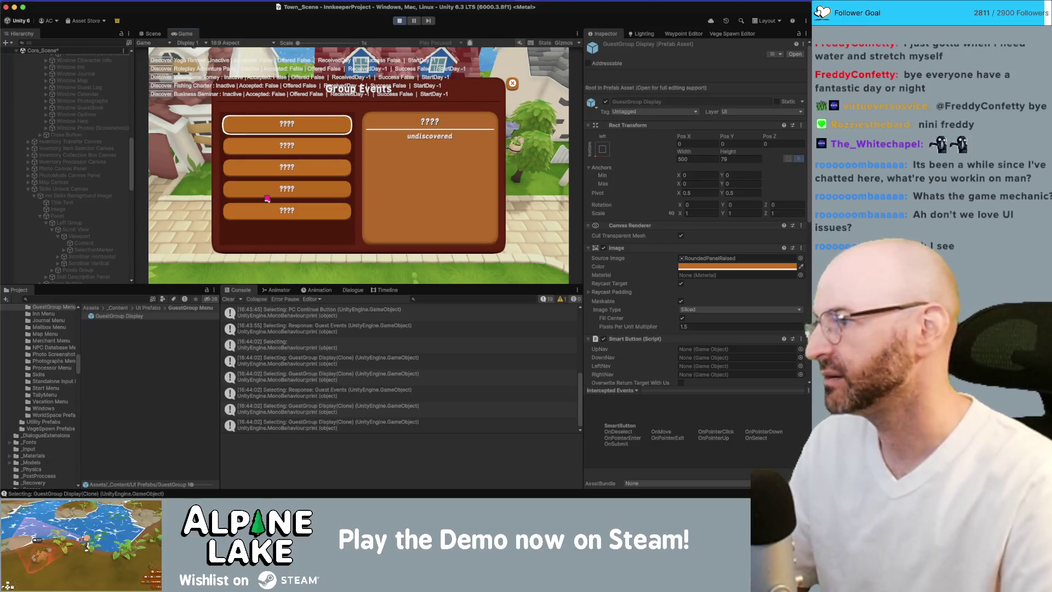
pyautogui.press('Escape')
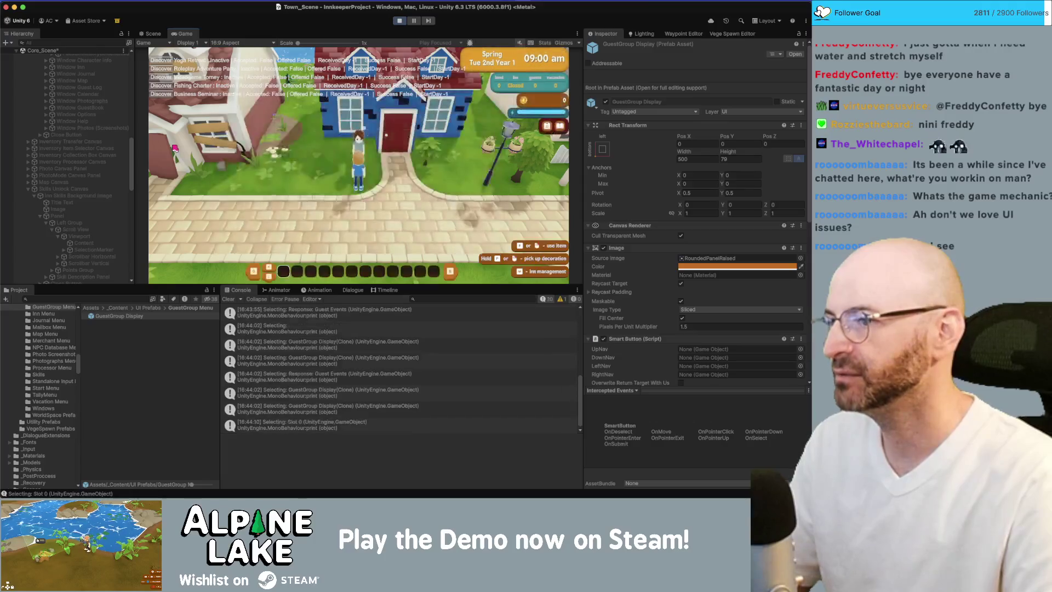
# Step: Talk to Stella again, test the menu down to Never mind, then reopen Group Events via Guest Events
pyautogui.press('w')
pyautogui.press('e')
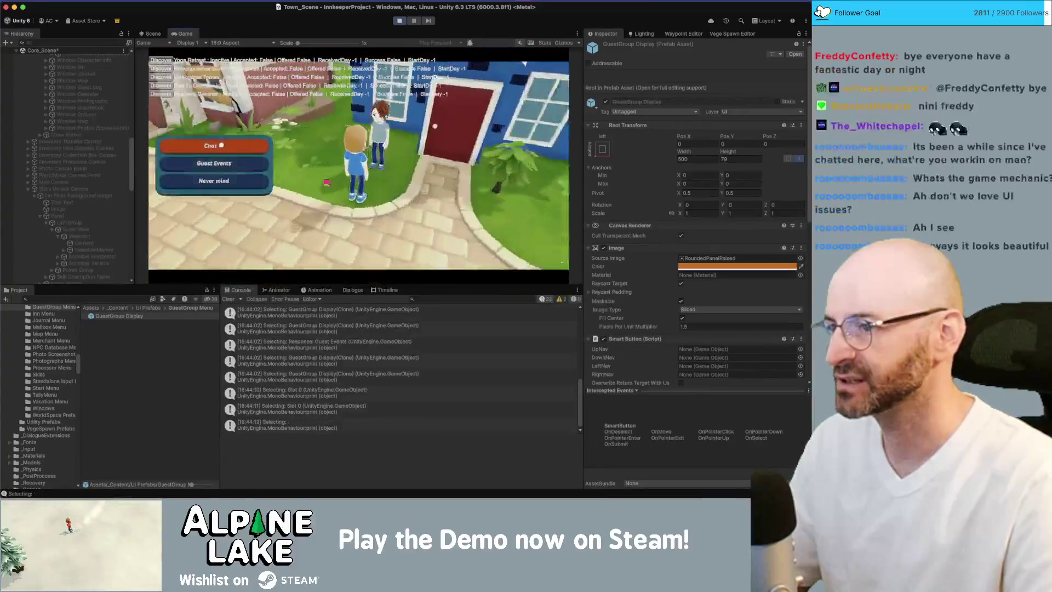
pyautogui.press('s')
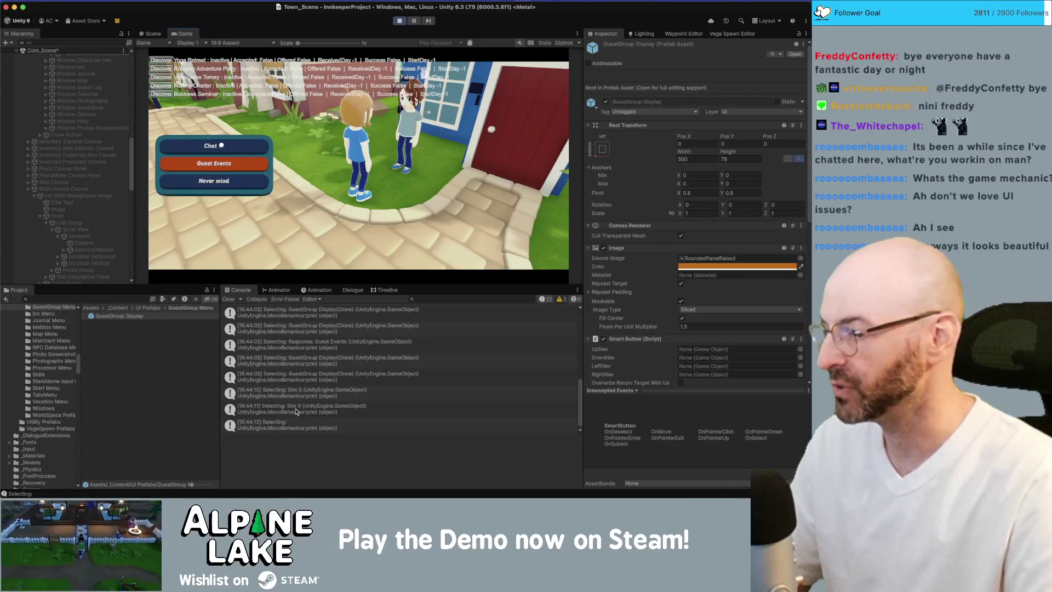
pyautogui.press('s')
pyautogui.press('s')
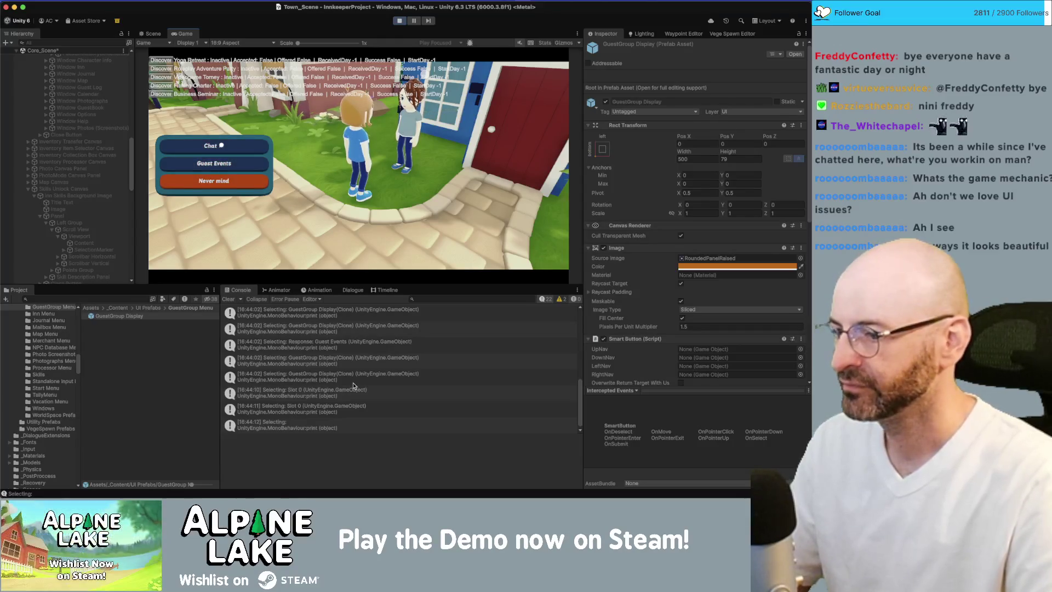
pyautogui.press('e')
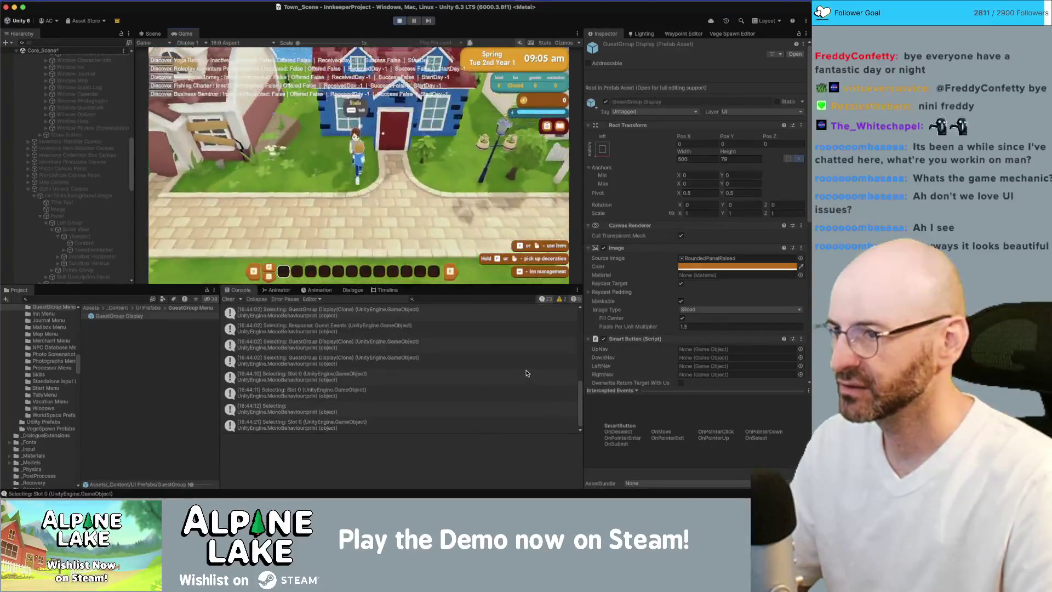
pyautogui.press('e')
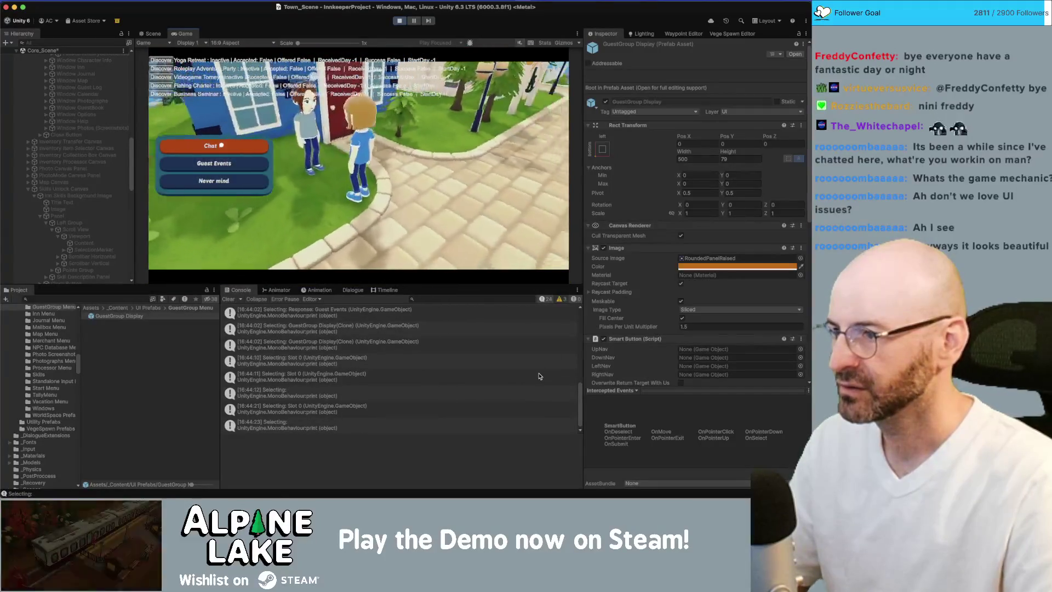
pyautogui.press('e')
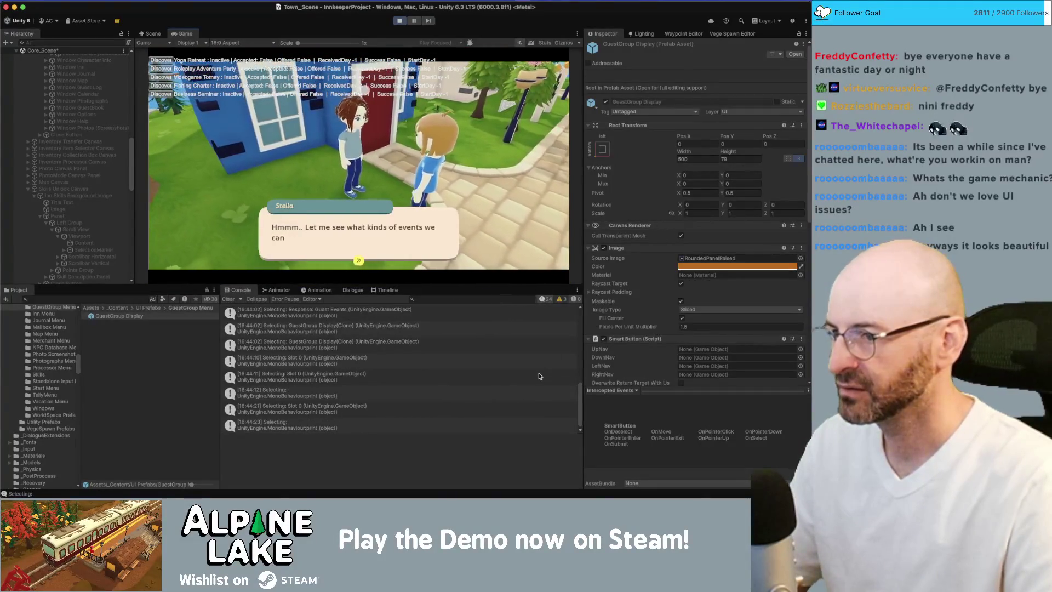
pyautogui.press('e')
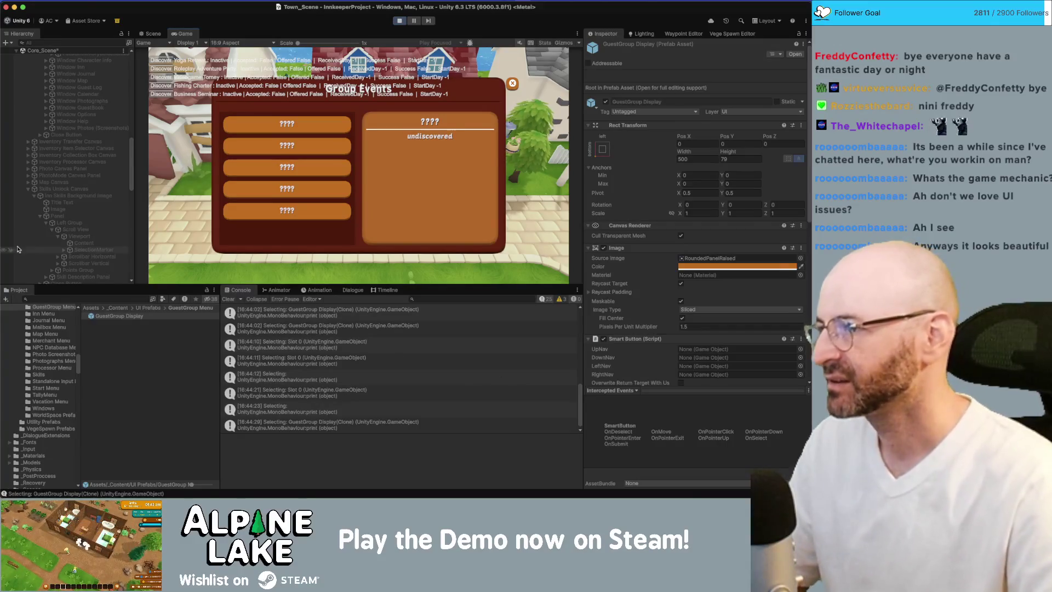
# Step: Check the EventSystem, then open GUISystem.cs at the print line behind 'Selecting: GuestGroup Display(Clone)'
pyautogui.scroll(10, 115, 189)
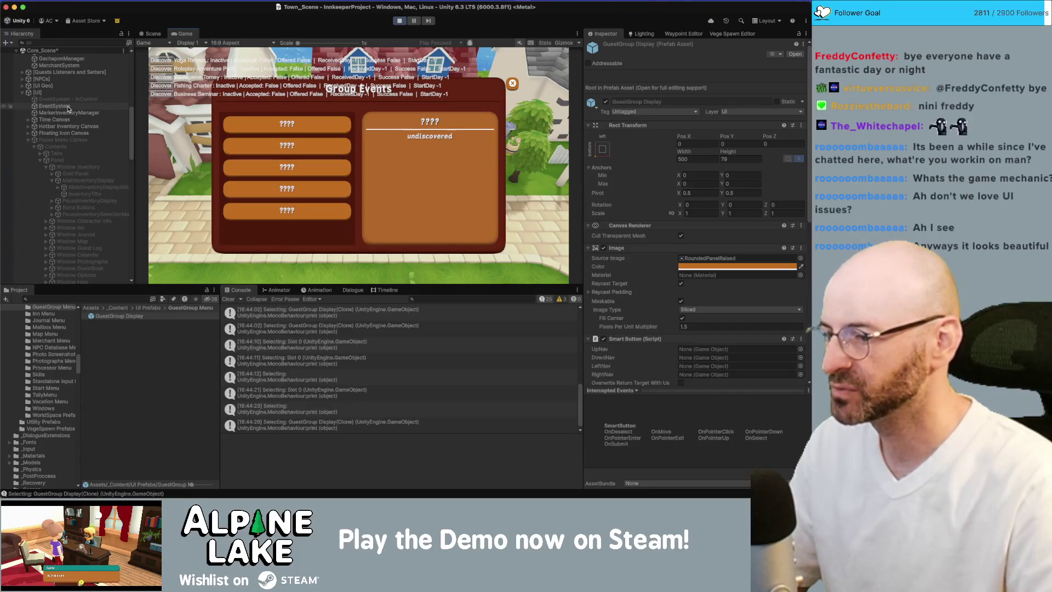
pyautogui.click(66, 106)
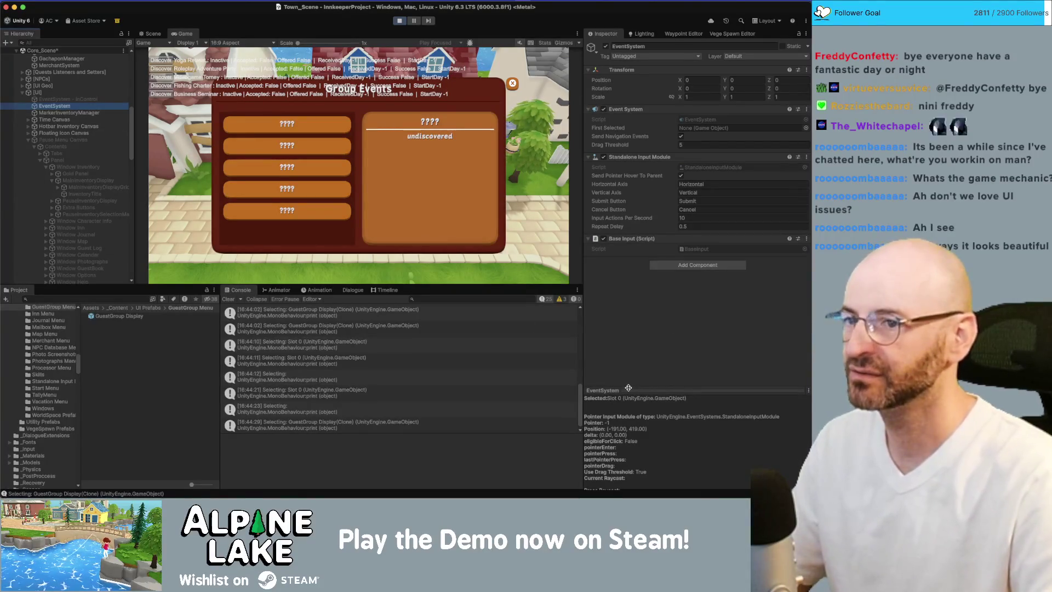
pyautogui.click(432, 425)
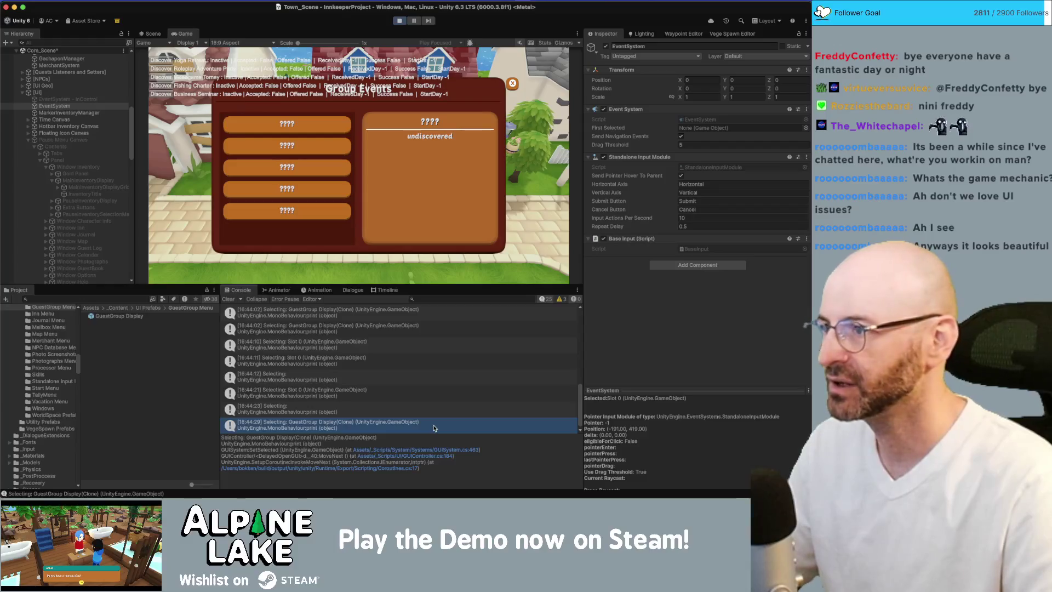
pyautogui.doubleClick(433, 427)
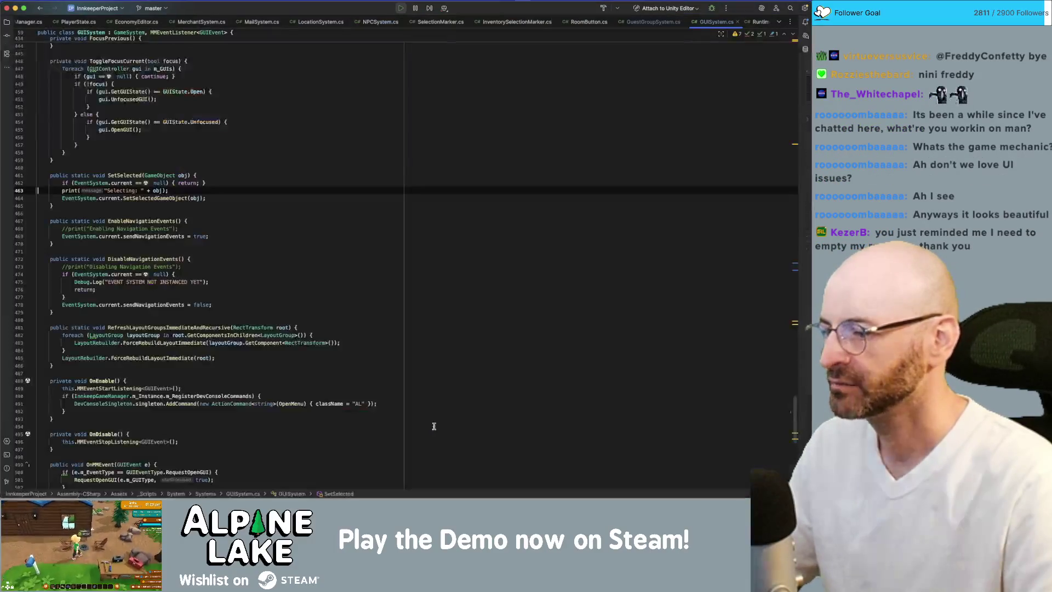
# Step: Search the whole project for EventSystem.current.SetSelectedGameObject calls with Find in Files
pyautogui.click(121, 183)
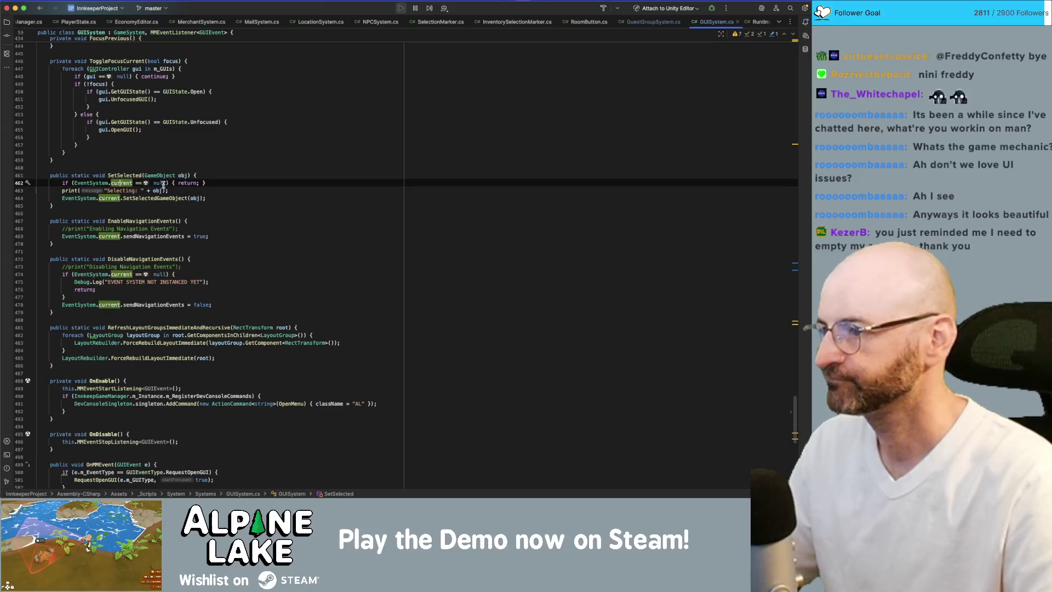
pyautogui.press('Down')
pyautogui.press('Down')
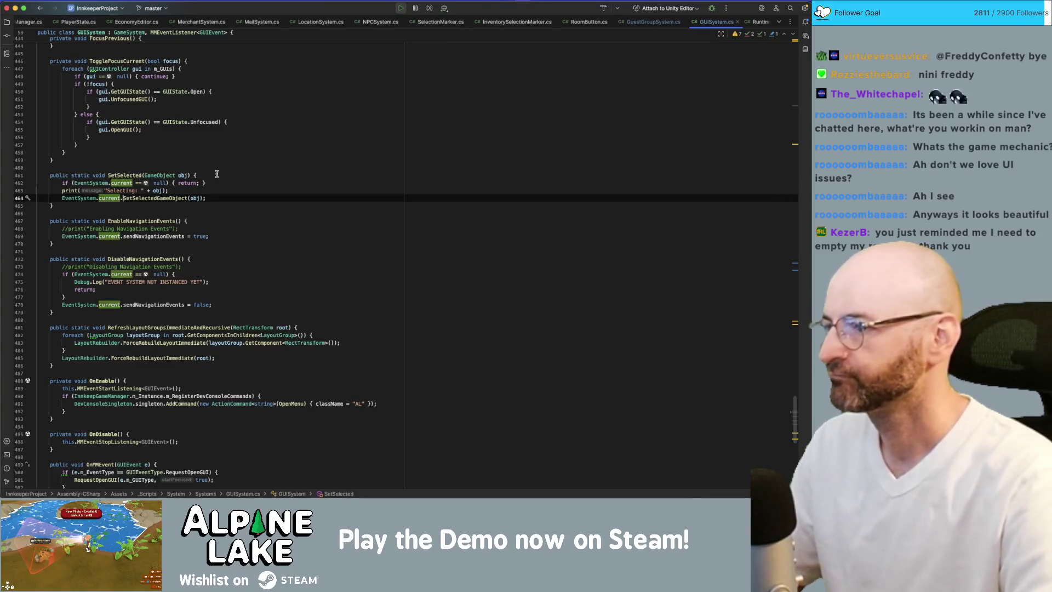
pyautogui.hotkey('alt', 'Up')
pyautogui.hotkey('alt', 'Up')
pyautogui.hotkey('alt', 'Up')
pyautogui.hotkey('alt', 'Up')
pyautogui.hotkey('alt', 'Up')
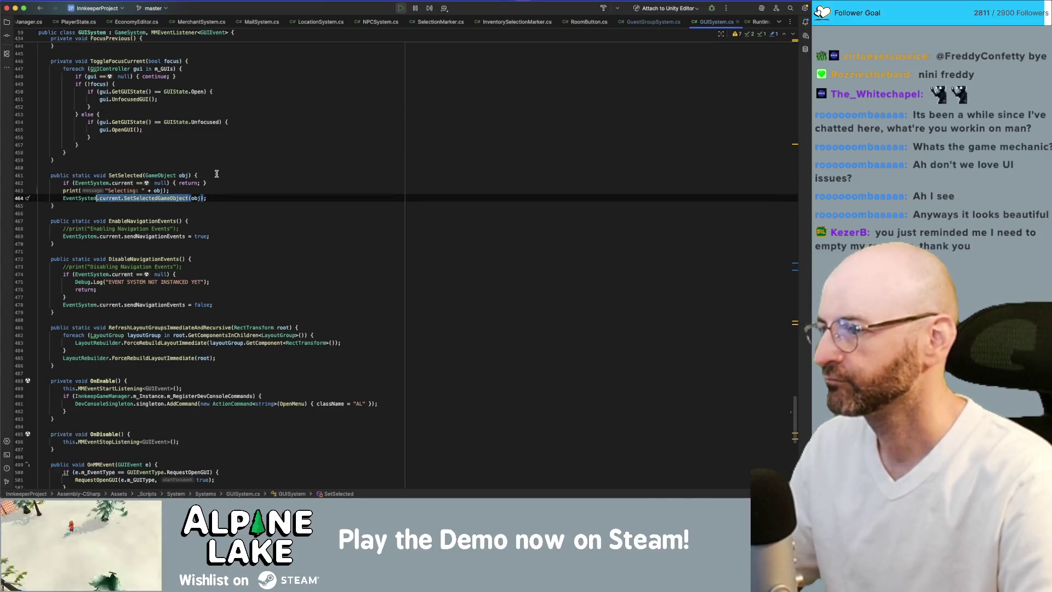
pyautogui.press('super+shift+f')
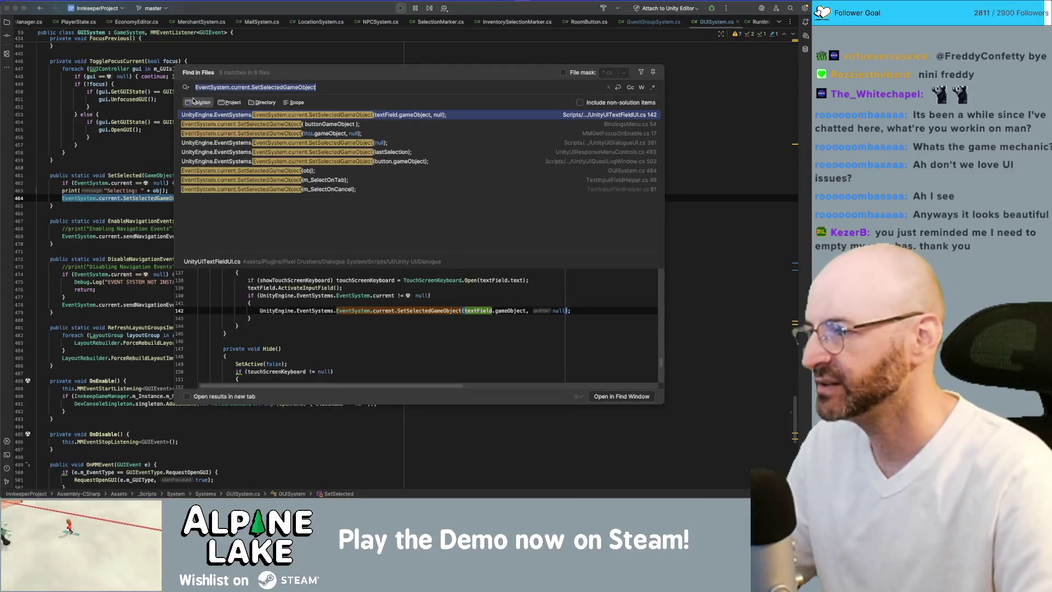
pyautogui.moveTo(275, 82); pyautogui.dragTo(362, 84)
pyautogui.moveTo(330, 70); pyautogui.dragTo(322, 69)
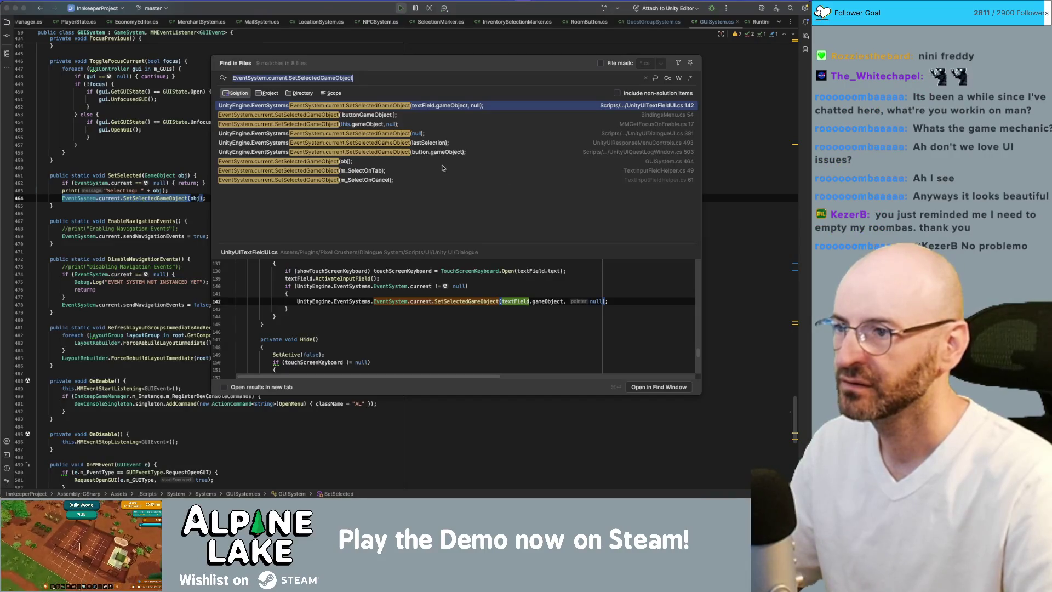
# Step: Inspect the match in MMGetFocusOnEnable.cs, close it, and switch back to Unity
pyautogui.click(318, 125)
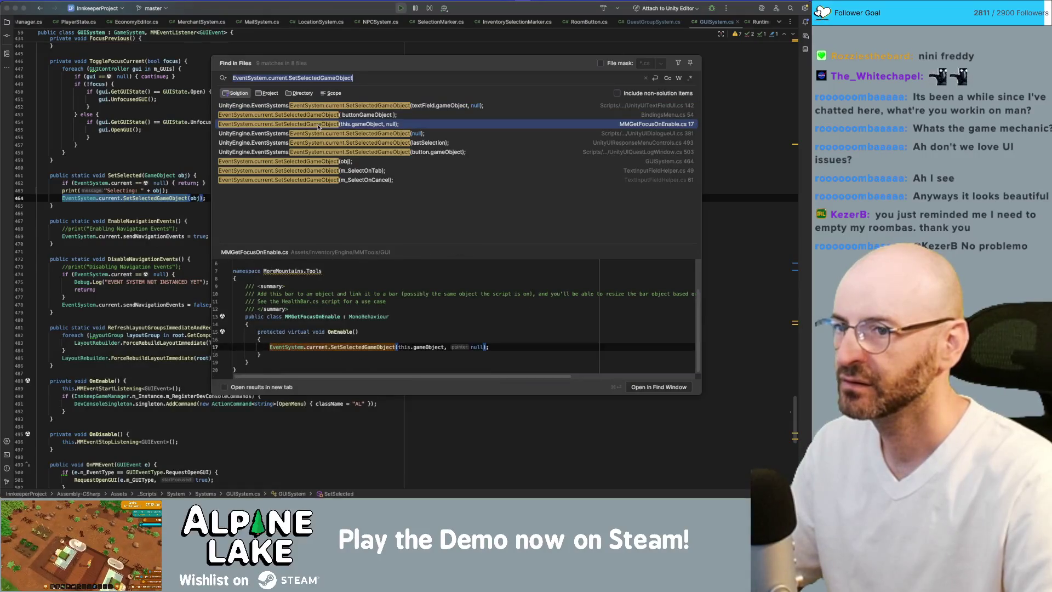
pyautogui.doubleClick(318, 125)
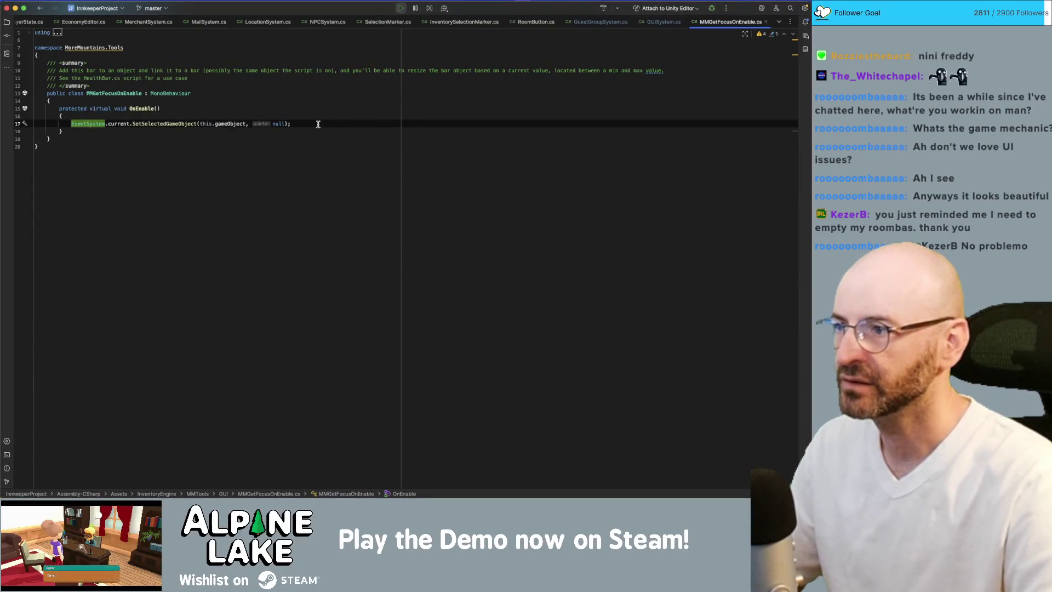
pyautogui.press('super+w')
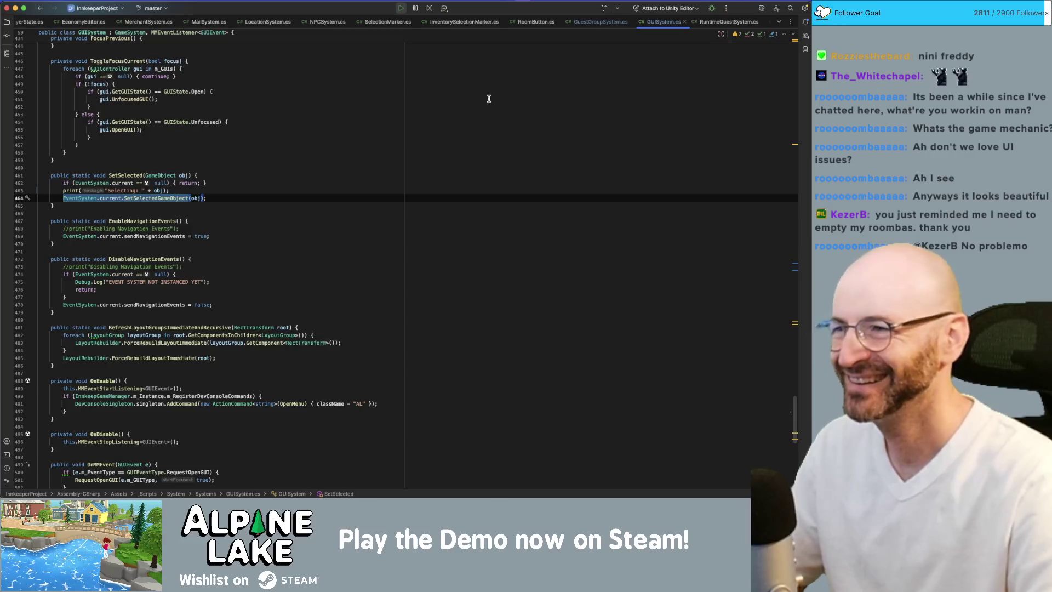
pyautogui.press('super+Tab')
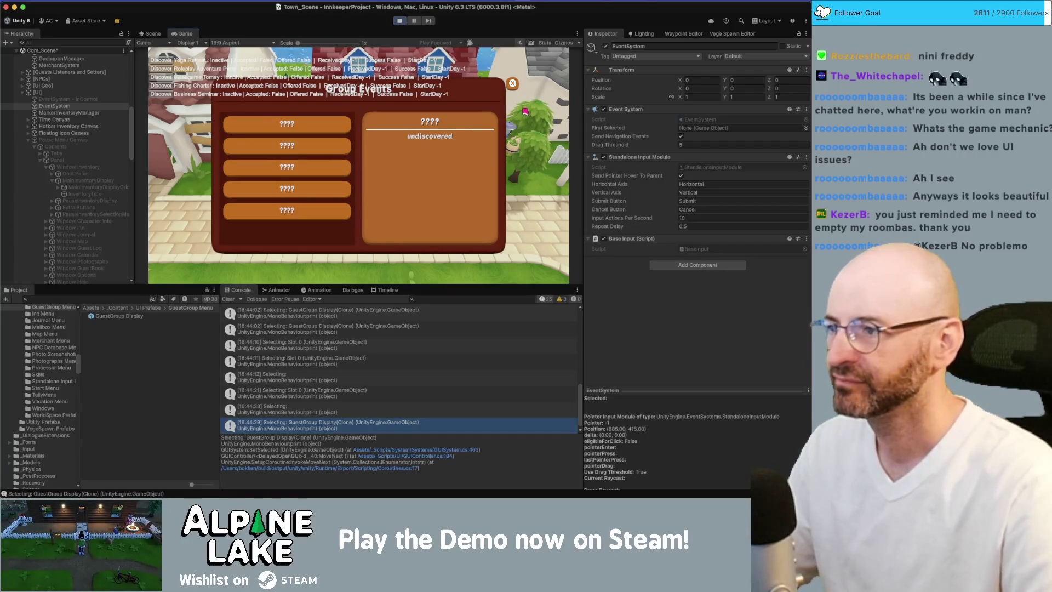
# Step: Collapse the Pause Menu, Skills Unlock, Guest Group and Vacation Spot canvases in the Hierarchy
pyautogui.click(28, 140)
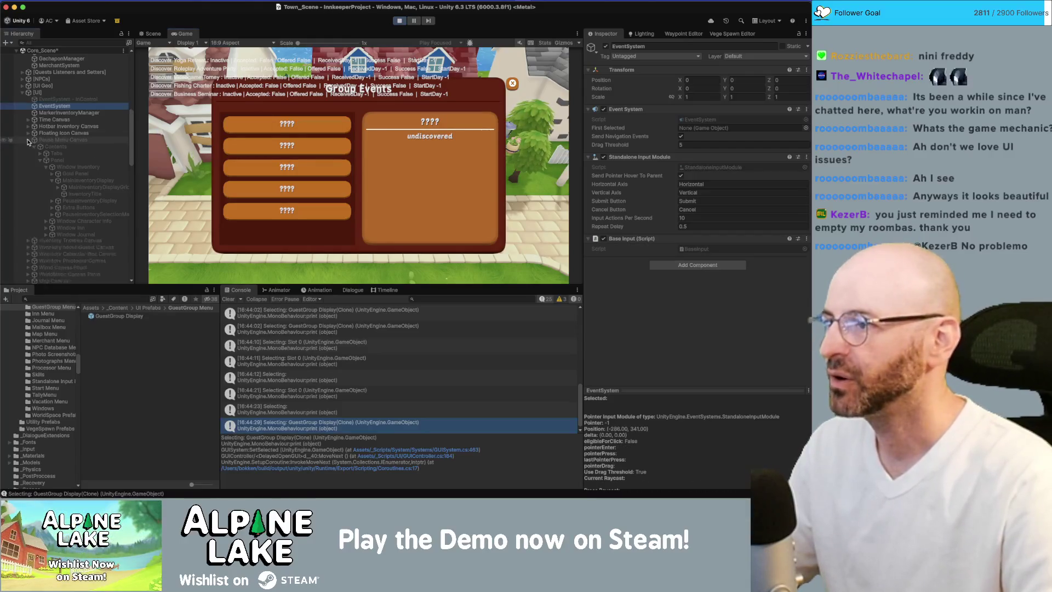
pyautogui.click(29, 196)
pyautogui.click(27, 207)
pyautogui.click(28, 201)
pyautogui.click(29, 207)
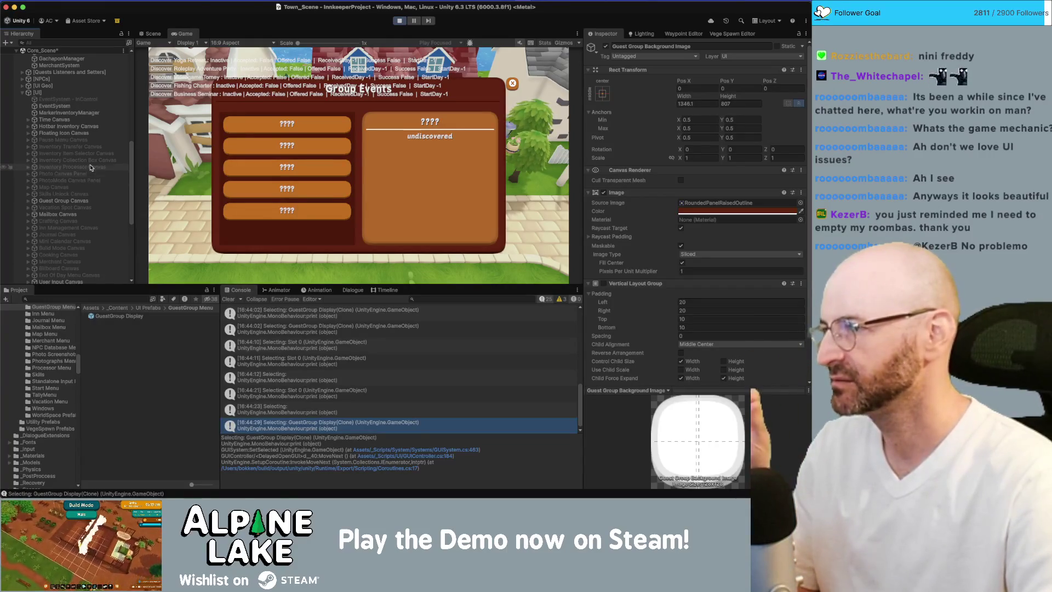
# Step: Close Group Events, expand Pause Menu Canvas and MainInventoryDisplay, and open the Backpack
pyautogui.press('Escape')
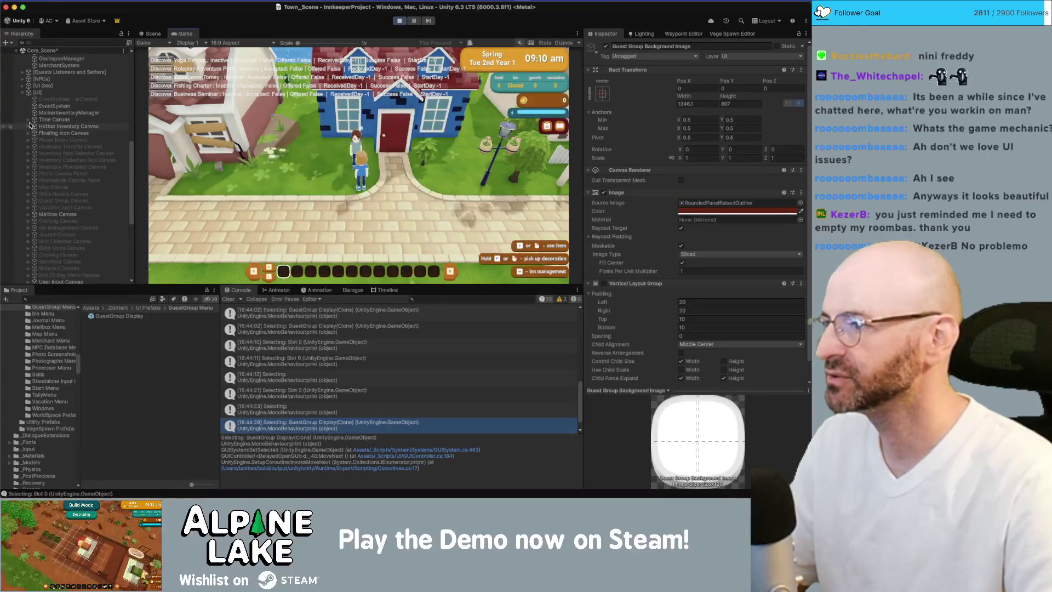
pyautogui.click(28, 140)
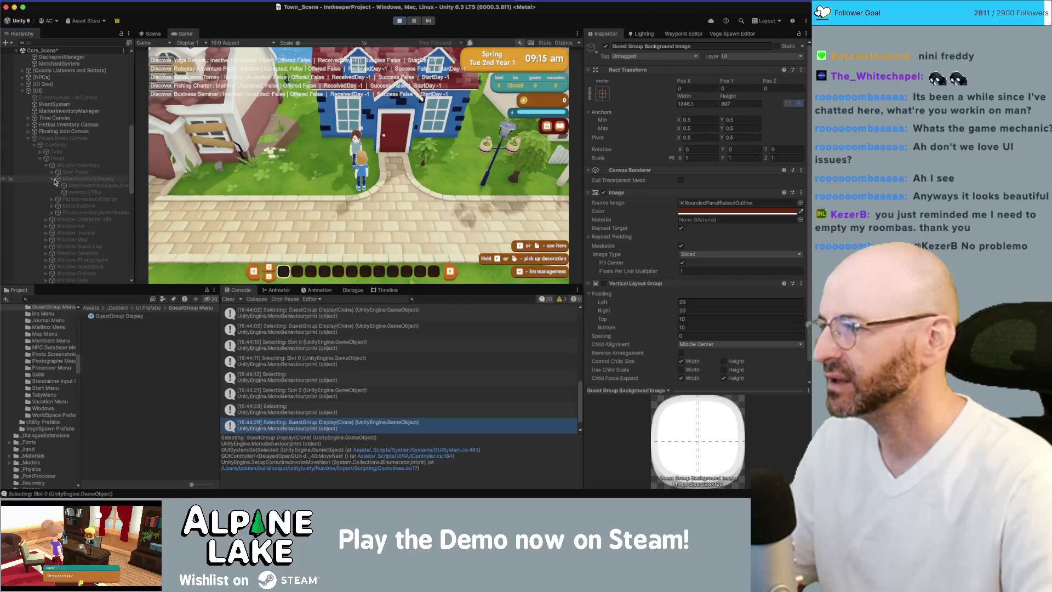
pyautogui.click(53, 179)
pyautogui.click(51, 179)
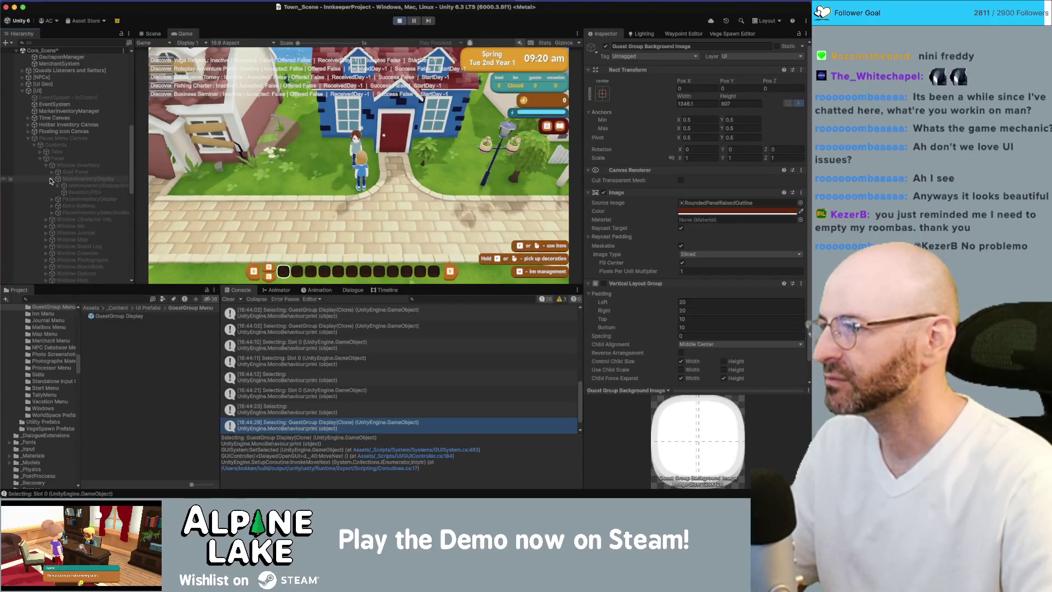
pyautogui.click(51, 179)
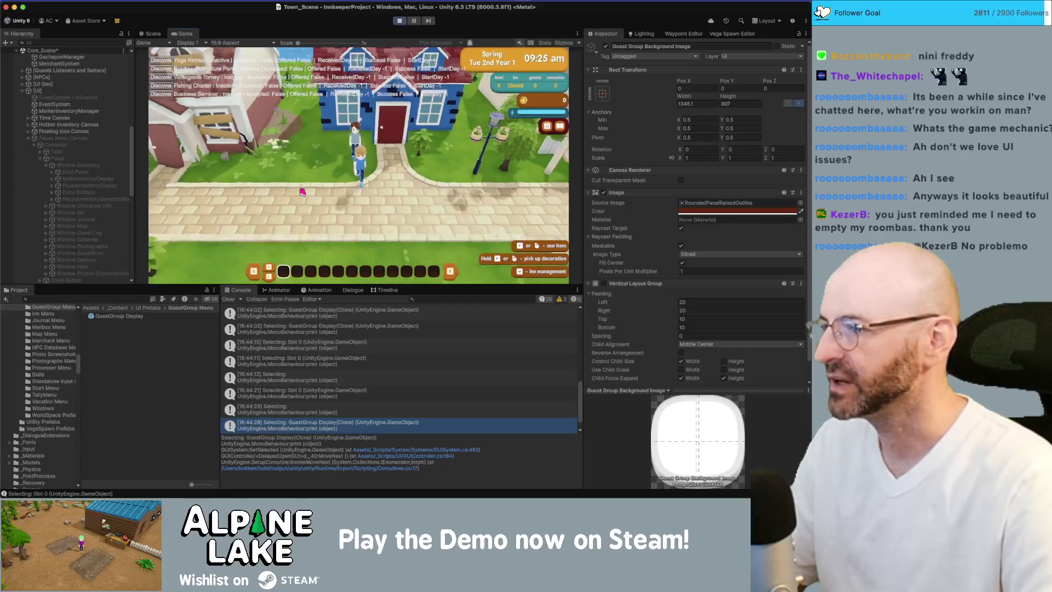
pyautogui.press('Escape')
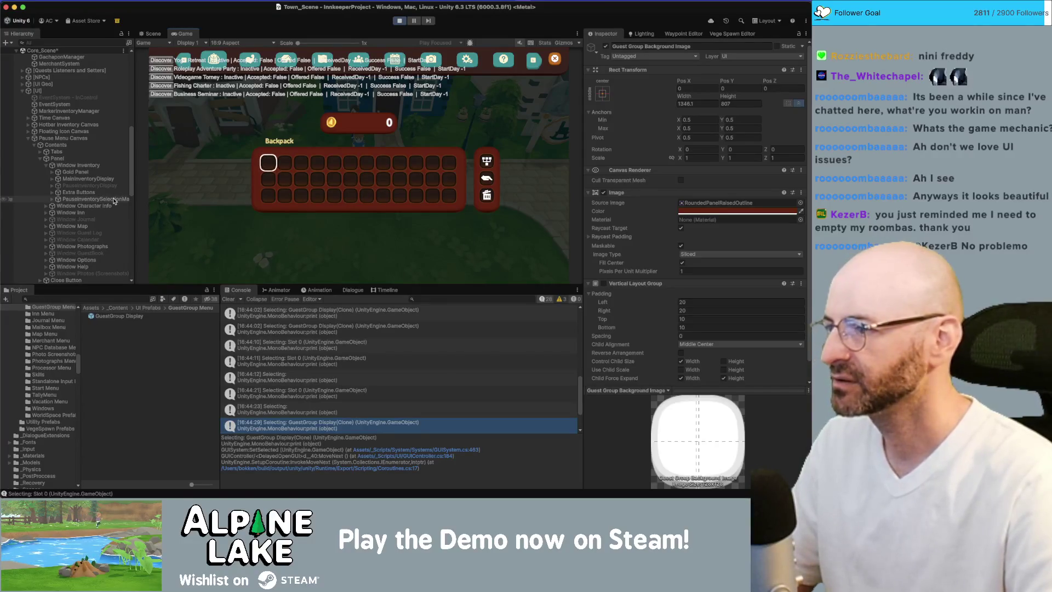
# Step: Enable Standby on PauseInventorySelectionMarker and reopen the Backpack to test the marker
pyautogui.click(96, 199)
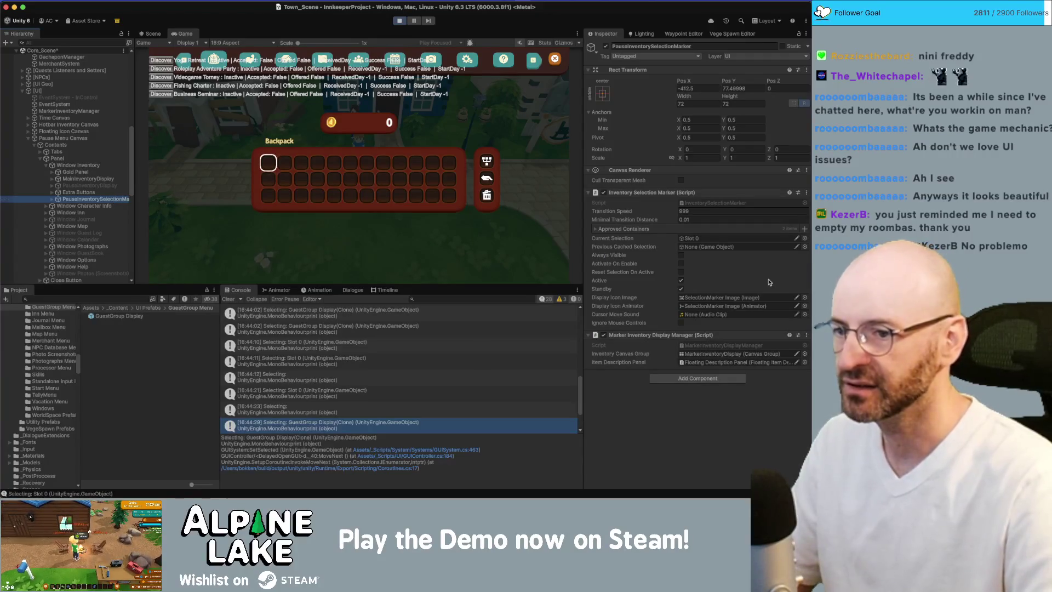
pyautogui.click(319, 276)
pyautogui.press('Escape')
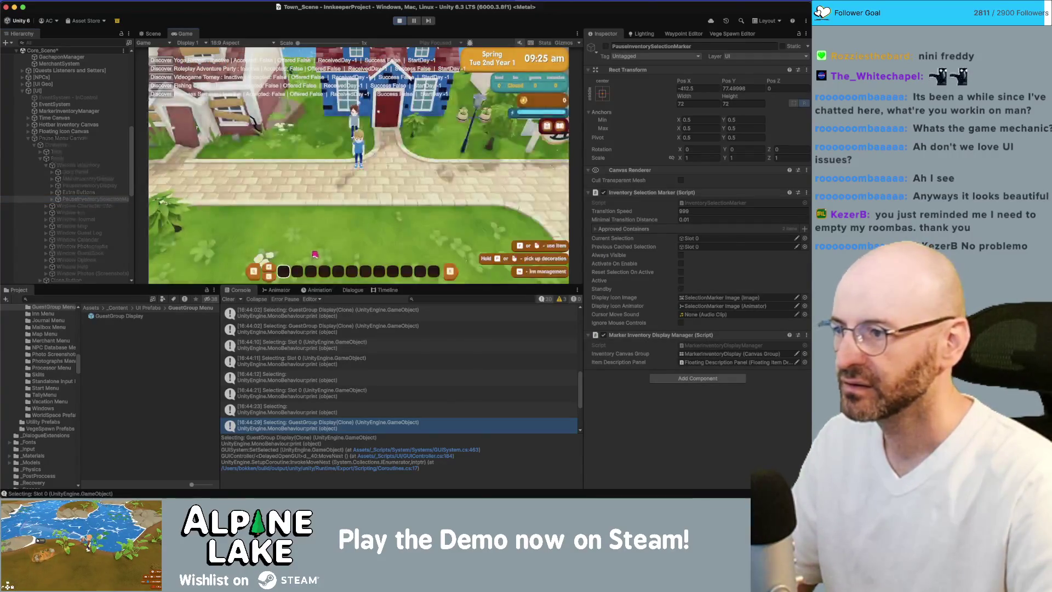
pyautogui.press('Escape')
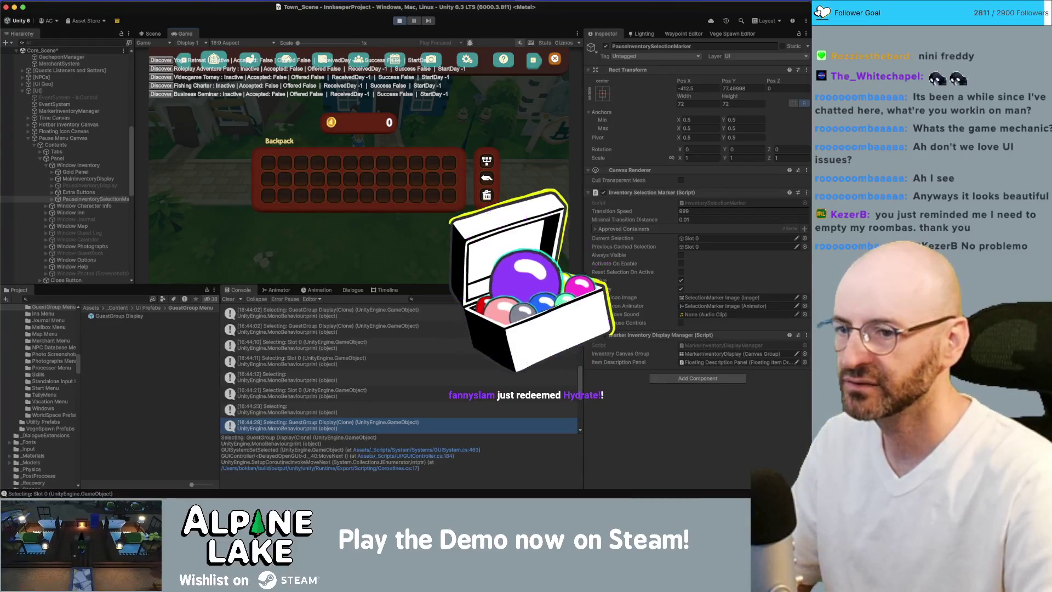
pyautogui.click(681, 291)
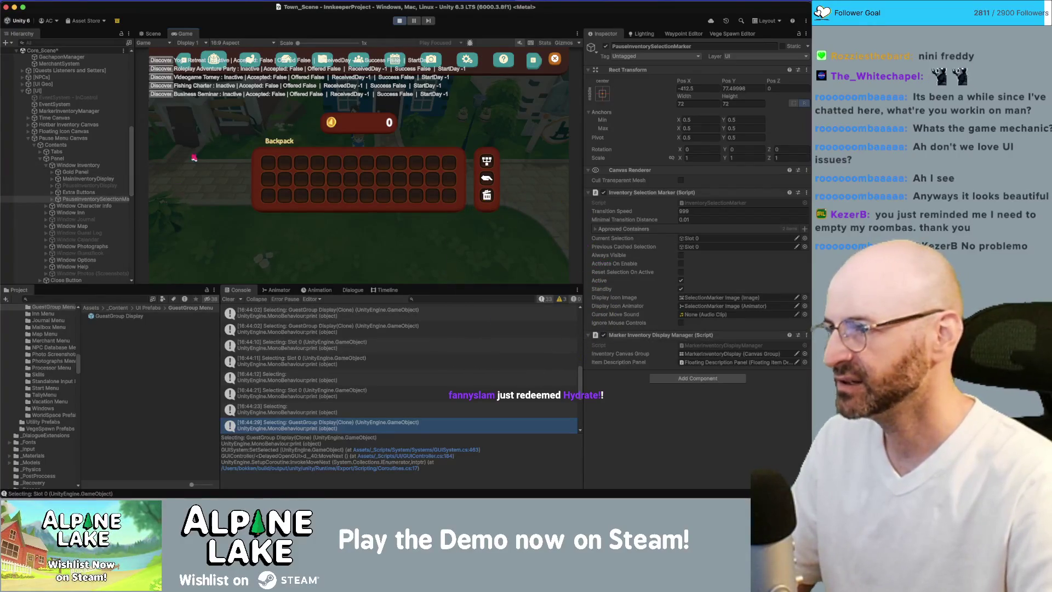
pyautogui.press('Escape')
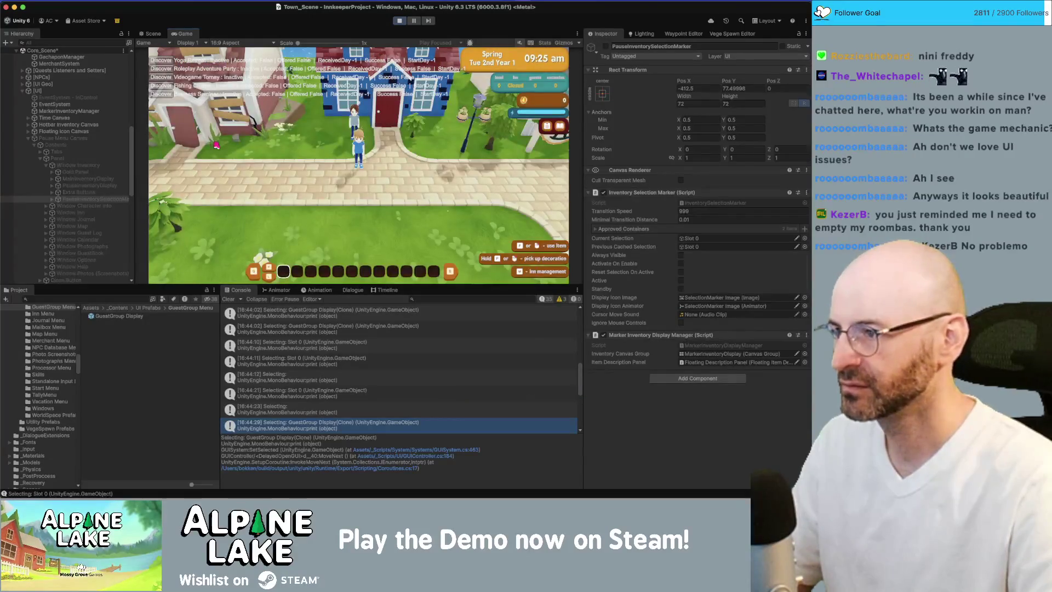
pyautogui.press('Escape')
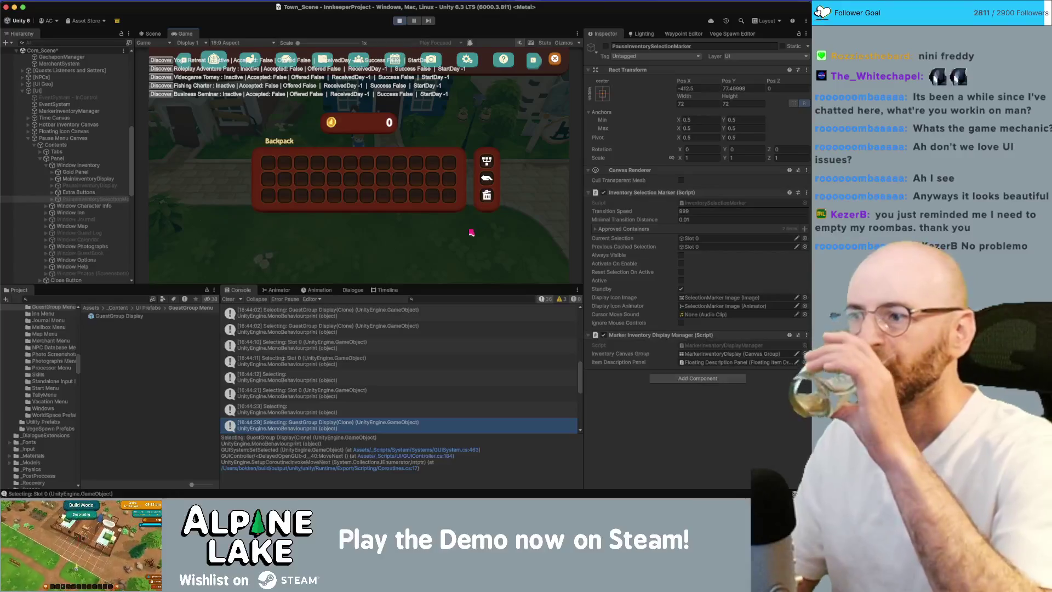
# Step: Rapidly toggle the backpack and switch between the skills page and the Backpack page
pyautogui.press('Escape')
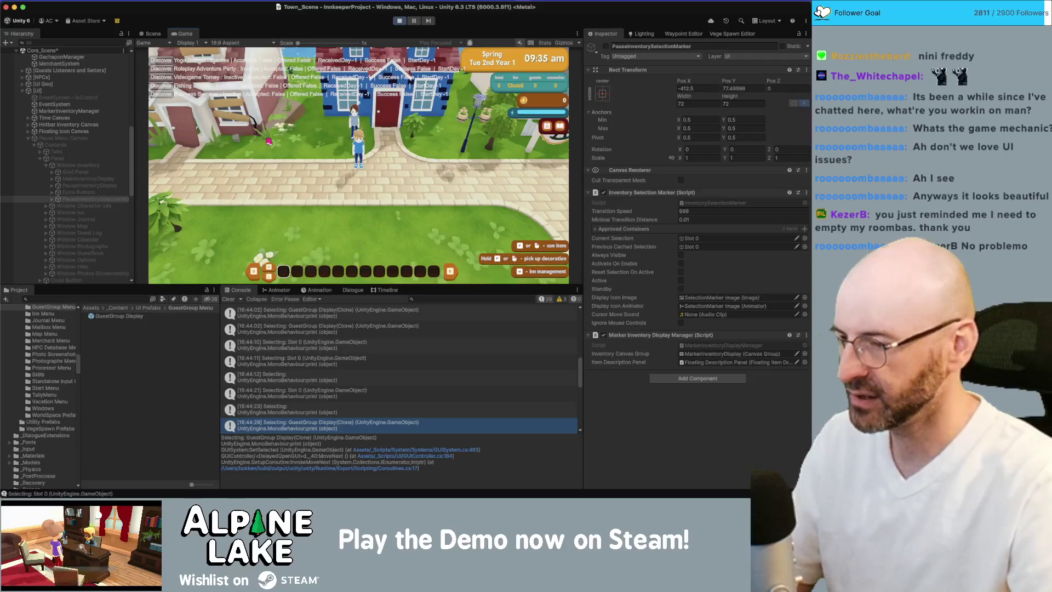
pyautogui.press('Escape')
pyautogui.press('Escape')
pyautogui.press('s')
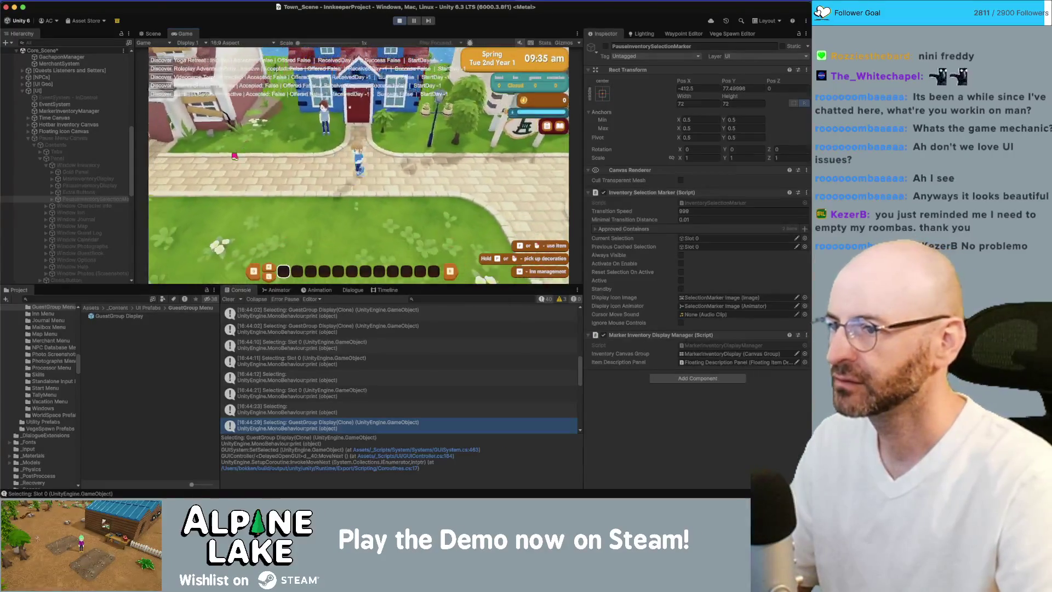
pyautogui.press('Escape')
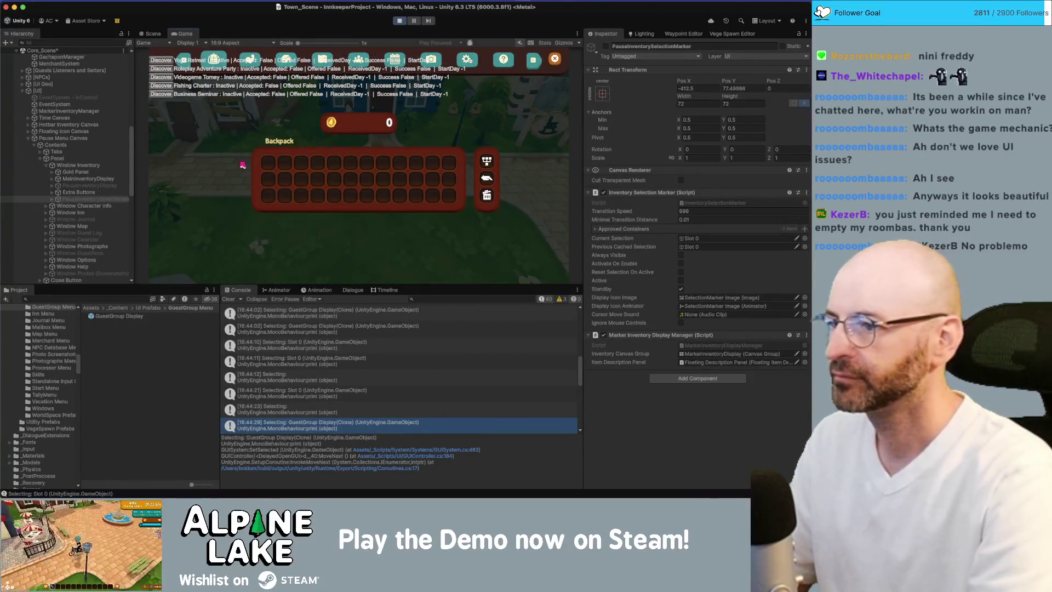
pyautogui.press('Escape')
pyautogui.press('k')
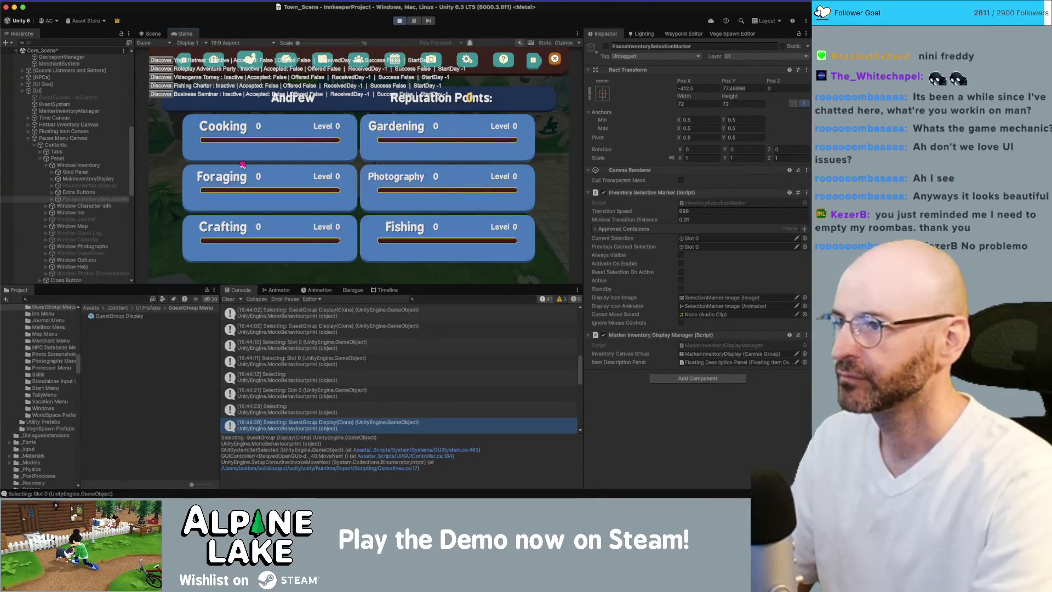
pyautogui.press('q')
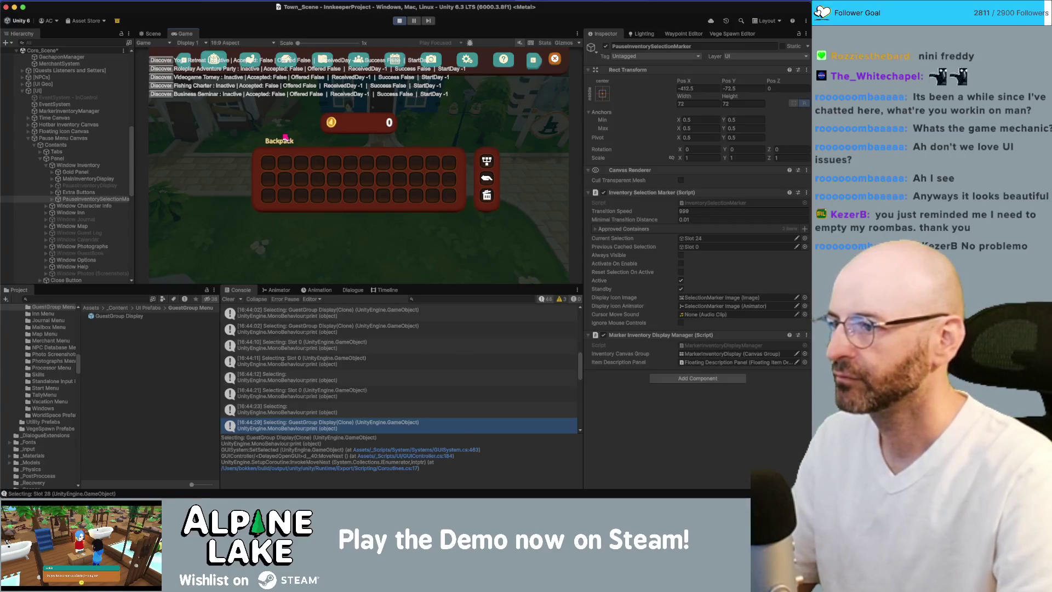
pyautogui.press('Escape')
pyautogui.press('Escape')
pyautogui.press('Escape')
pyautogui.press('Escape')
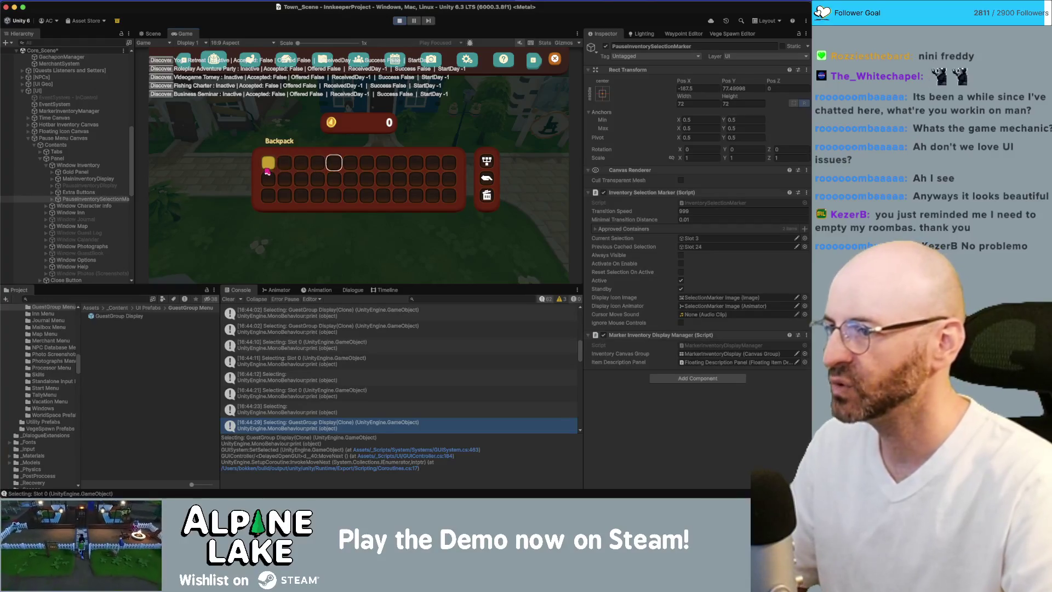
# Step: Move the selection marker across slots, reopen the Backpack to check its position, then close it
pyautogui.press('Left')
pyautogui.press('Left')
pyautogui.press('Left')
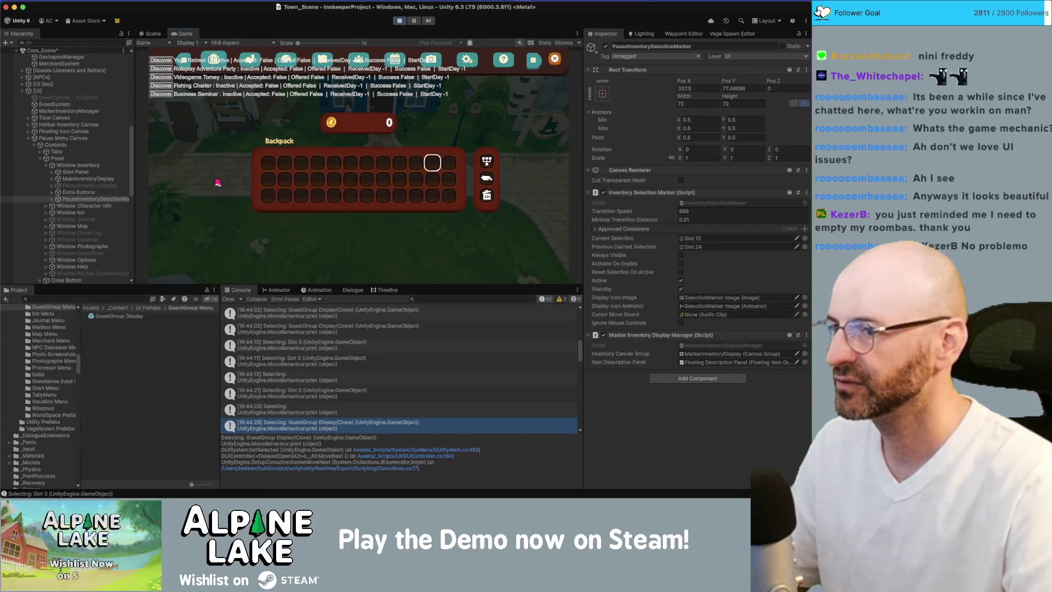
pyautogui.press('Escape')
pyautogui.press('Escape')
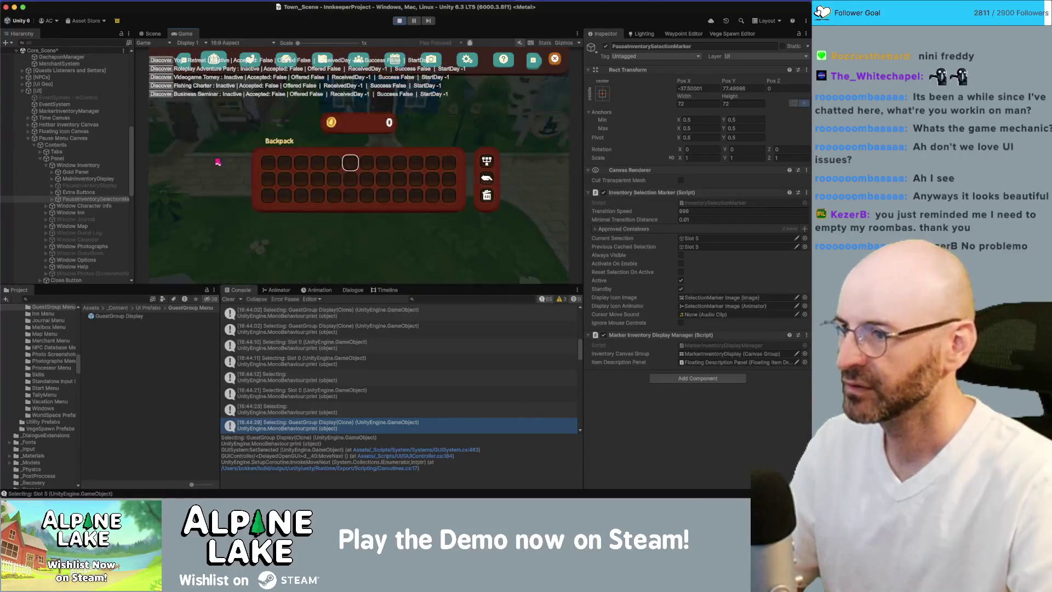
pyautogui.press('Escape')
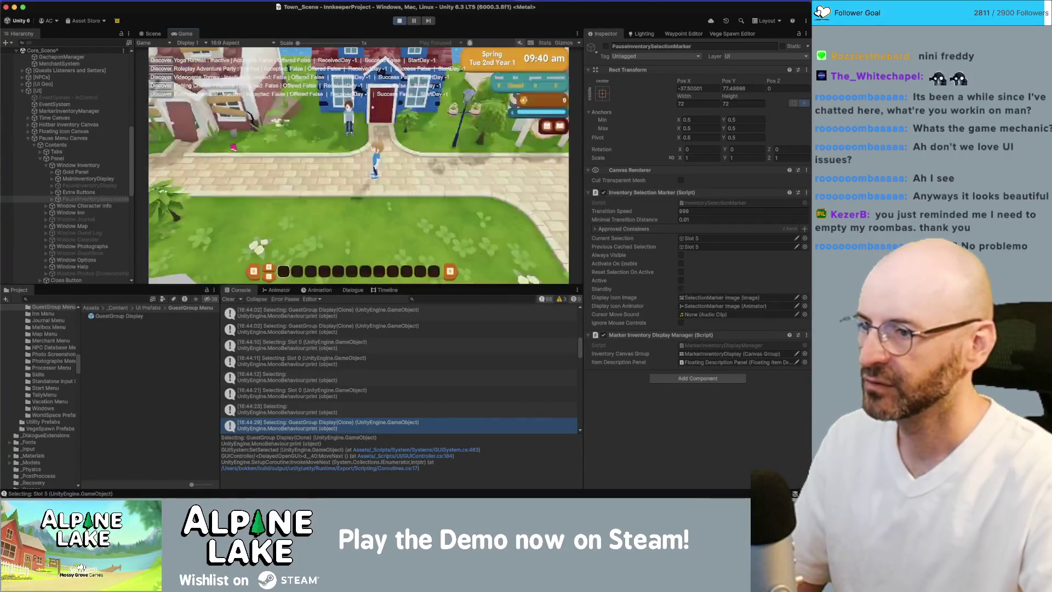
pyautogui.press('Escape')
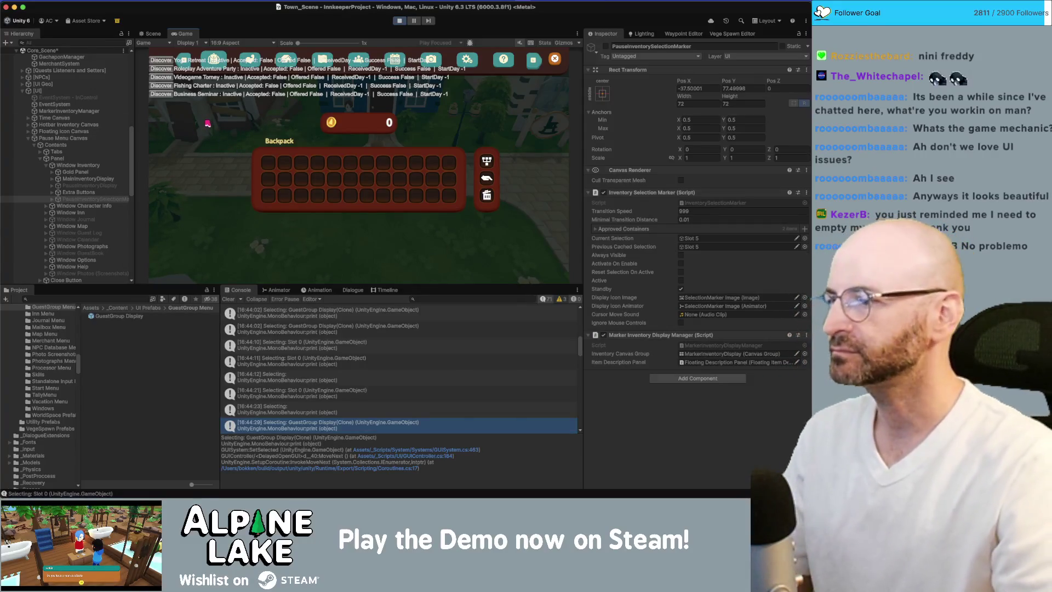
# Step: Close the backpack, stop play mode, and switch over to Rider
pyautogui.press('Escape')
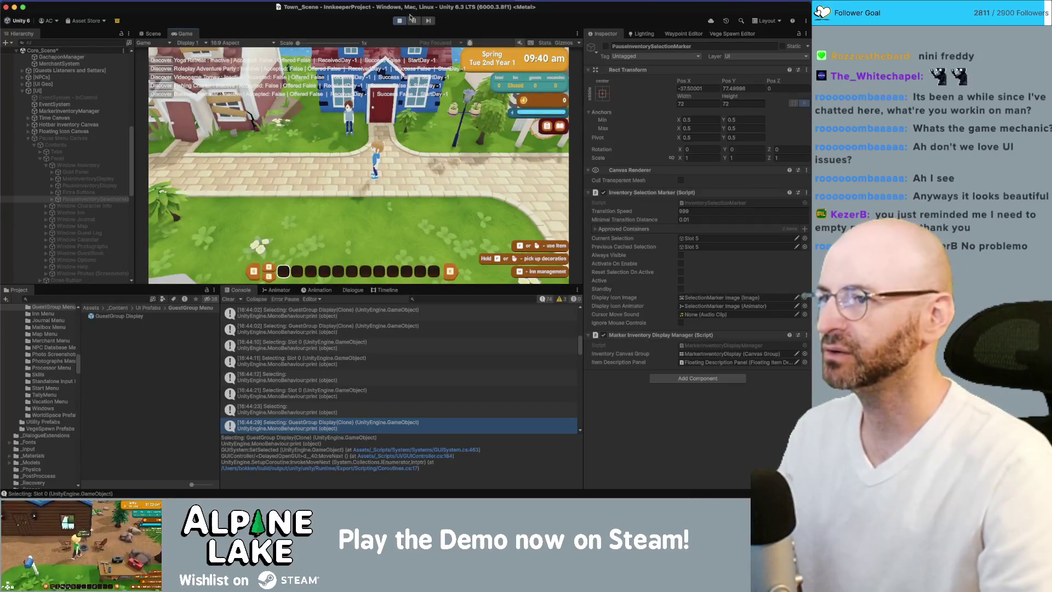
pyautogui.click(400, 21)
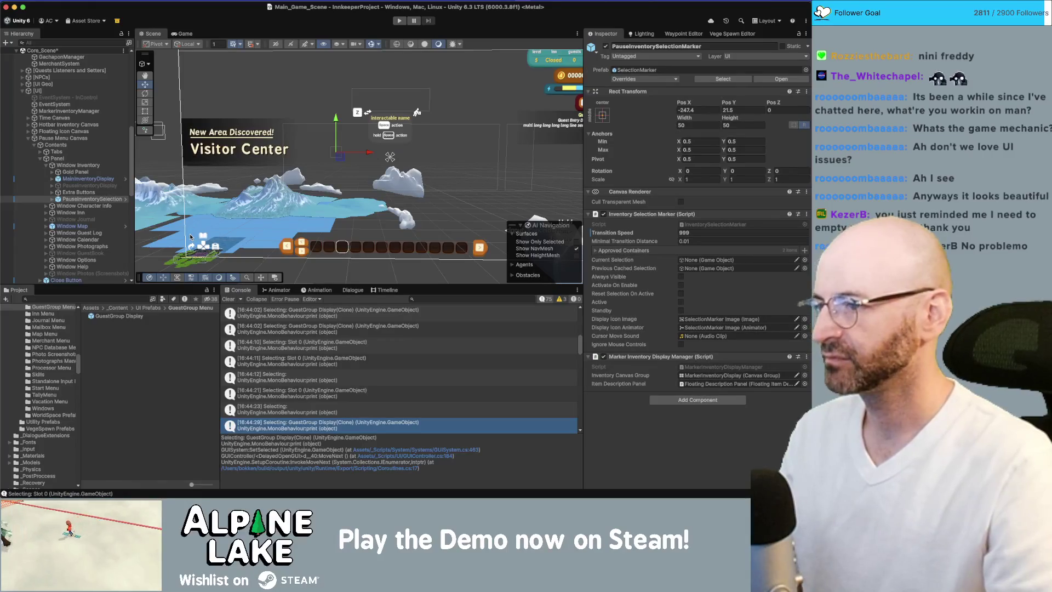
pyautogui.press('super+Tab')
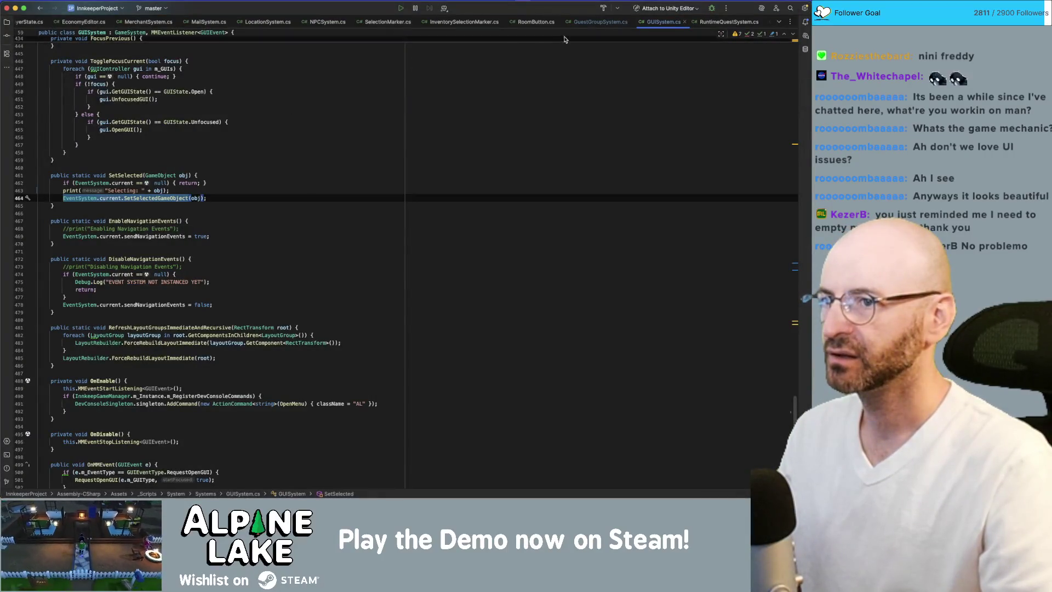
# Step: Wrap GuestGroupSystem.cs's OnGUI in /* */, let Unity recompile, then open InputSystem.cs
pyautogui.click(581, 23)
pyautogui.click(241, 249)
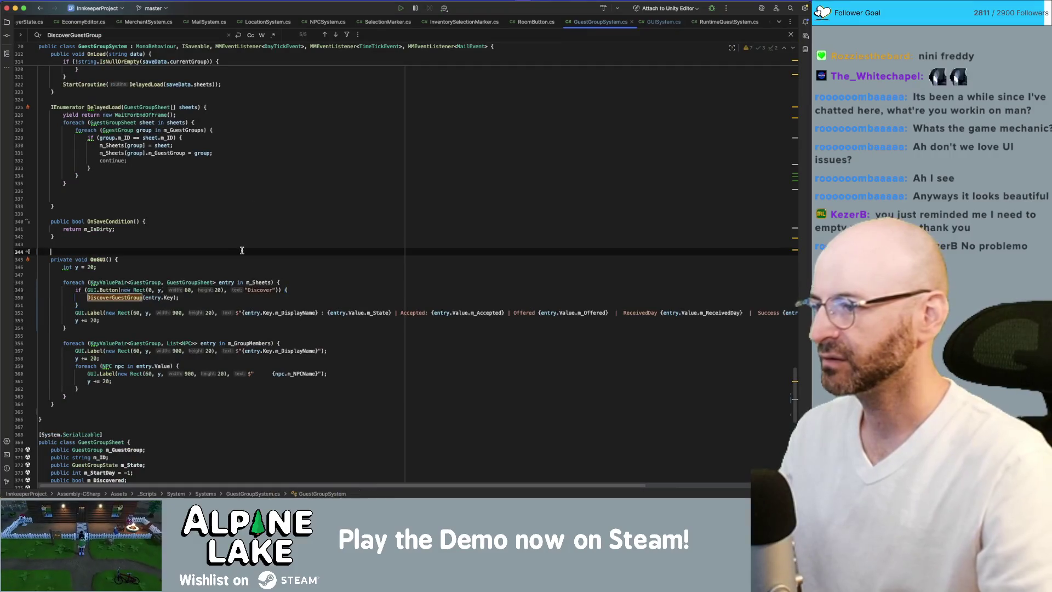
pyautogui.write('/*')
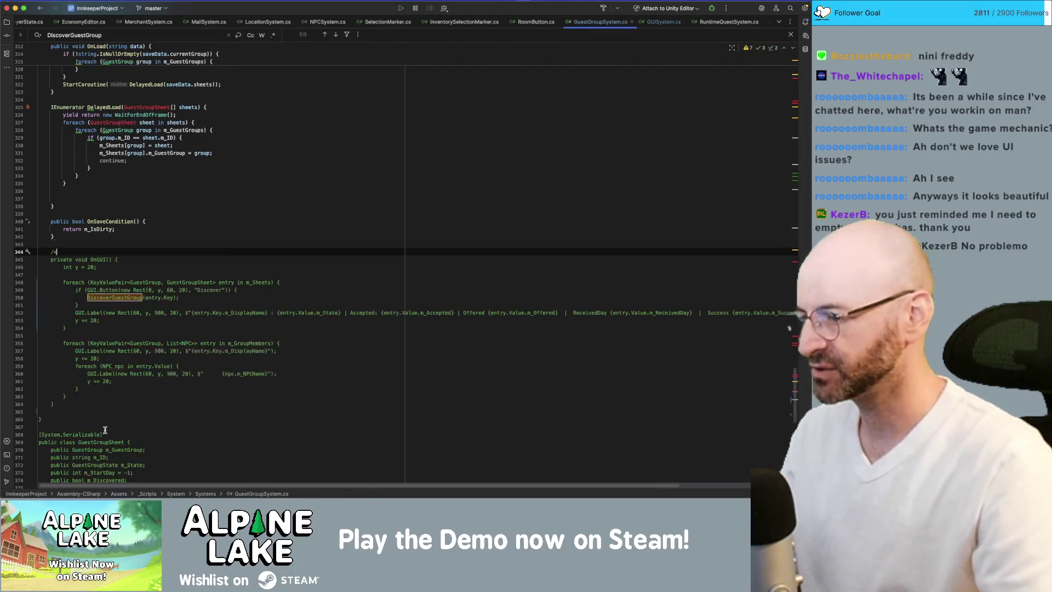
pyautogui.click(82, 412)
pyautogui.write('*/')
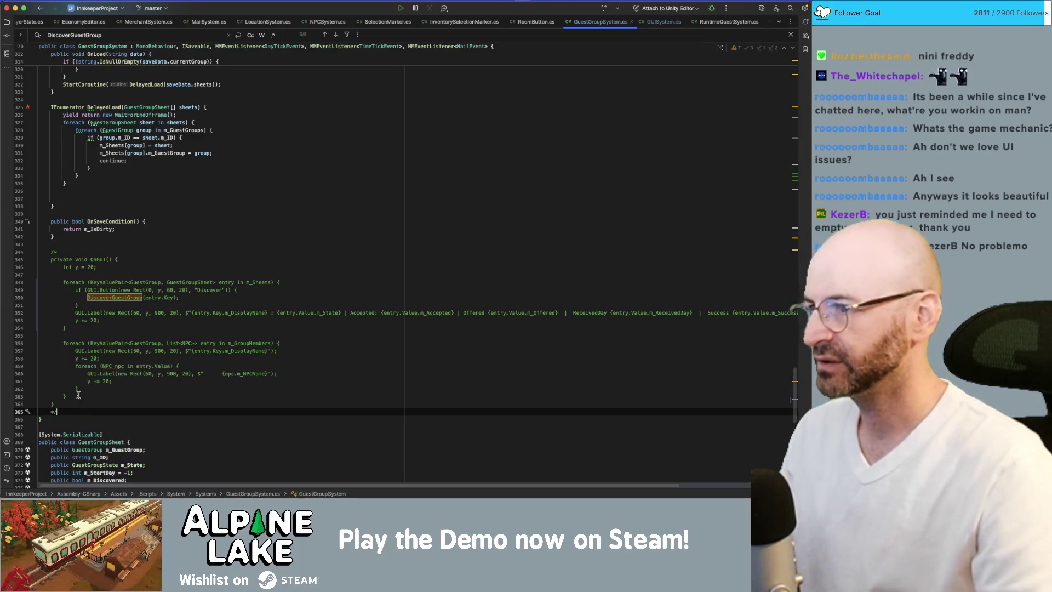
pyautogui.press('super+Tab')
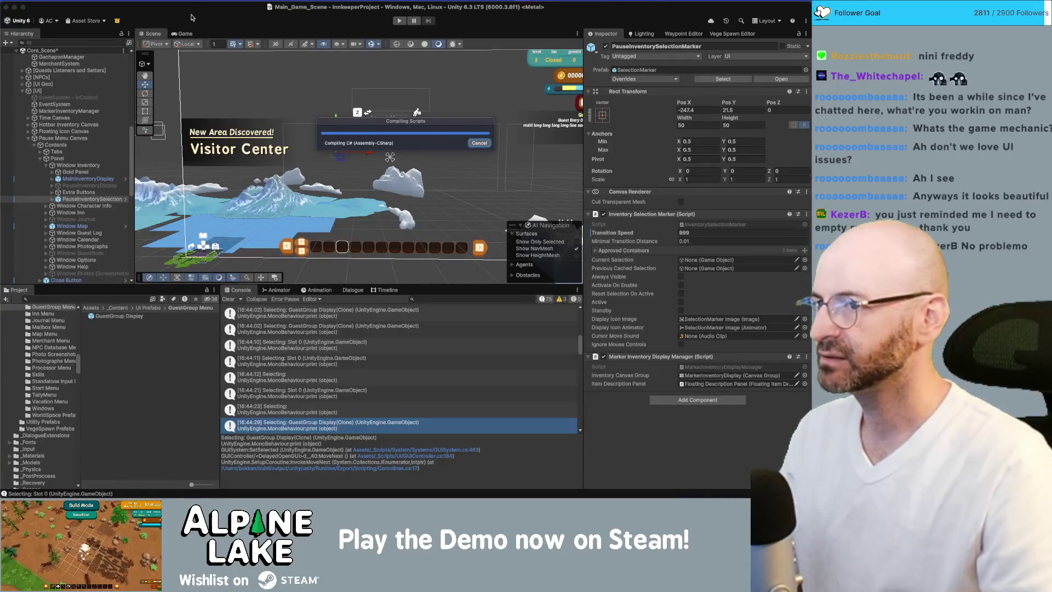
pyautogui.press('super+Tab')
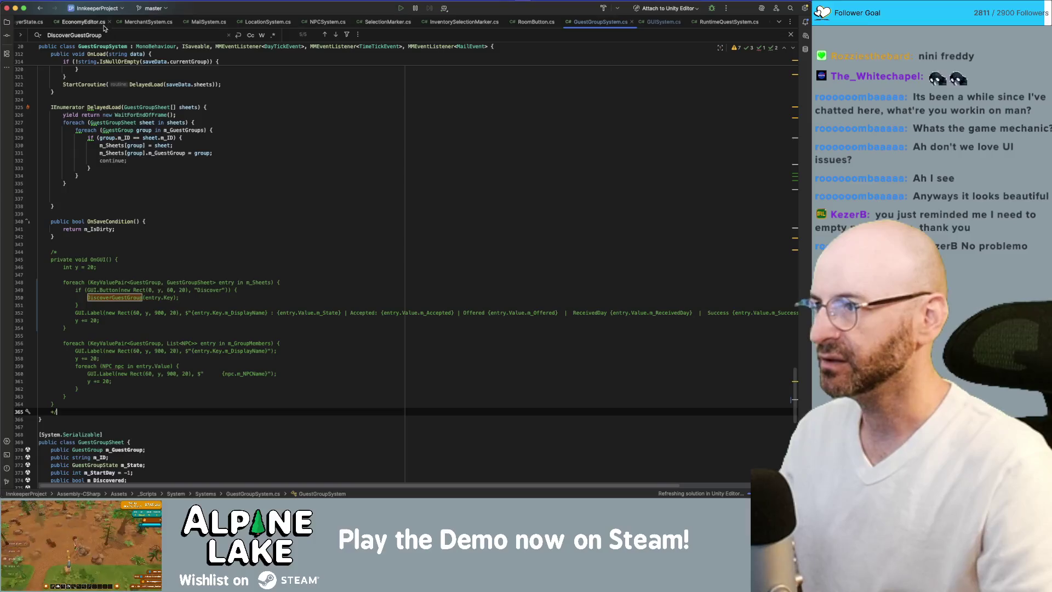
pyautogui.click(780, 21)
pyautogui.click(761, 47)
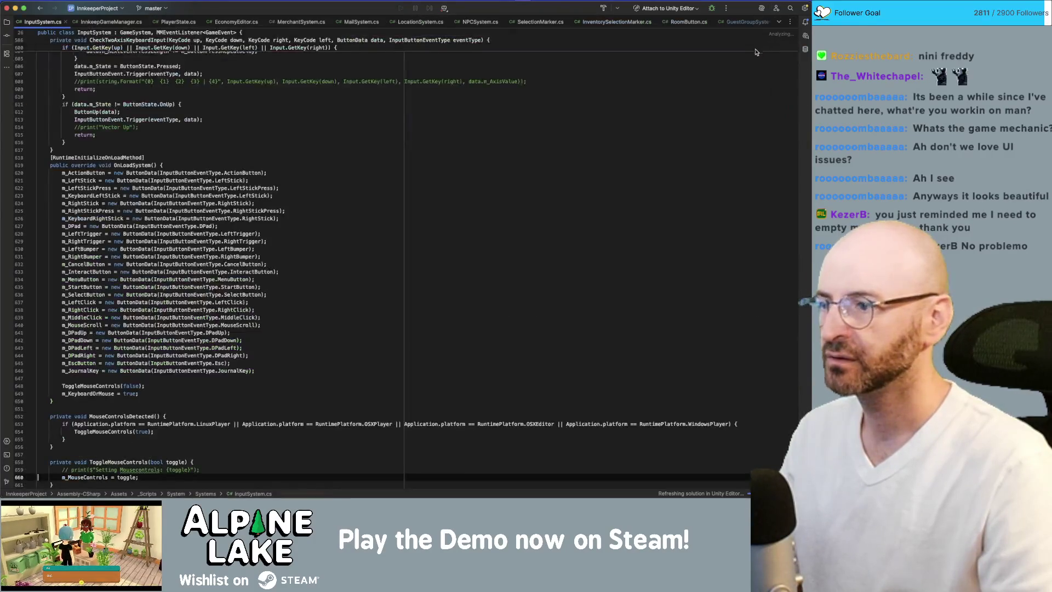
# Step: Add an empty public void OnGUI method below the m_Schemas field in InputSystem.cs
pyautogui.scroll(-5, 488, 298)
pyautogui.press('super+f')
pyautogui.write('ongui')
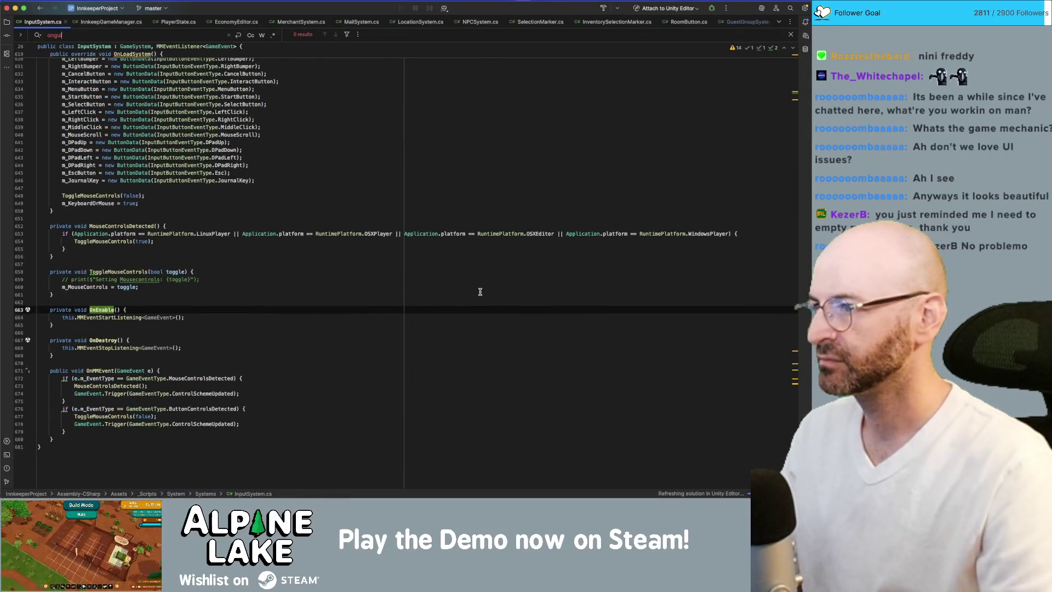
pyautogui.scroll(10, 471, 287)
pyautogui.scroll(3, 472, 288)
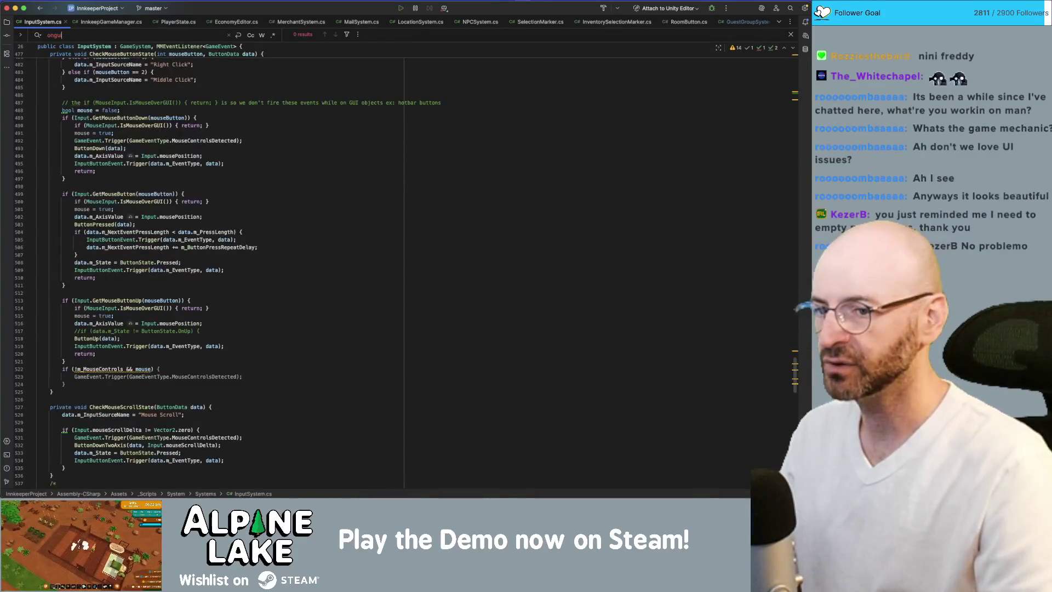
pyautogui.moveTo(788, 365)
pyautogui.mouseDown()
pyautogui.moveTo(786, 80)
pyautogui.moveTo(783, 107)
pyautogui.mouseUp()
pyautogui.click(478, 151)
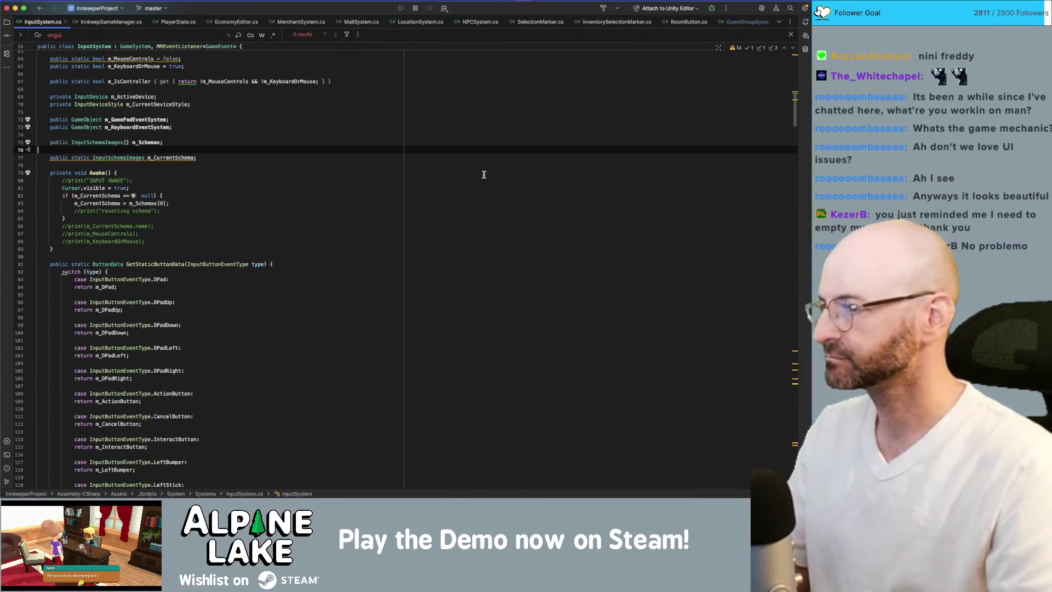
pyautogui.press('Return')
pyautogui.press('Return')
pyautogui.press('Up')
pyautogui.write('public ')
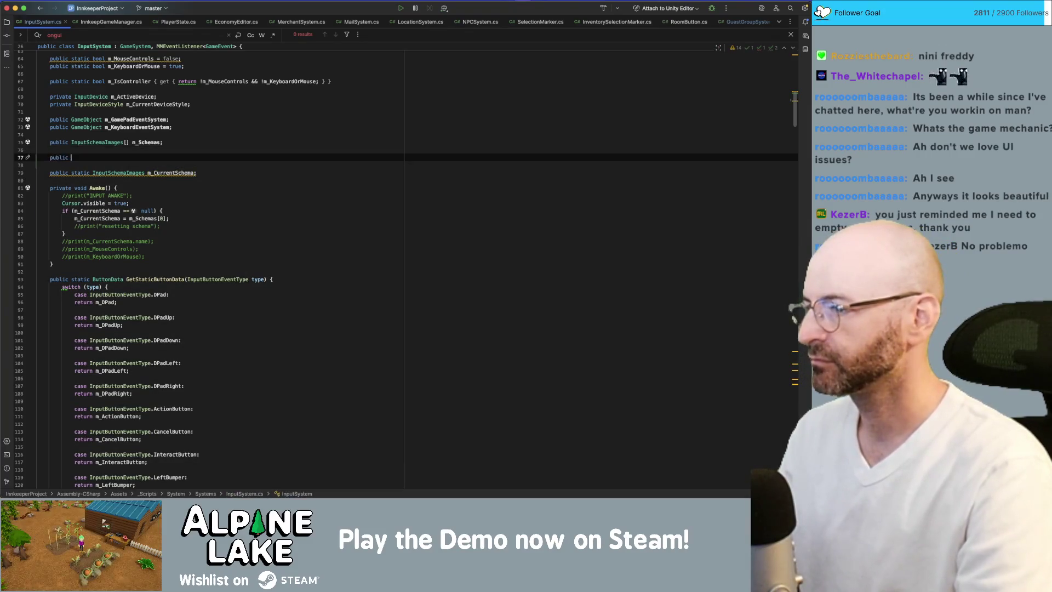
pyautogui.write('void OnGUI')
pyautogui.press('Return')
pyautogui.write('{')
pyautogui.press('Return')
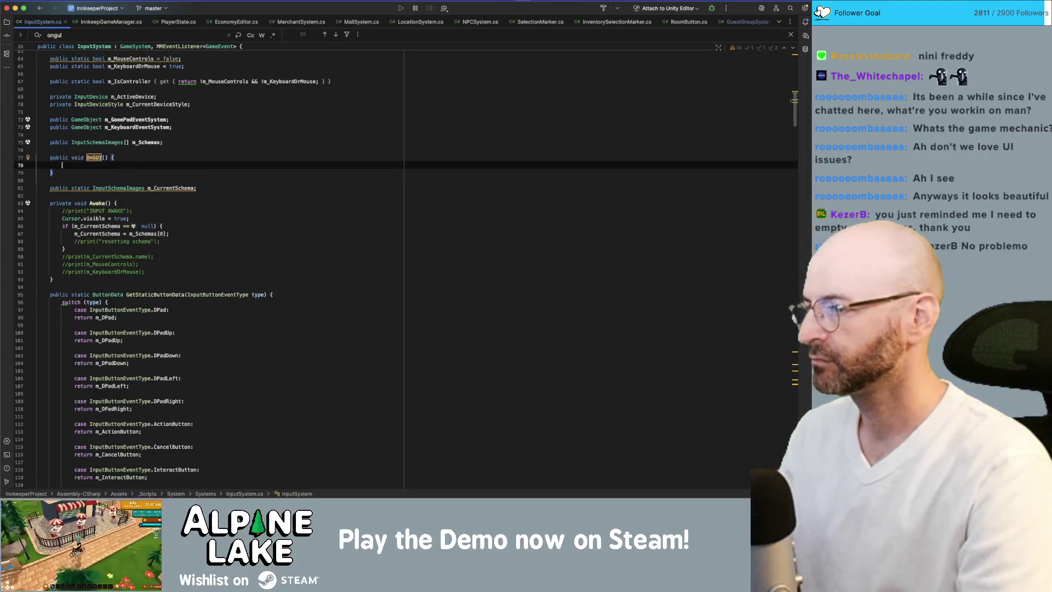
# Step: Copy the guest-group label code from GuestGroupSystem.cs and paste it into OnGUI
pyautogui.click(740, 22)
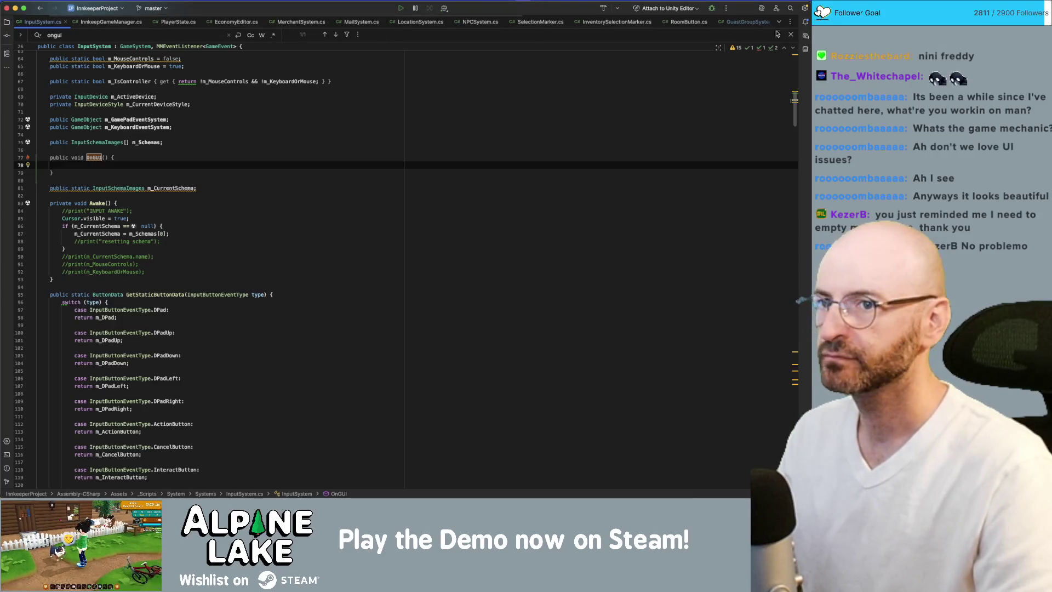
pyautogui.scroll(-15, 727, 343)
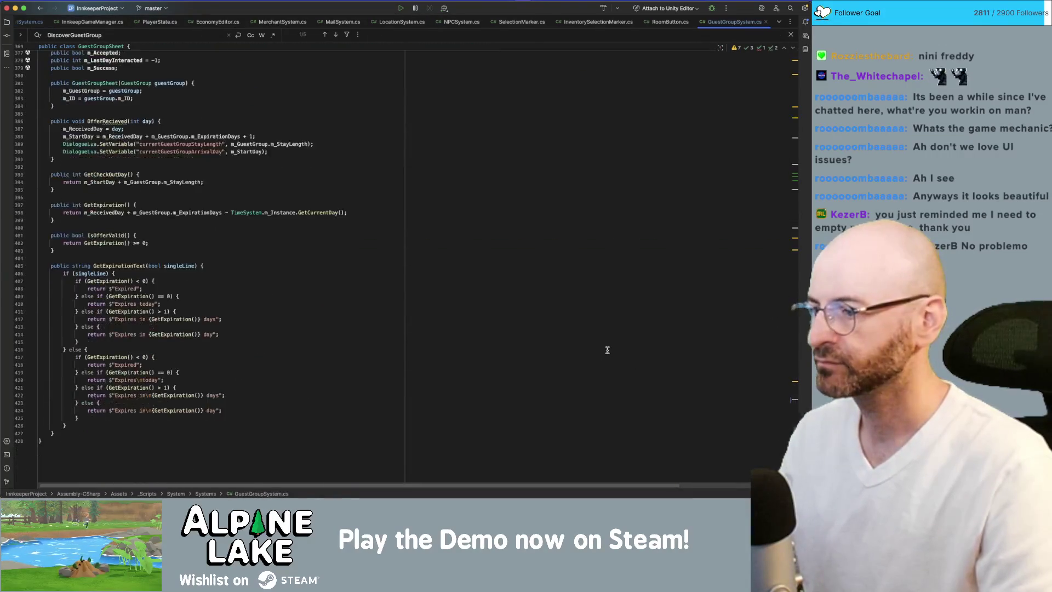
pyautogui.scroll(10, 399, 340)
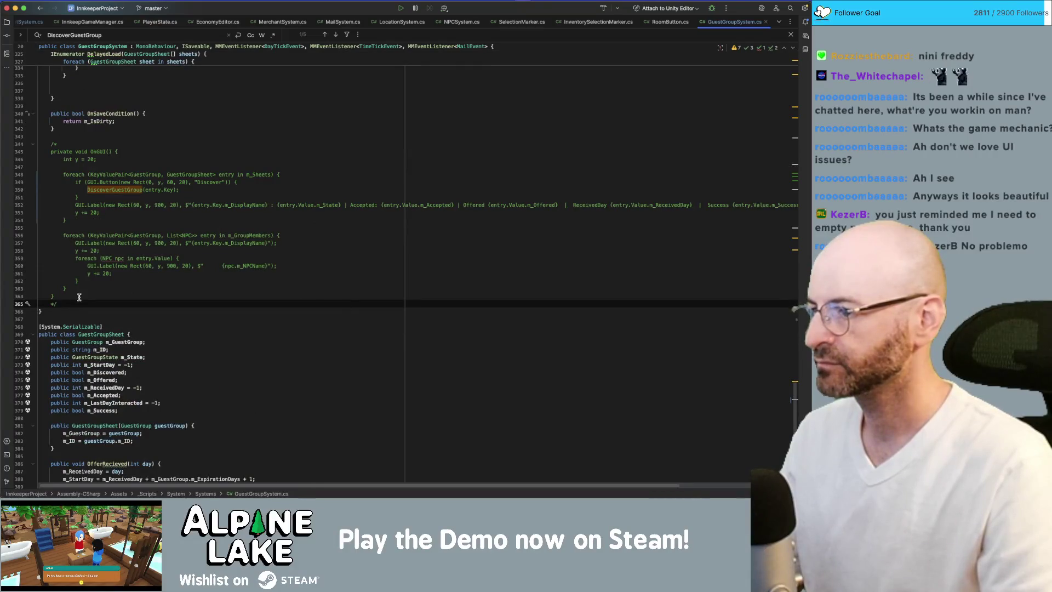
pyautogui.moveTo(70, 289); pyautogui.dragTo(60, 235)
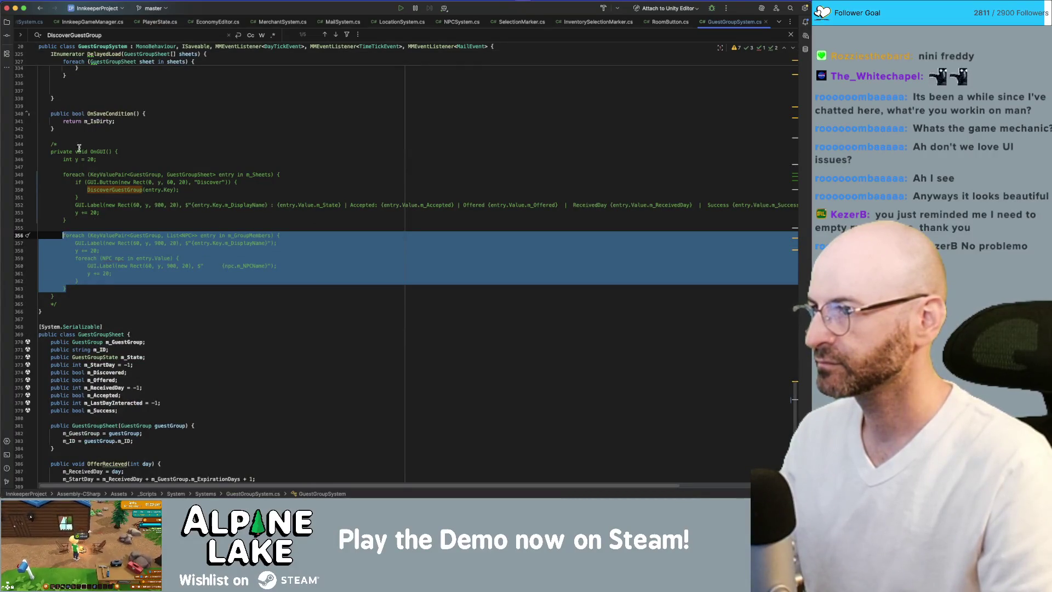
pyautogui.click(90, 22)
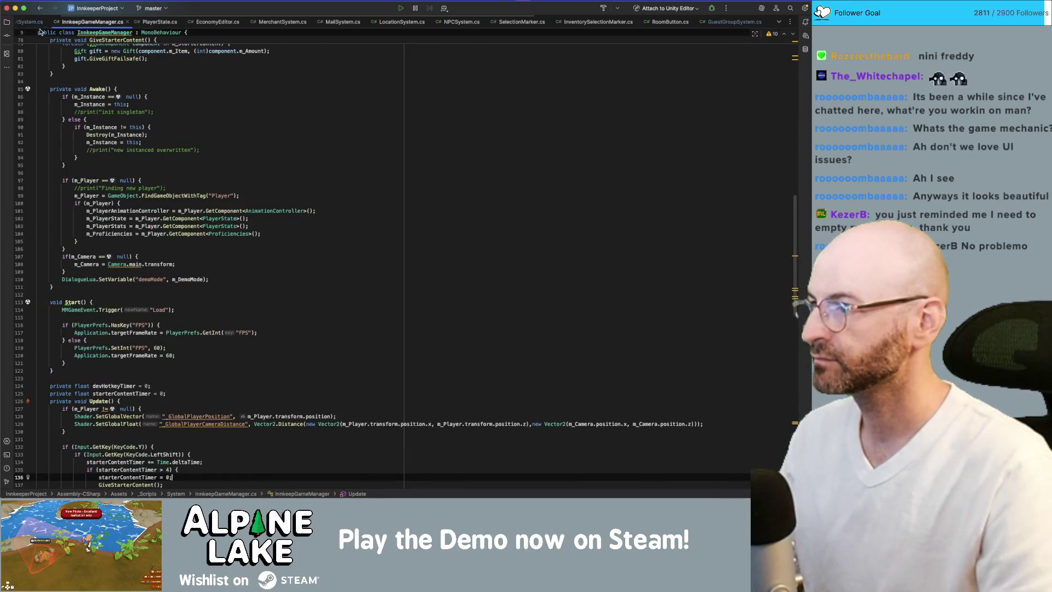
pyautogui.click(31, 22)
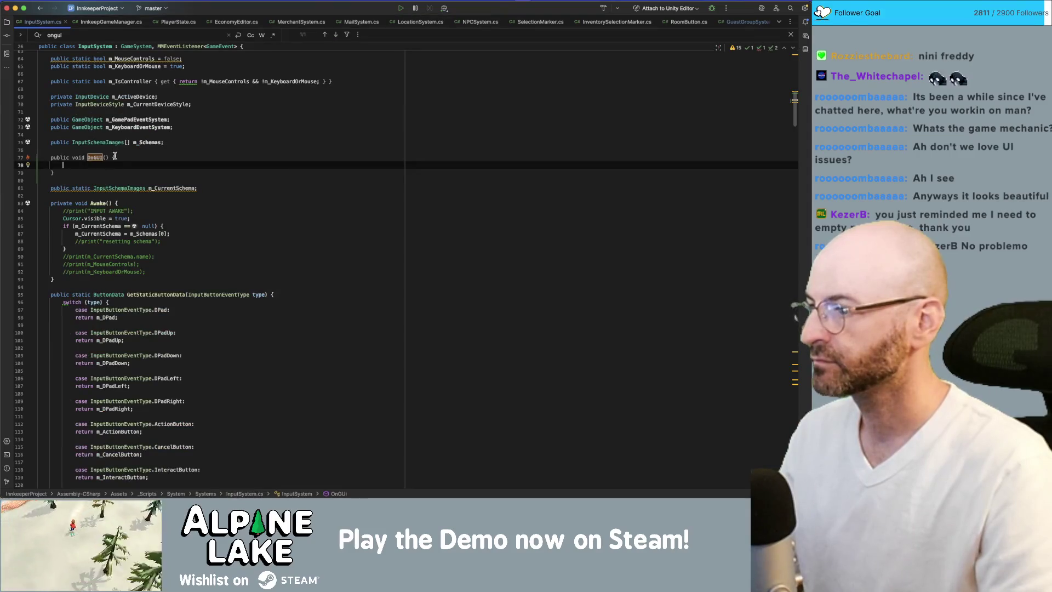
pyautogui.press('super+v')
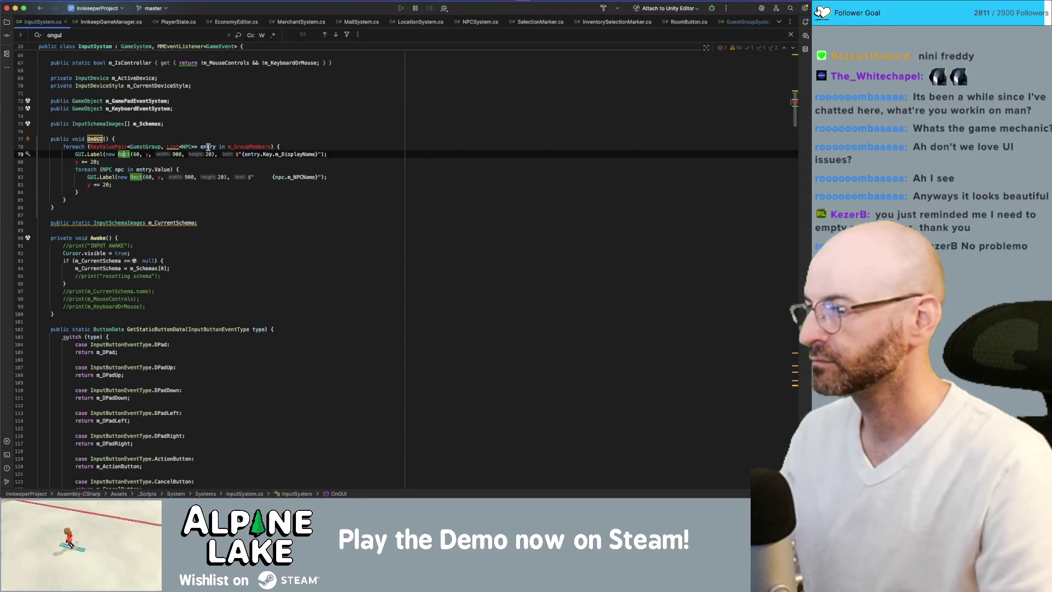
# Step: Strip the foreach header and brace, de-indent the pasted lines, and set the label x to 0
pyautogui.hotkey('shift', 'Home')
pyautogui.press('BackSpace')
pyautogui.press('Down')
pyautogui.press('Down')
pyautogui.press('Down')
pyautogui.press('Delete')
pyautogui.press('Up')
pyautogui.press('End')
pyautogui.hotkey('shift', 'Up')
pyautogui.hotkey('shift', 'Up')
pyautogui.hotkey('shift', 'Up')
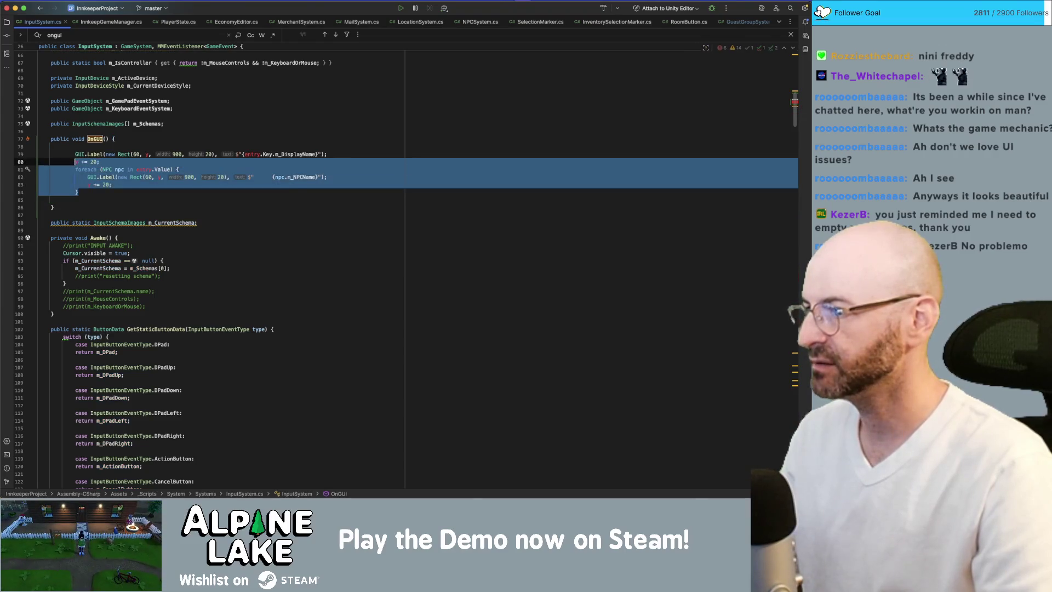
pyautogui.hotkey('shift', 'Tab')
pyautogui.hotkey('alt', 'Right')
pyautogui.hotkey('alt', 'Right')
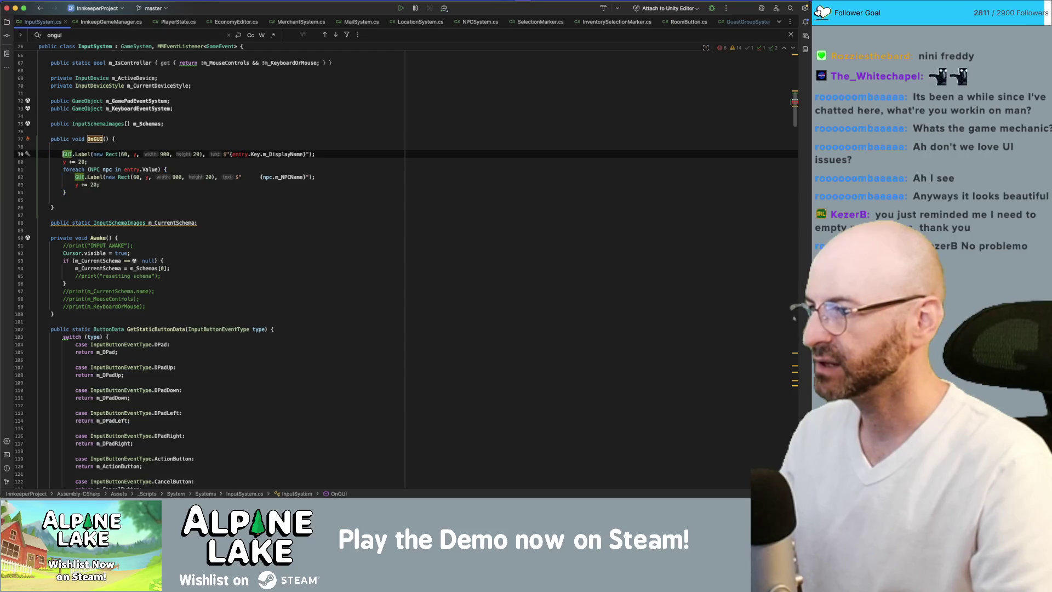
pyautogui.hotkey('alt', 'Right')
pyautogui.hotkey('alt', 'Right')
pyautogui.press('BackSpace')
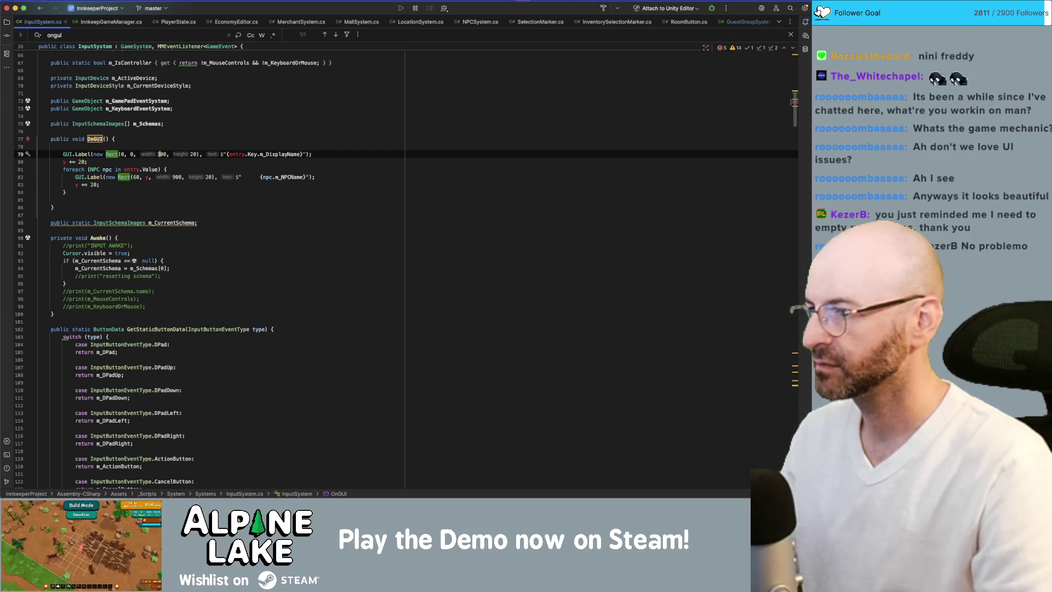
pyautogui.hotkey('alt', 'Right')
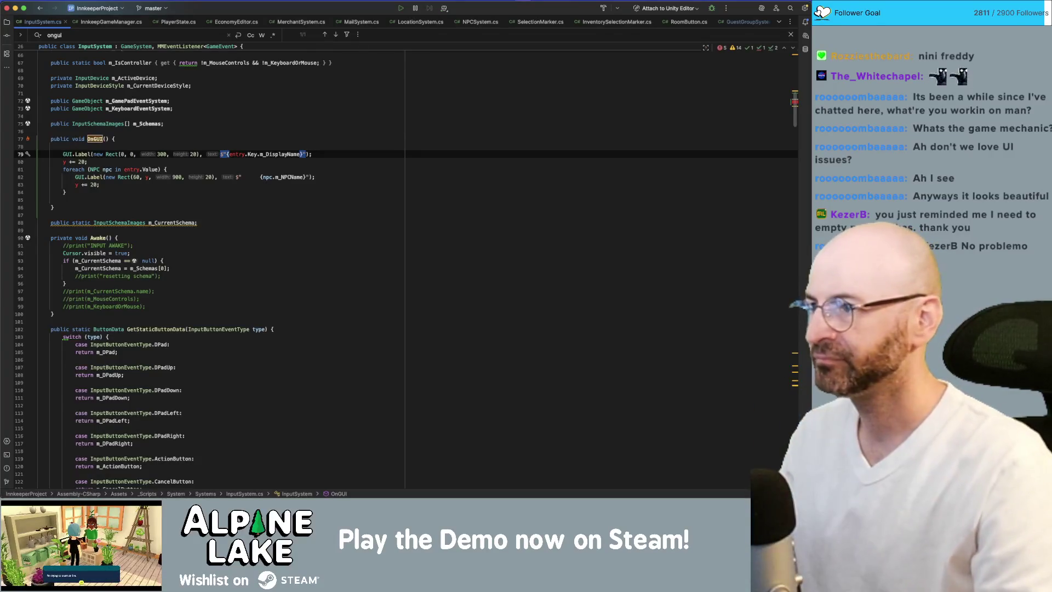
# Step: Set the label text to 'Mouse Controls: {m_MouseControls}' and delete the leftover foreach block
pyautogui.scroll(3, 250, 193)
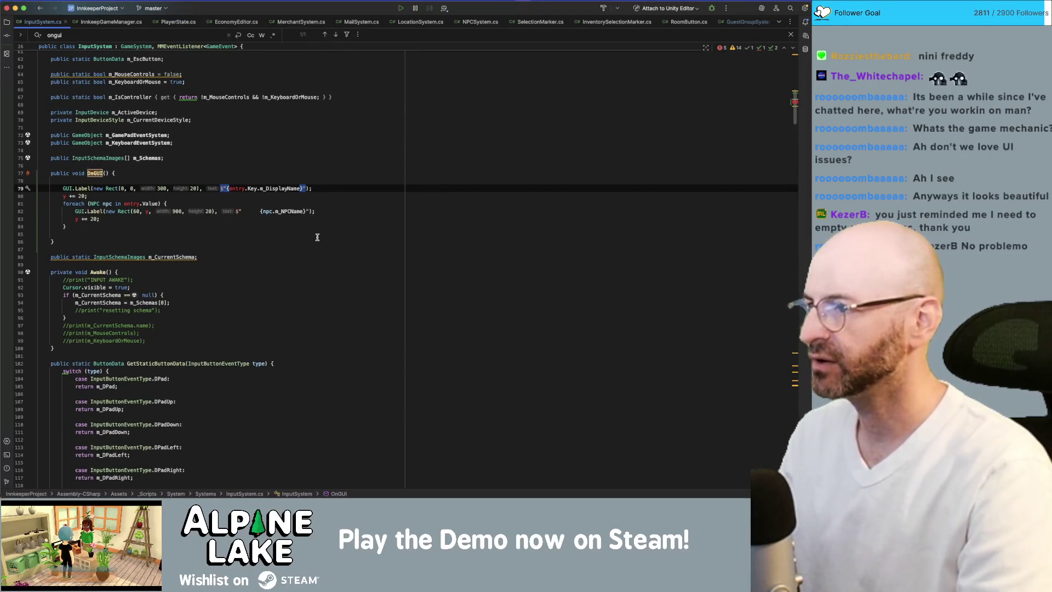
pyautogui.write('Mouse Controls')
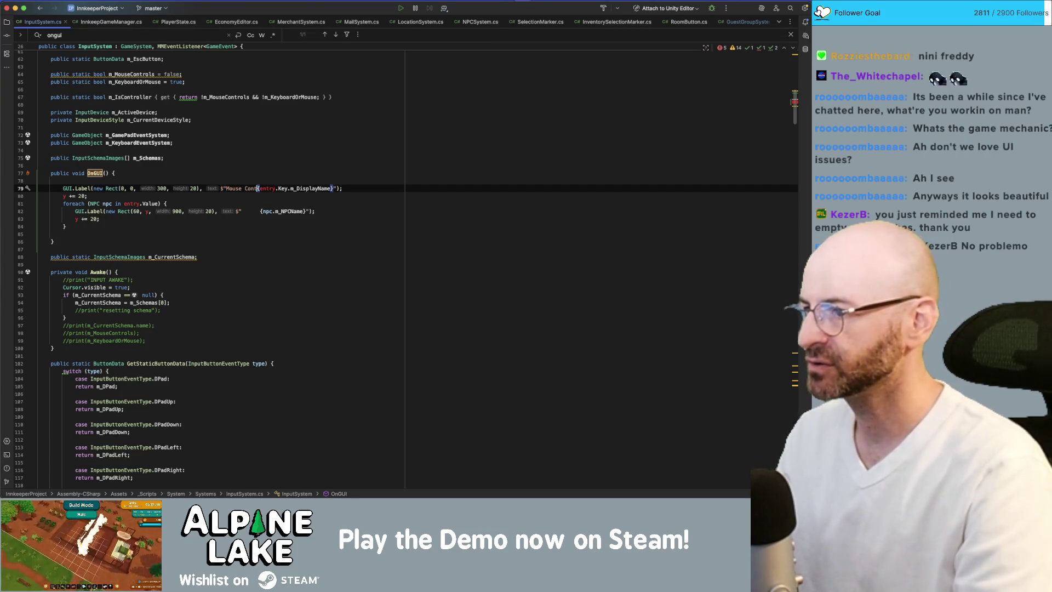
pyautogui.write(': {')
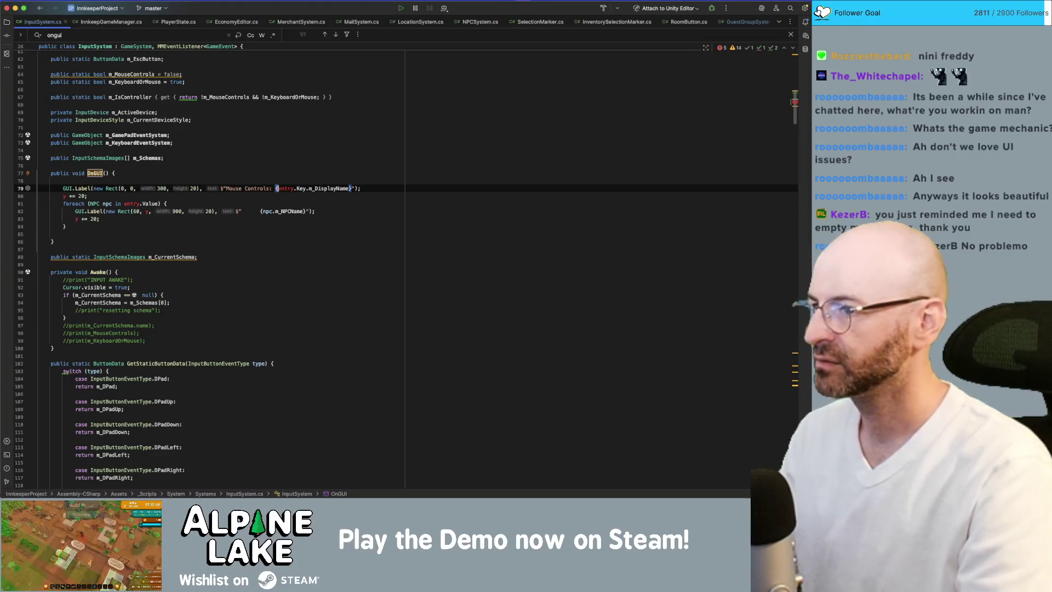
pyautogui.write('m_Mou')
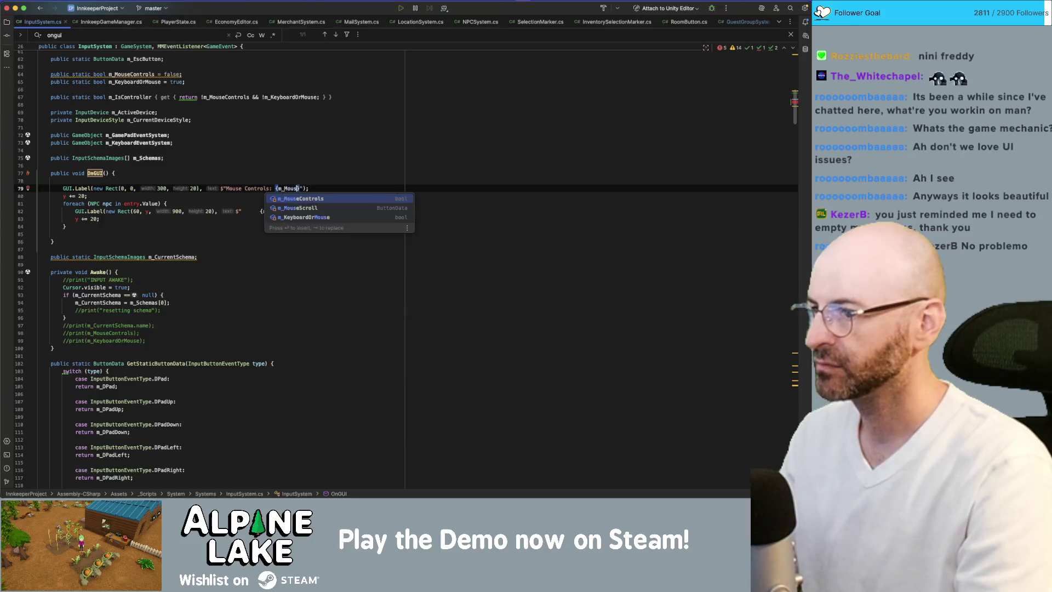
pyautogui.press('Return')
pyautogui.press('Down')
pyautogui.hotkey('shift', 'Down')
pyautogui.hotkey('shift', 'Down')
pyautogui.hotkey('shift', 'Down')
pyautogui.press('BackSpace')
# Step: Duplicate the Mouse Controls label line onto the line below
pyautogui.press('Up')
pyautogui.hotkey('shift', 'End')
pyautogui.press('super+c')
pyautogui.press('Down')
pyautogui.press('super+v')
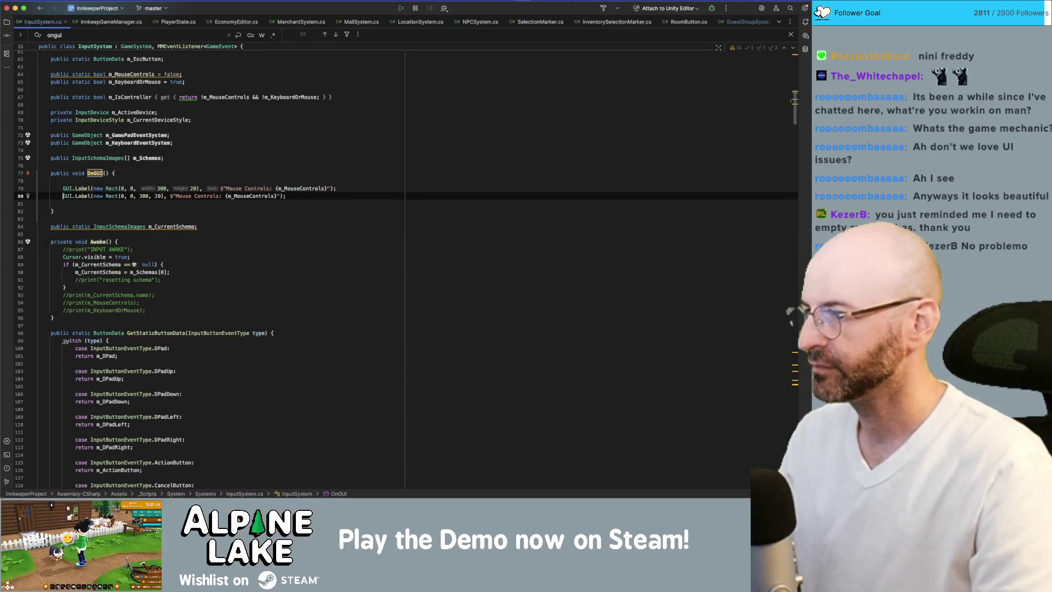
# Step: Make the second label sit at y 20 and show 'KeyboardOrMouse: {m_KeyboardOrMouse}'
pyautogui.click(103, 196)
pyautogui.click(130, 195)
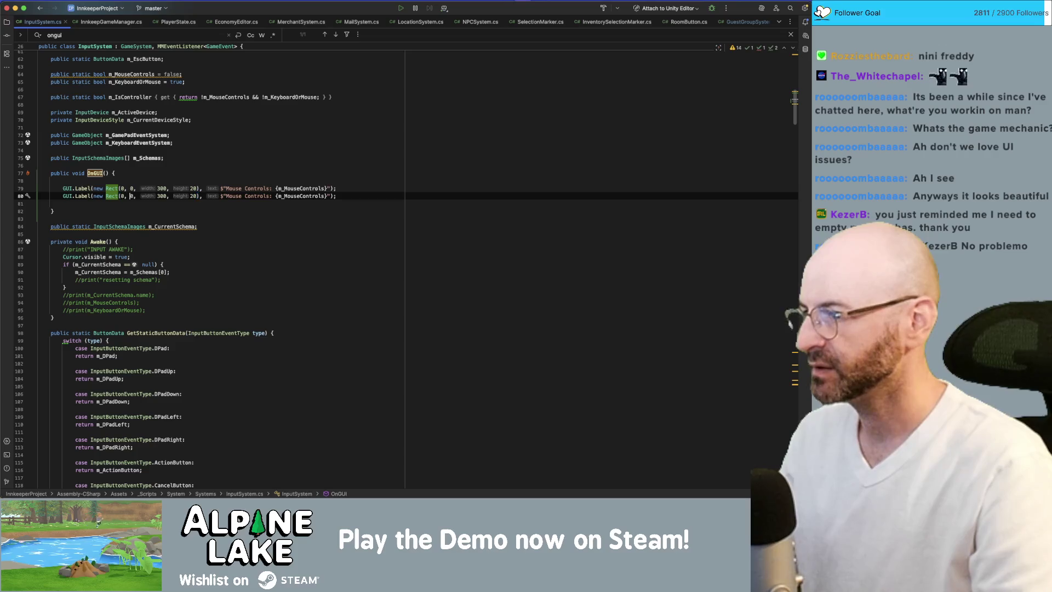
pyautogui.write('2')
pyautogui.click(205, 195)
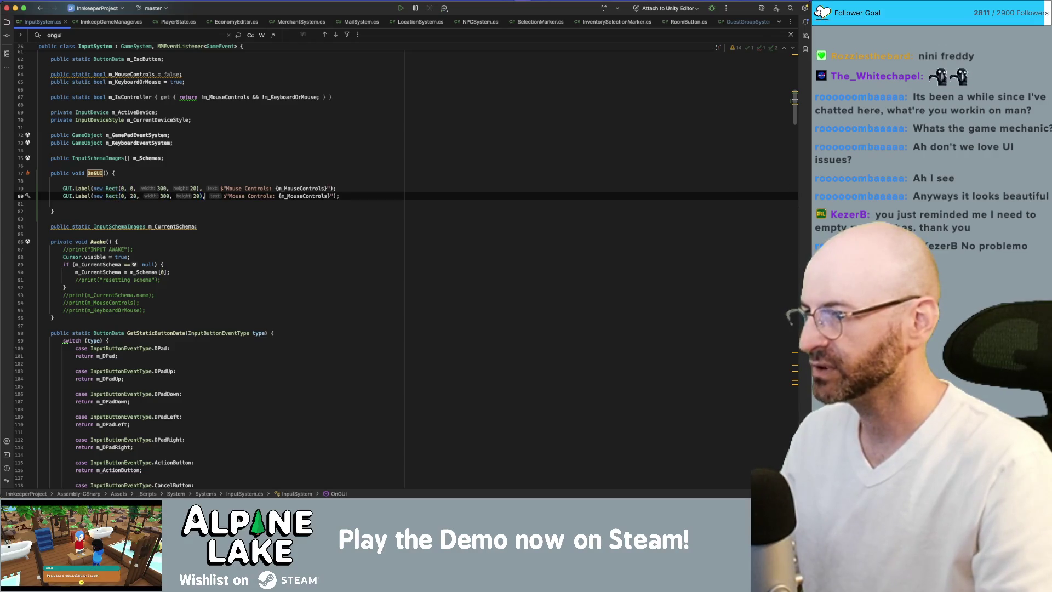
pyautogui.hotkey('alt', 'shift', 'Right')
pyautogui.hotkey('alt', 'shift', 'Right')
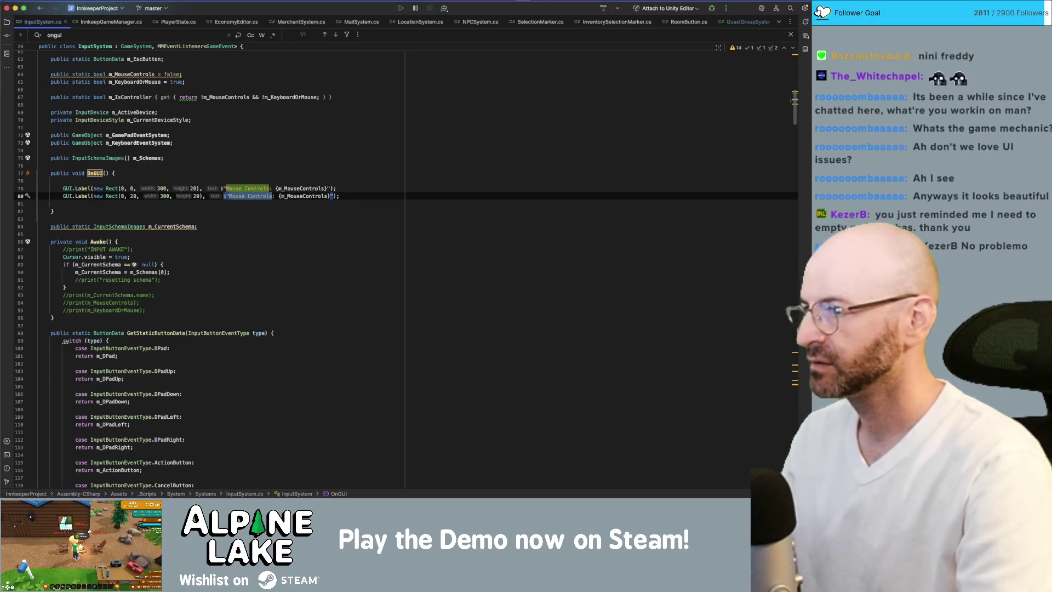
pyautogui.write('KeyboardOrMouse')
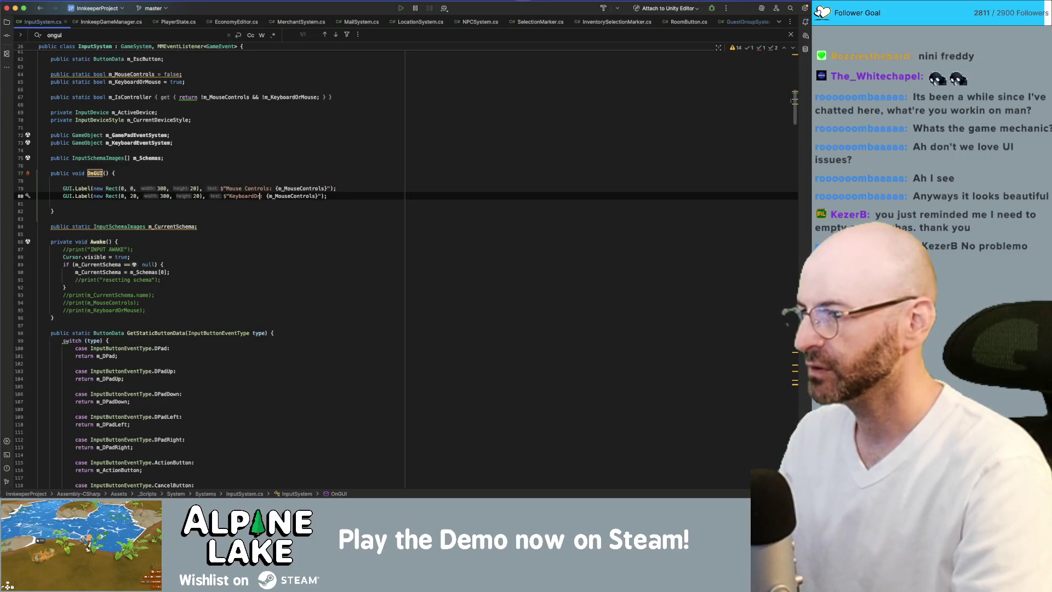
pyautogui.press('Right')
pyautogui.press('Right')
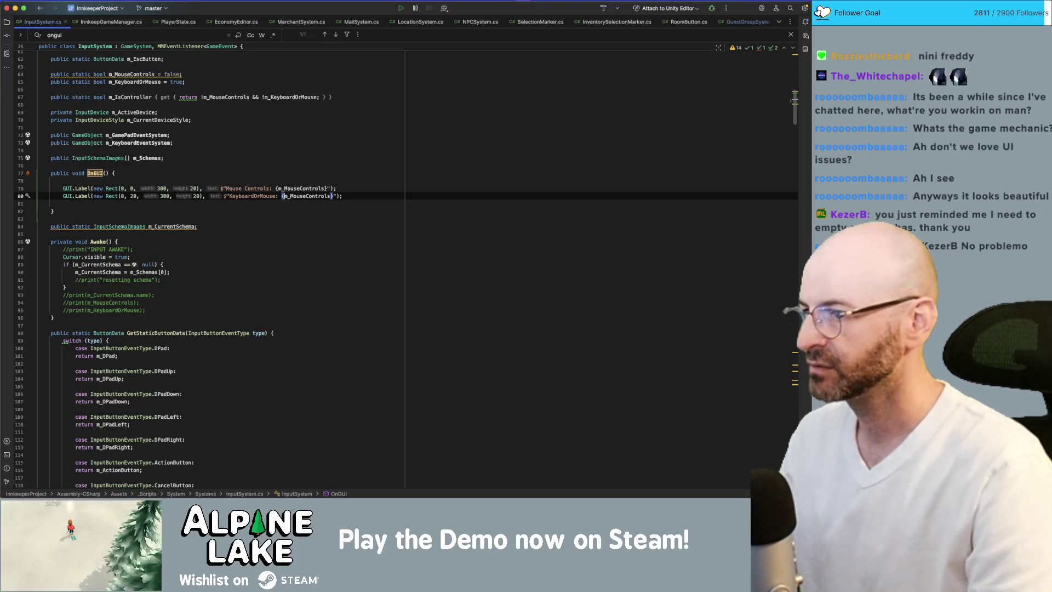
pyautogui.hotkey('alt', 'shift', 'Right')
pyautogui.hotkey('alt', 'shift', 'Right')
pyautogui.write('m_Key')
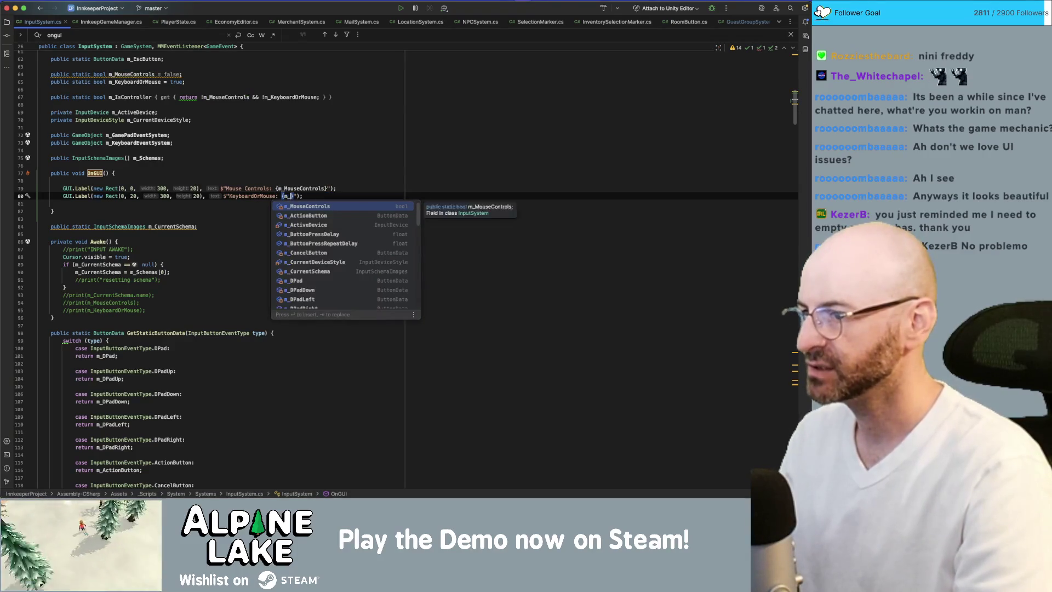
pyautogui.write('boardOrMou')
pyautogui.press('Return')
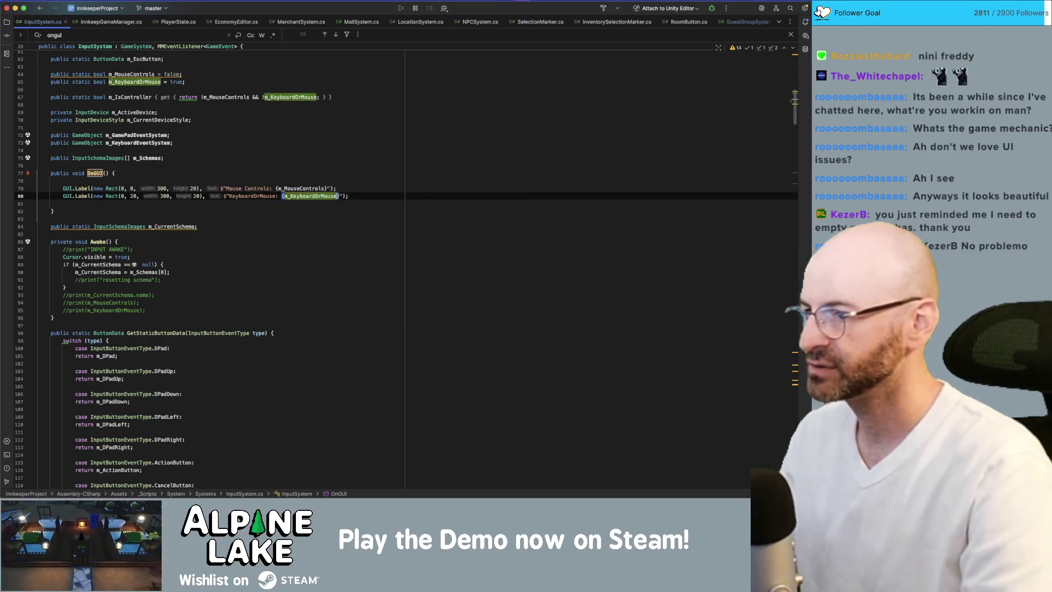
pyautogui.scroll(3, 220, 135)
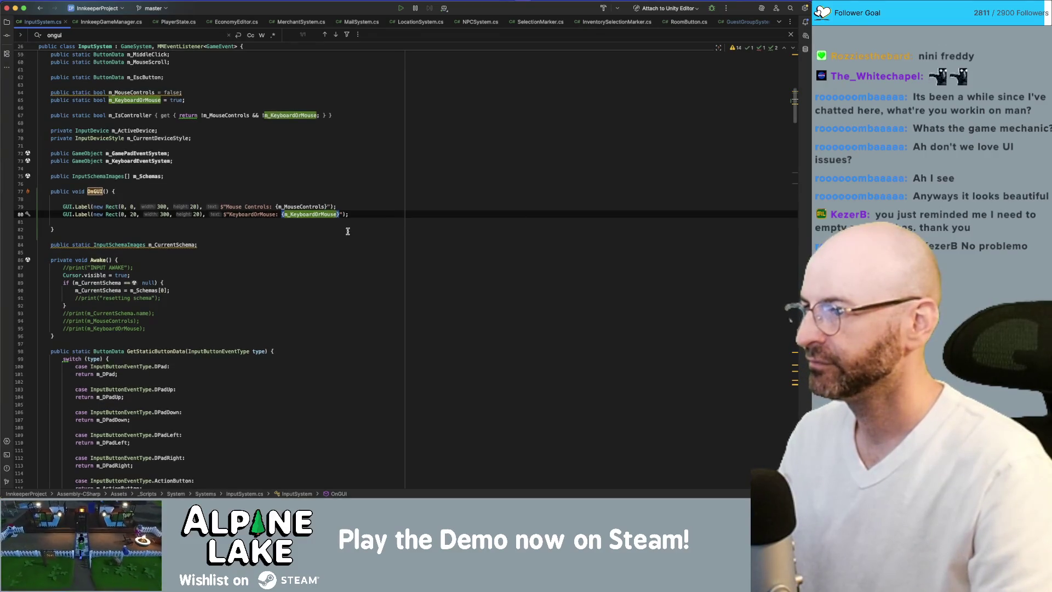
pyautogui.moveTo(173, 126)
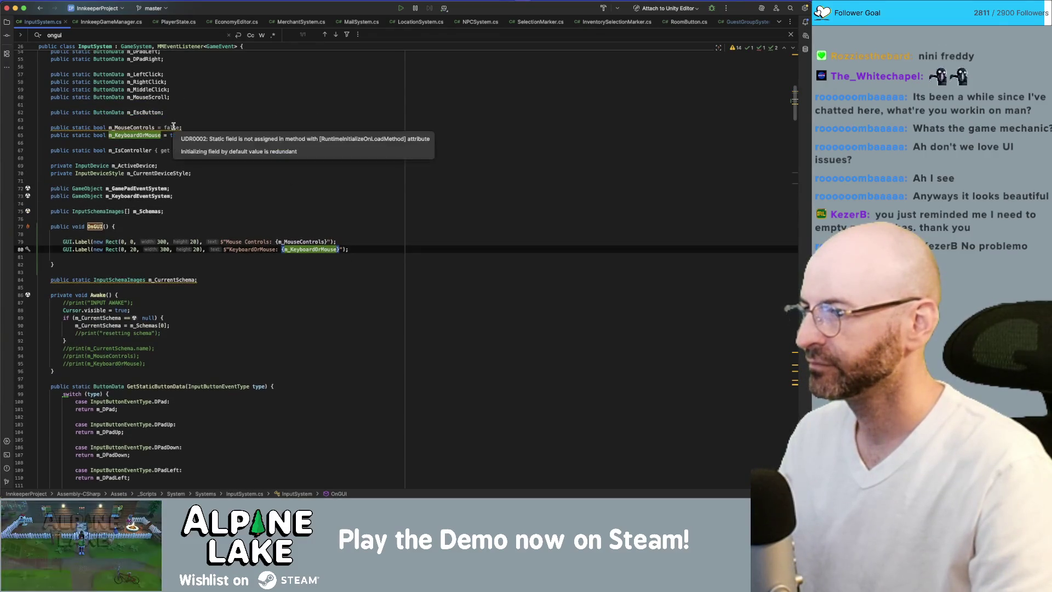
pyautogui.click(201, 121)
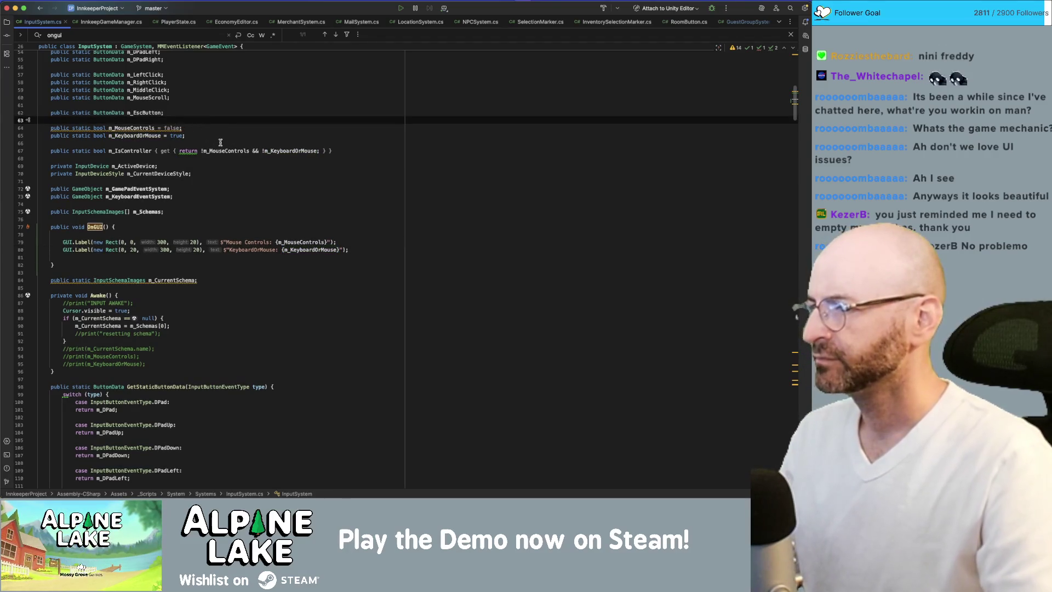
# Step: Duplicate the second OnGUI label line as a third label titled 'IsController:'
pyautogui.click(110, 149)
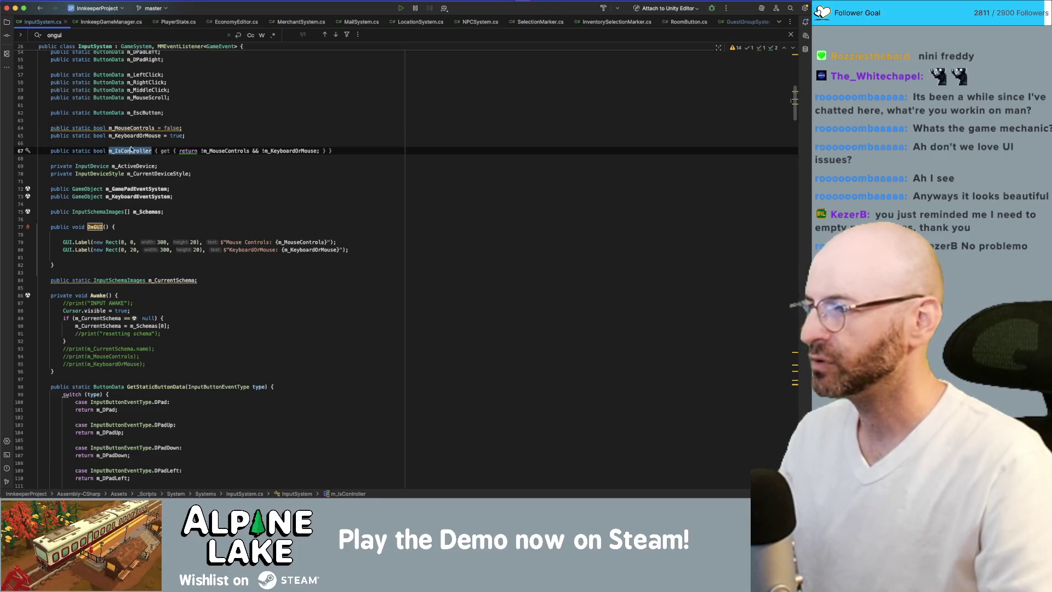
pyautogui.click(401, 246)
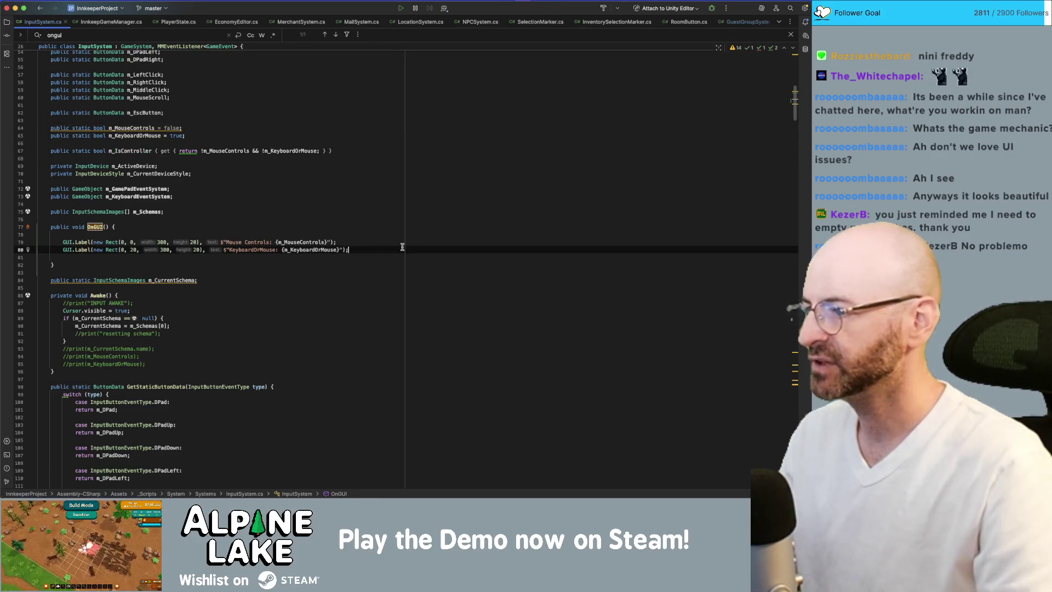
pyautogui.press('Return')
pyautogui.press('Tab')
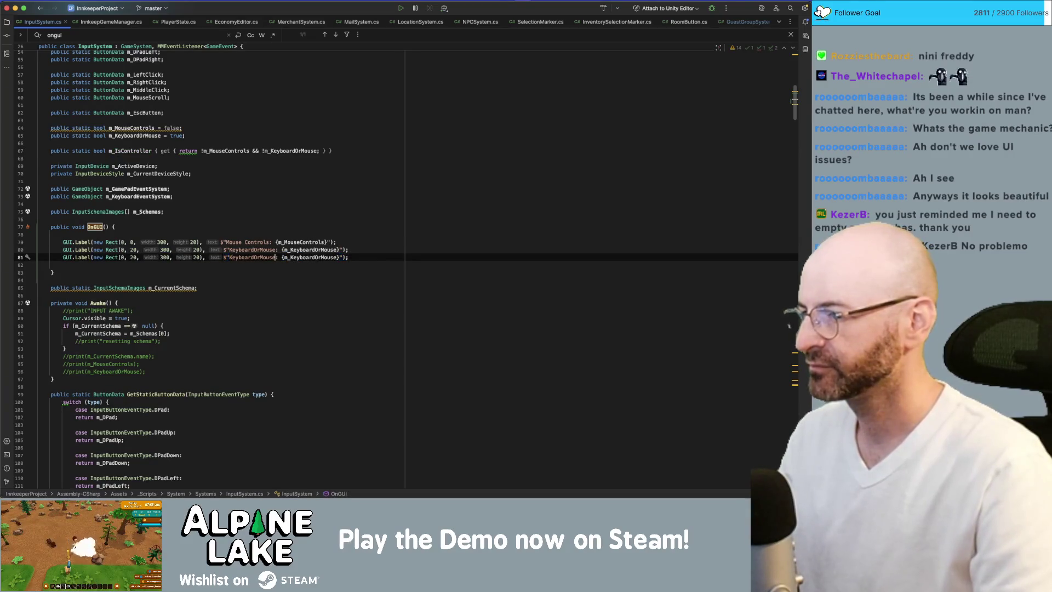
pyautogui.doubleClick(249, 257)
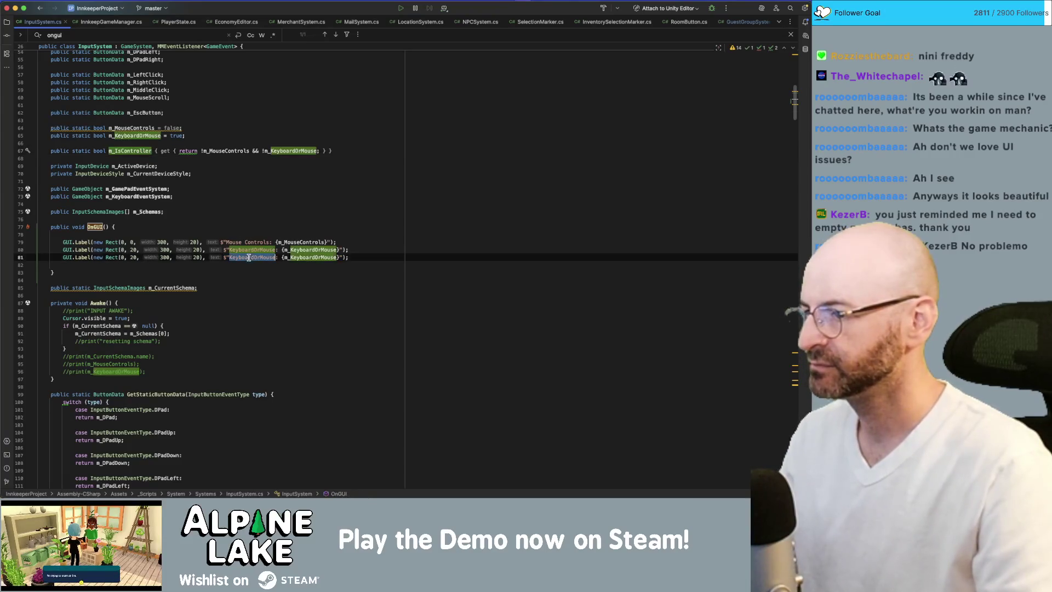
pyautogui.hotkey('shift', 'Left')
pyautogui.hotkey('shift', 'Left')
pyautogui.write('Controller:')
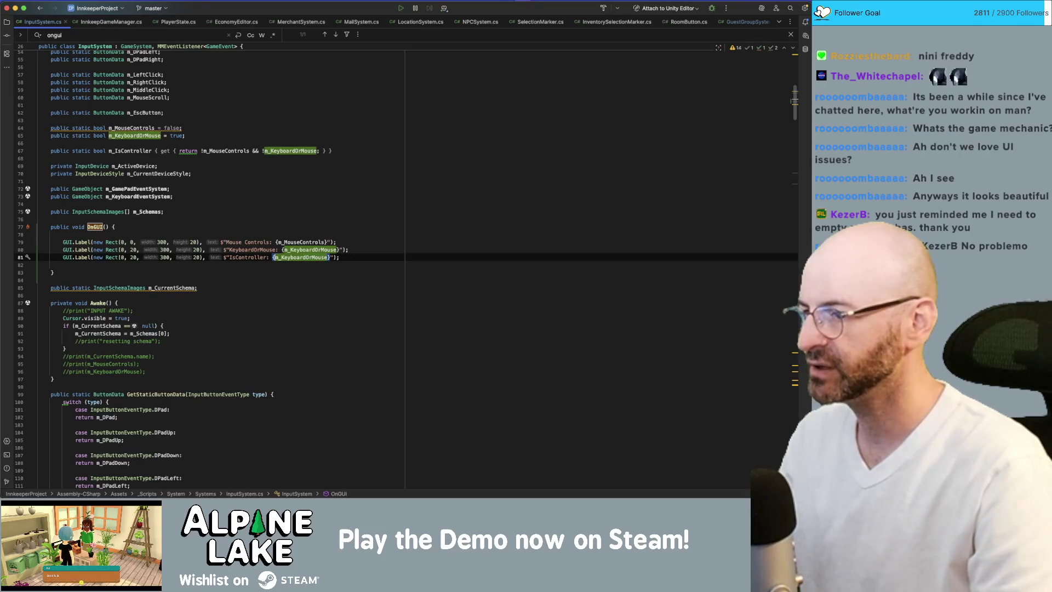
# Step: Copy the m_IsController condition and paste it as the third label's value
pyautogui.click(199, 150)
pyautogui.hotkey('alt', 'Up')
pyautogui.hotkey('alt', 'Up')
pyautogui.hotkey('alt', 'Up')
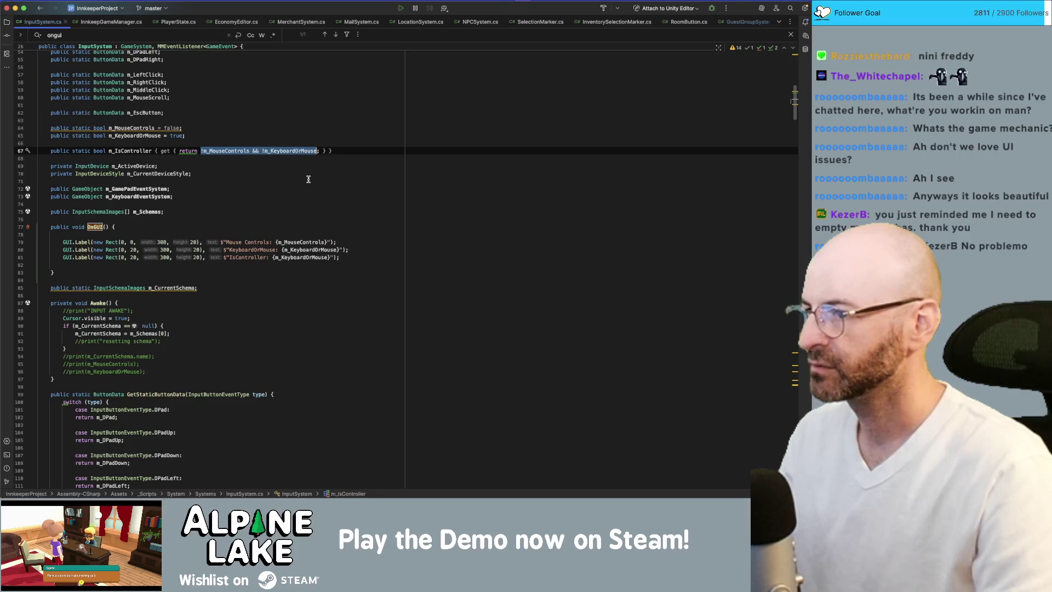
pyautogui.press('cmd+c')
pyautogui.doubleClick(299, 257)
pyautogui.press('cmd+v')
# Step: Add spaces so the labels read 'Is Controller' and 'Keyboard Or Mouse'
pyautogui.click(237, 257)
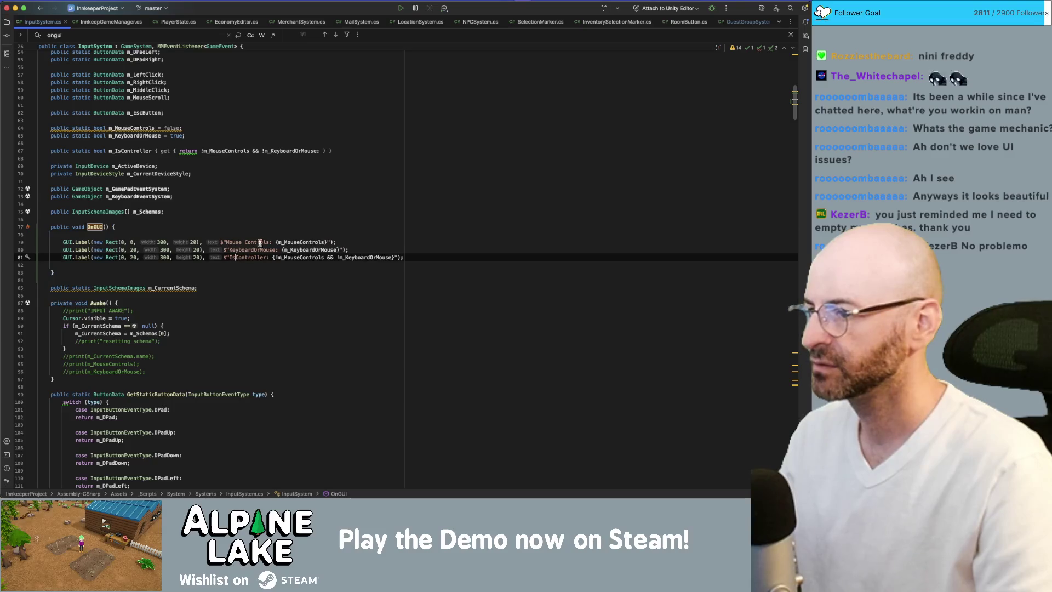
pyautogui.click(253, 250)
pyautogui.press('Right')
pyautogui.press('Right')
pyautogui.press('cmd+Right')
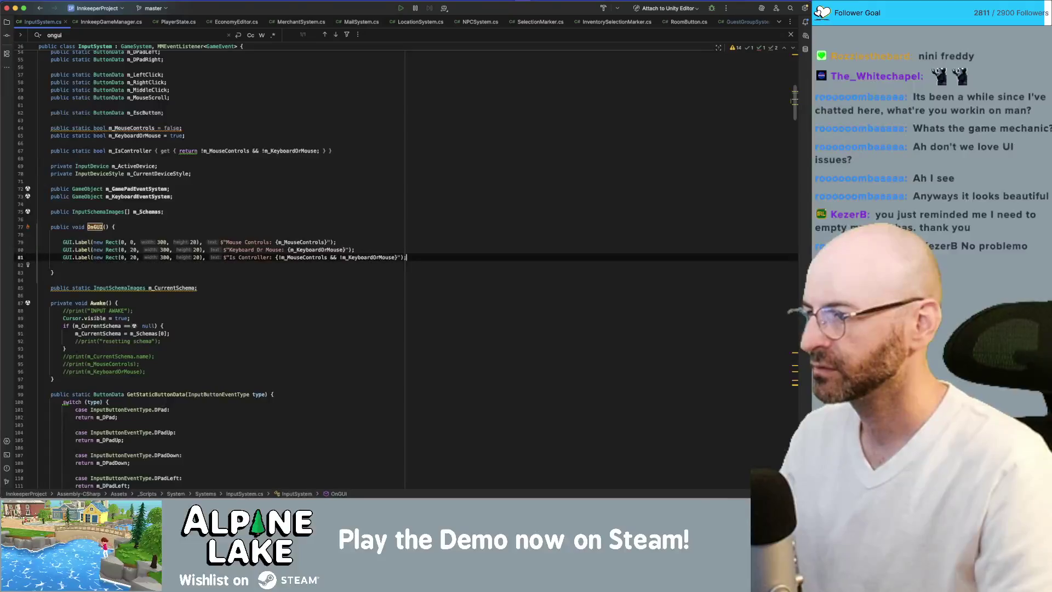
pyautogui.click(39, 257)
pyautogui.hotkey('alt', 'Right')
pyautogui.hotkey('alt', 'Right')
pyautogui.hotkey('alt', 'Right')
pyautogui.press('Right')
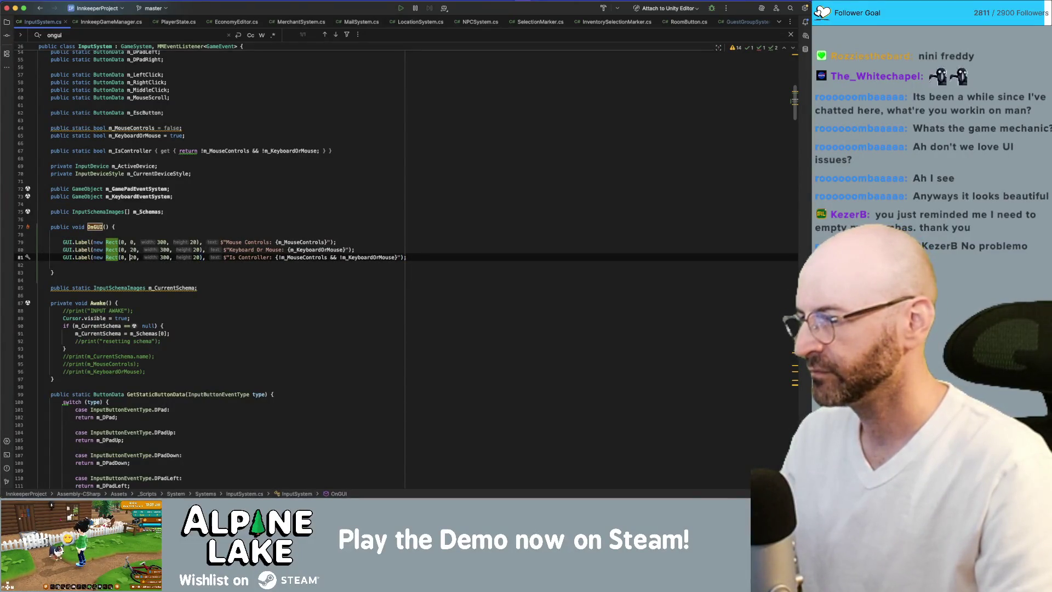
pyautogui.press('cmd+Tab')
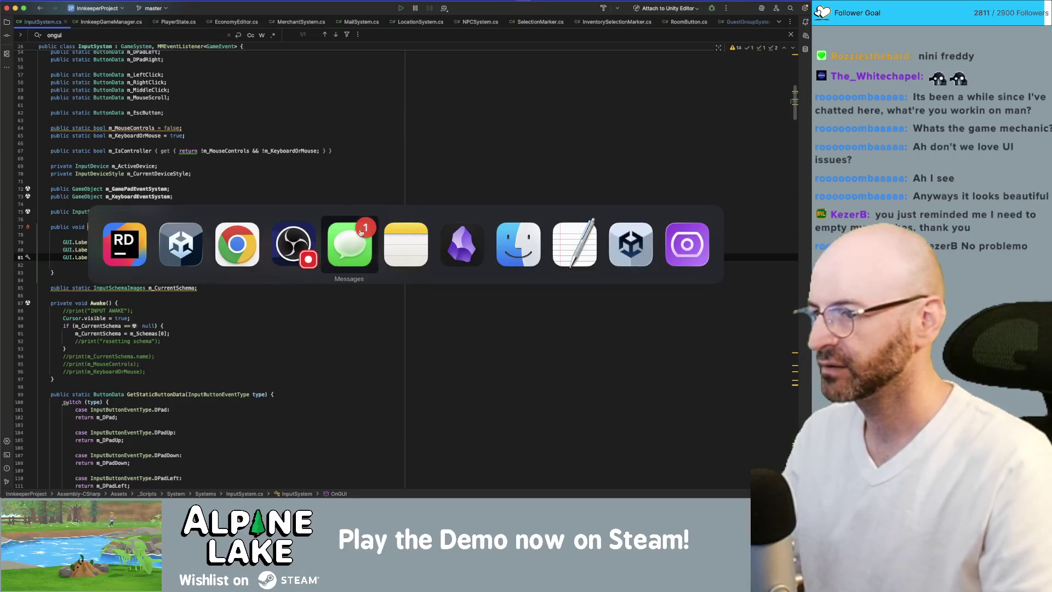
# Step: Close the loading RSVP tab in Chrome
pyautogui.click(359, 229)
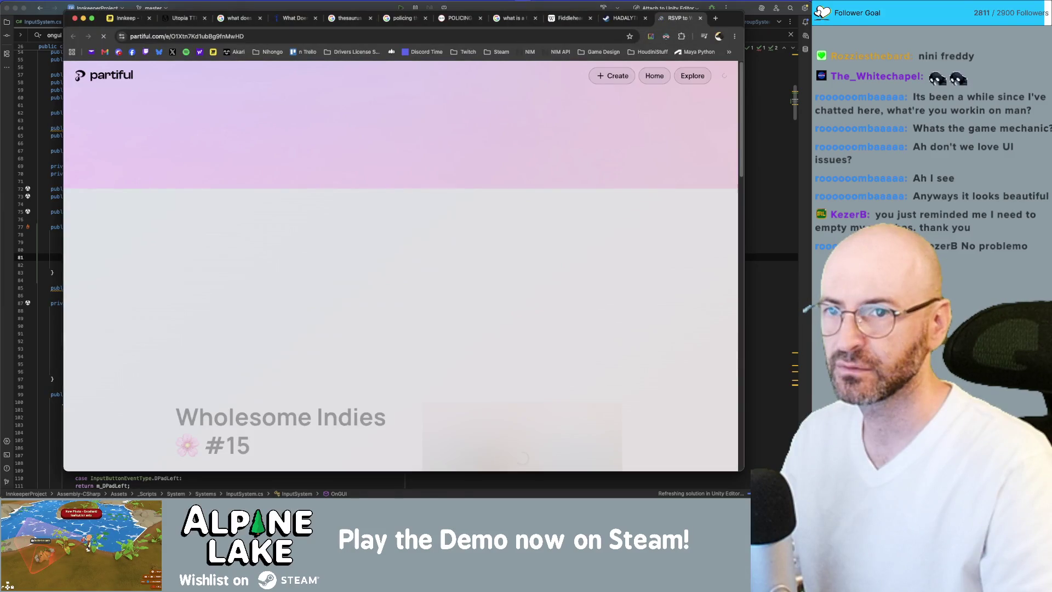
pyautogui.press('super+w')
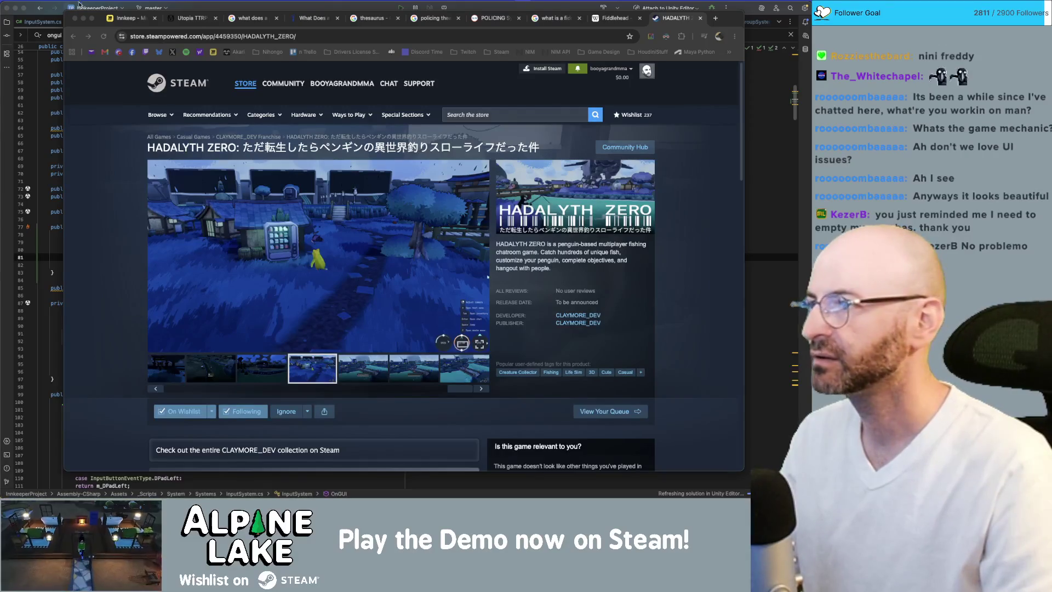
pyautogui.press('super+Tab')
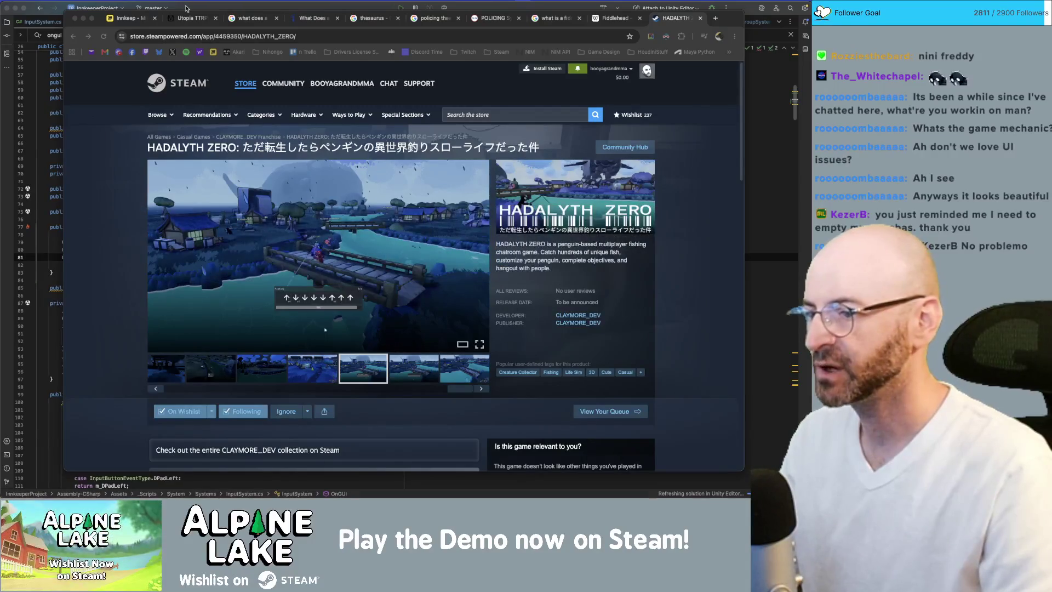
pyautogui.press('super+Tab')
pyautogui.press('super+Tab')
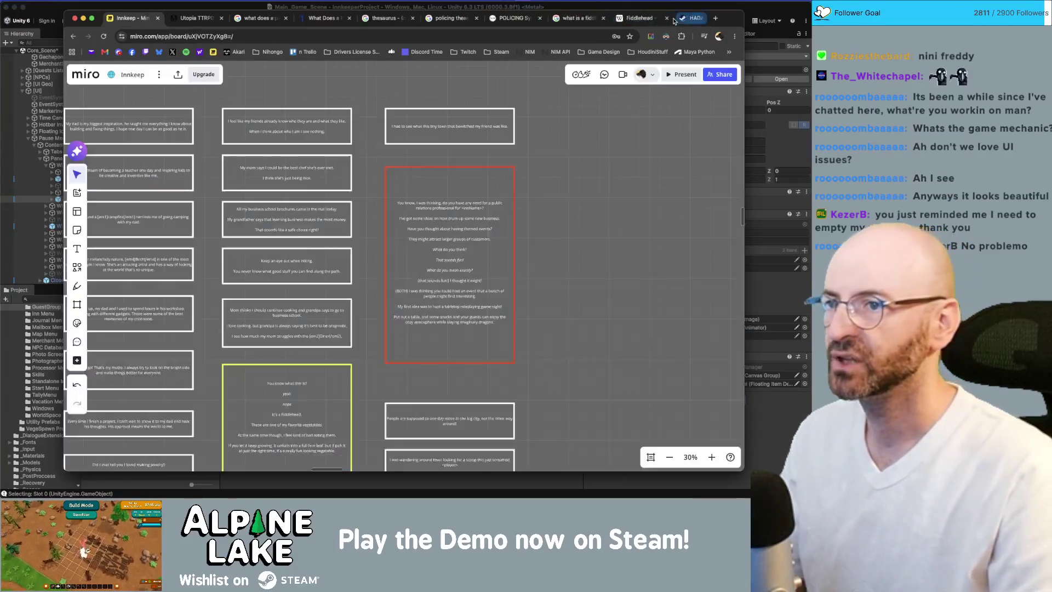
# Step: Close the Steam, fiddlehead, policing, thesaurus and Utopia TTRPG tabs, then return to Unity
pyautogui.press('super+w')
pyautogui.middleClick(673, 21)
pyautogui.middleClick(673, 21)
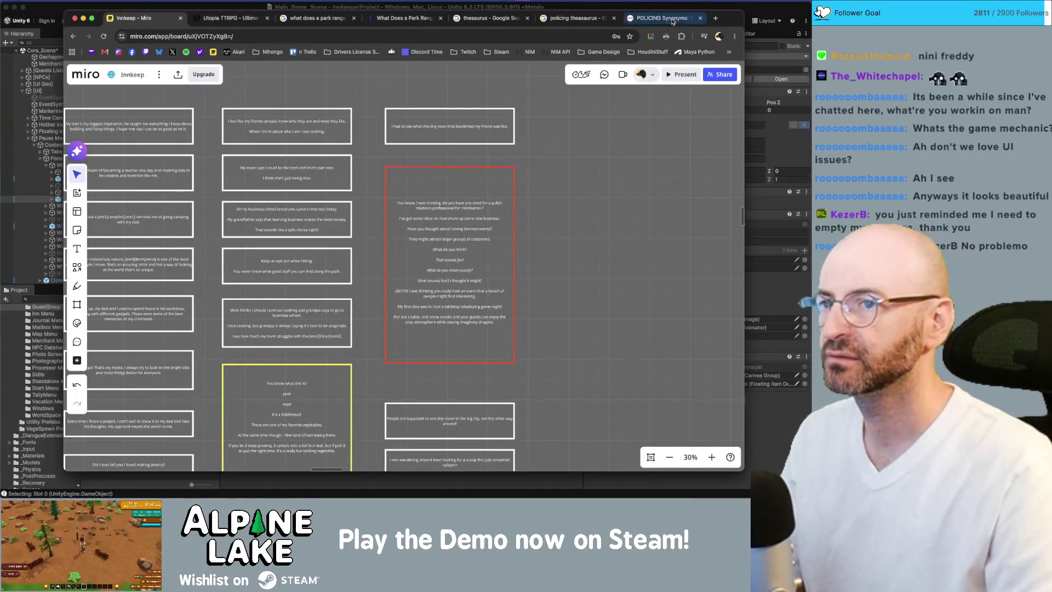
pyautogui.middleClick(657, 22)
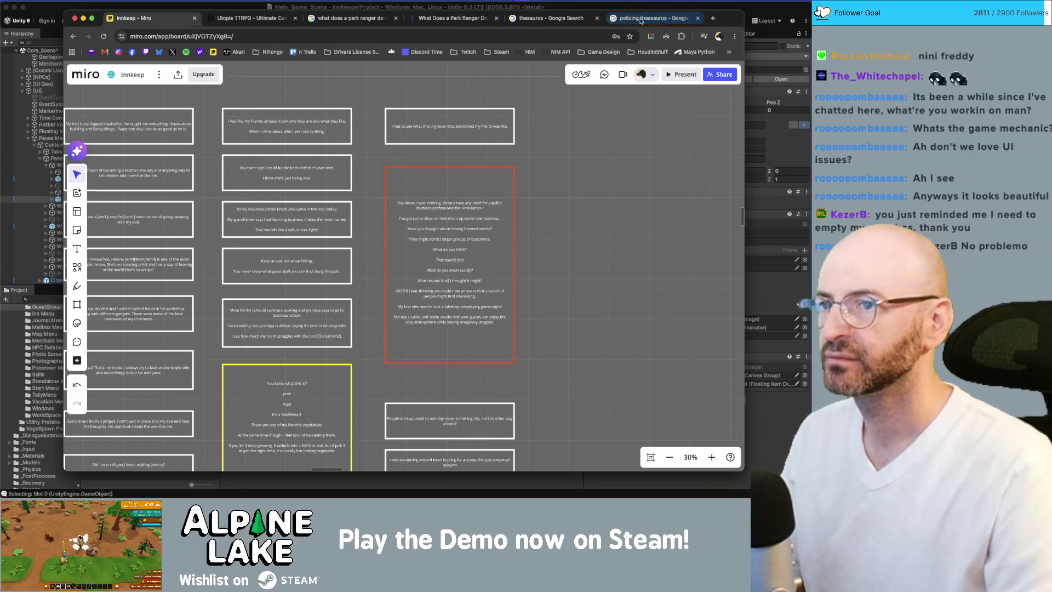
pyautogui.middleClick(658, 22)
pyautogui.middleClick(555, 21)
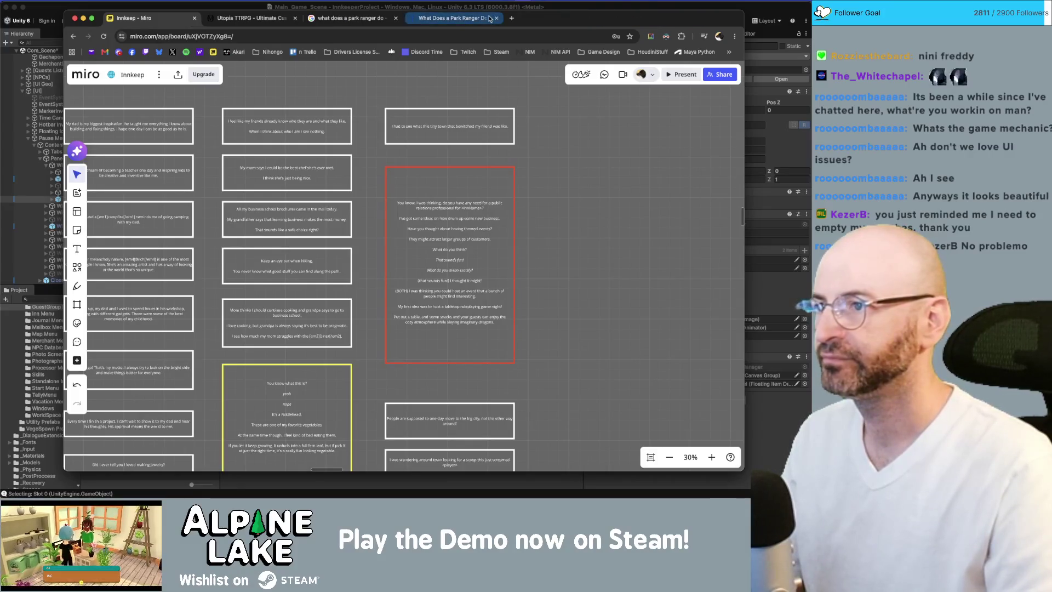
pyautogui.middleClick(246, 18)
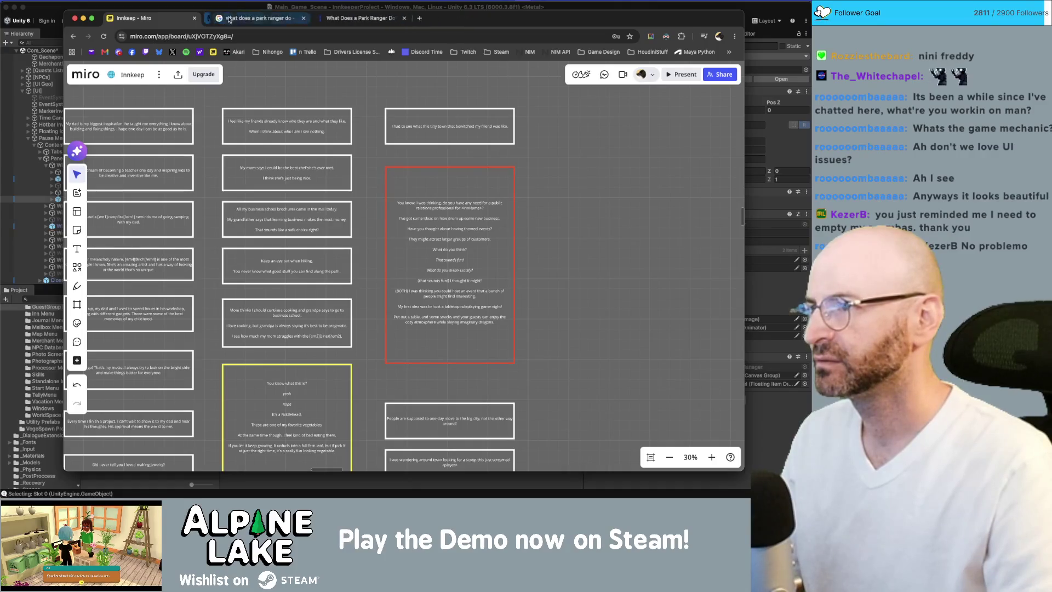
pyautogui.press('super+Tab')
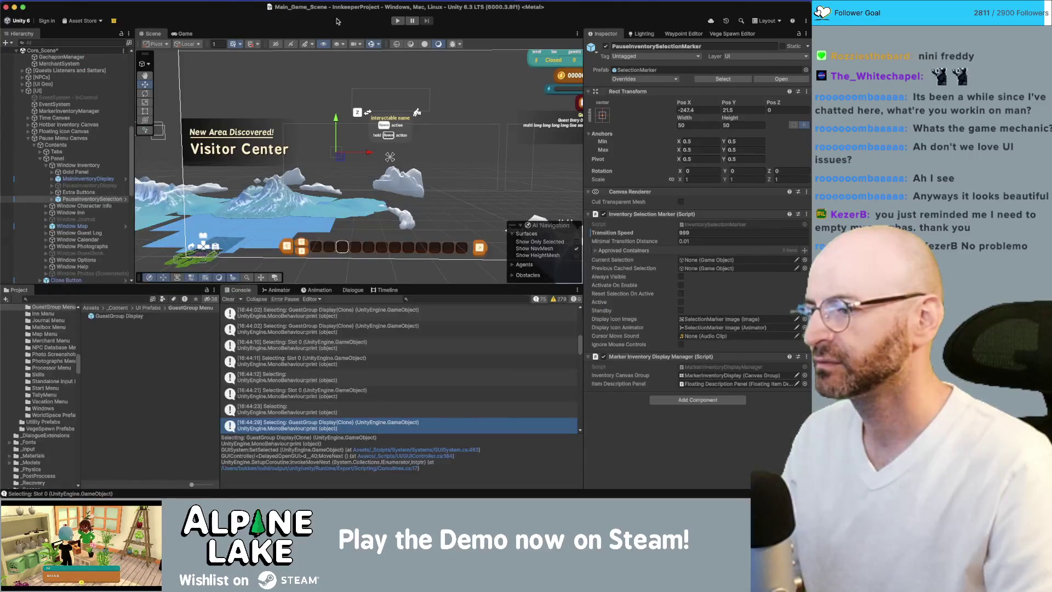
# Step: Clear the Console and press Play to run the Innkeeper game
pyautogui.click(233, 299)
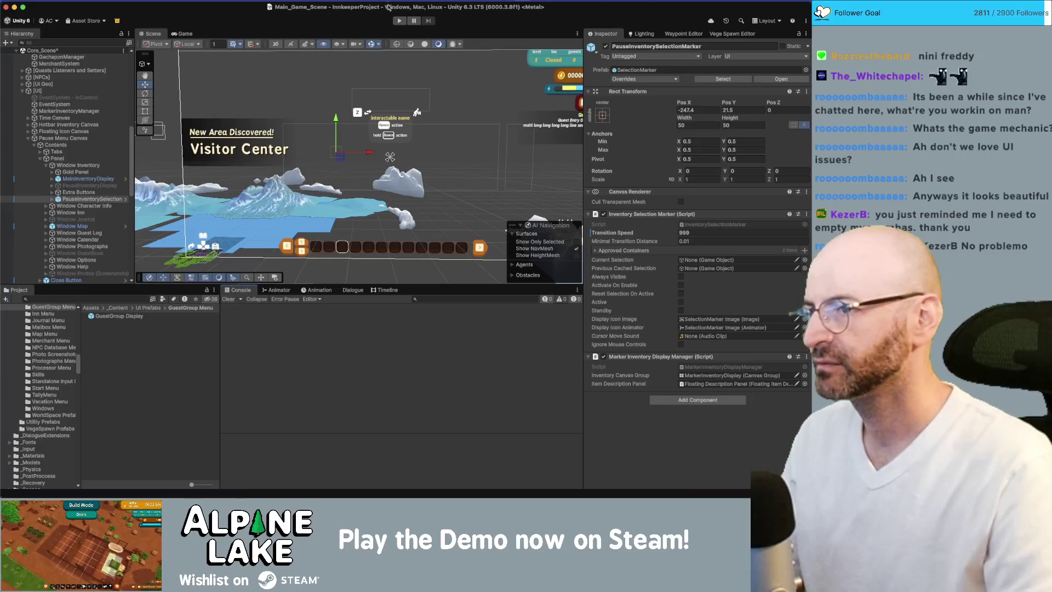
pyautogui.click(399, 20)
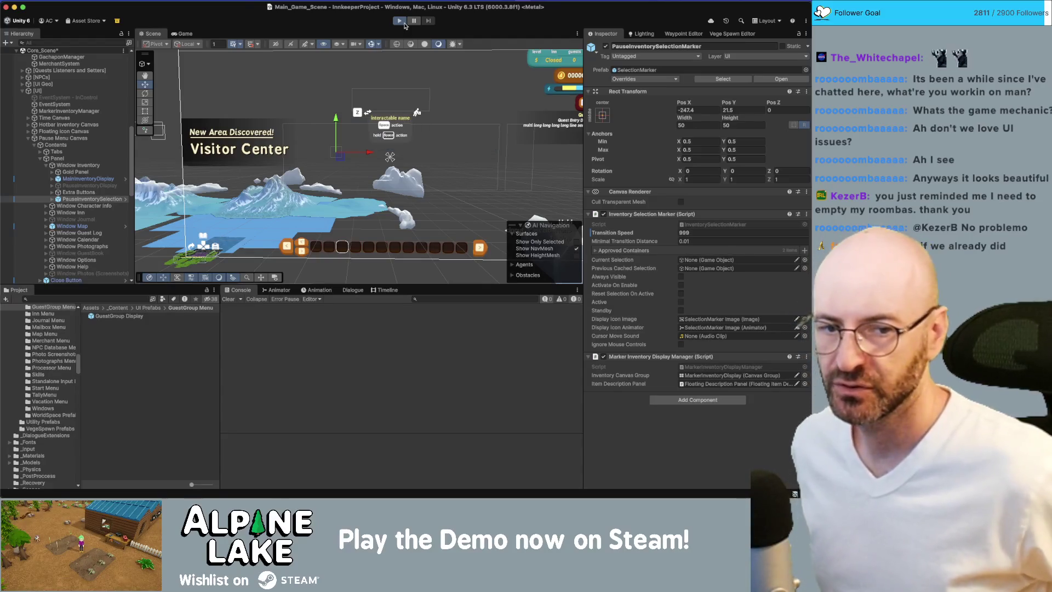
pyautogui.click(402, 21)
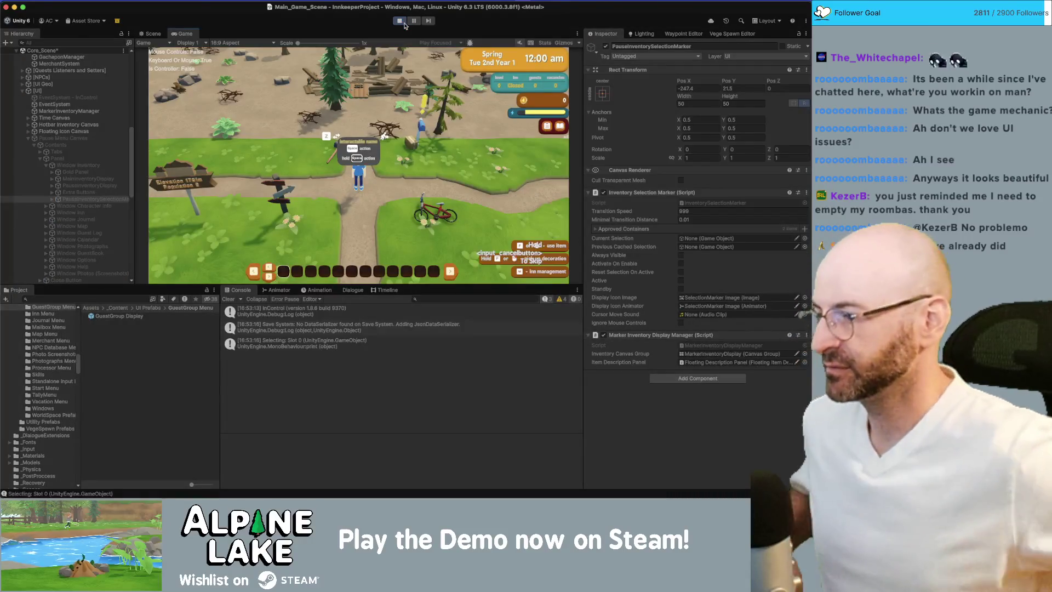
# Step: Walk the character to the mailbox and open its letter list
pyautogui.press('d')
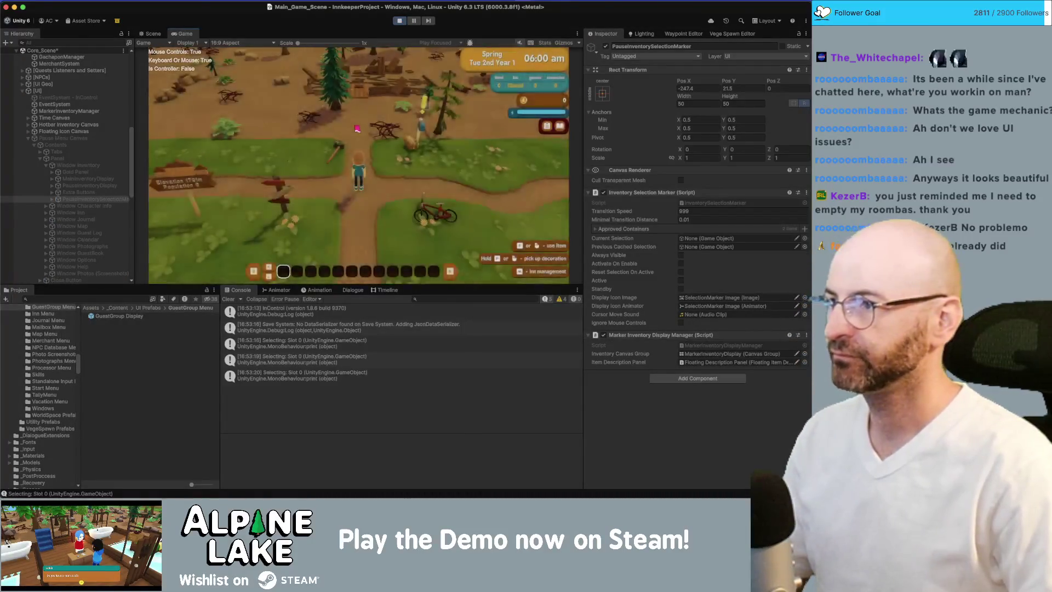
pyautogui.press('w')
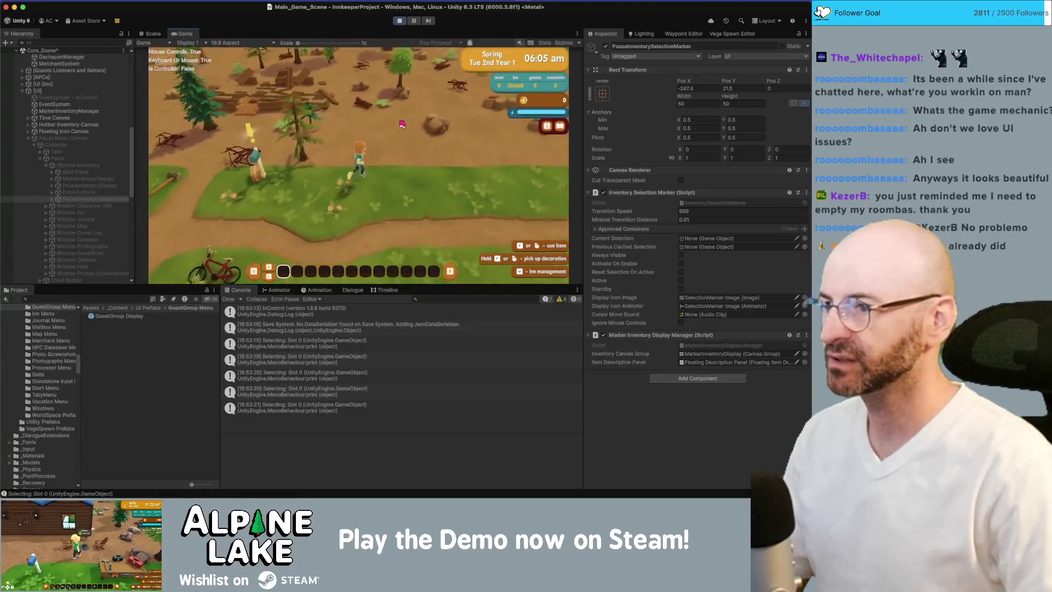
pyautogui.press('a')
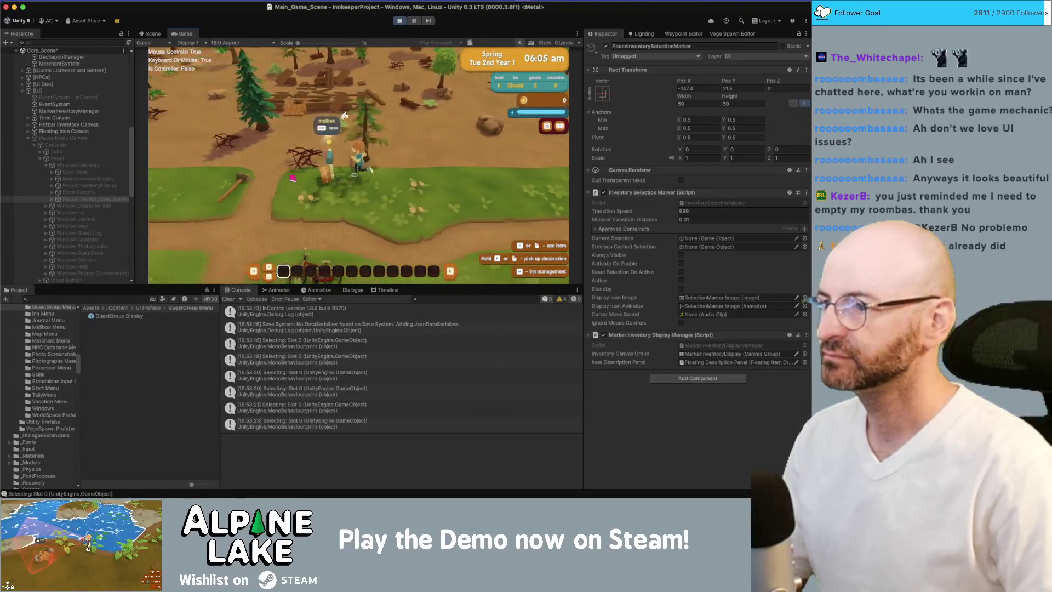
pyautogui.press('e')
# Step: Select Dad's letter, take its gift, and close the Mailbox window
pyautogui.press('s')
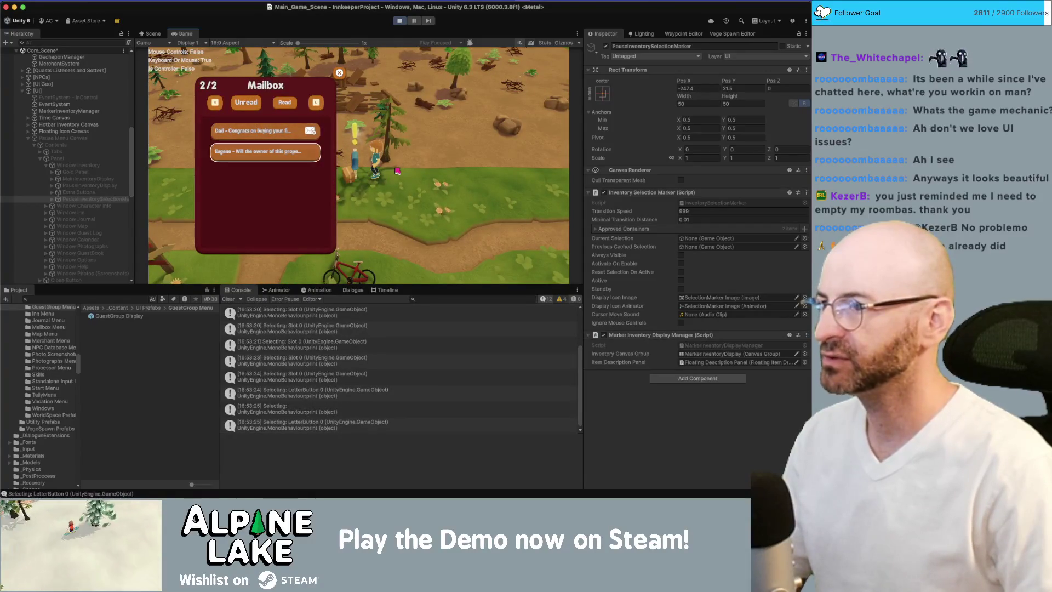
pyautogui.press('w')
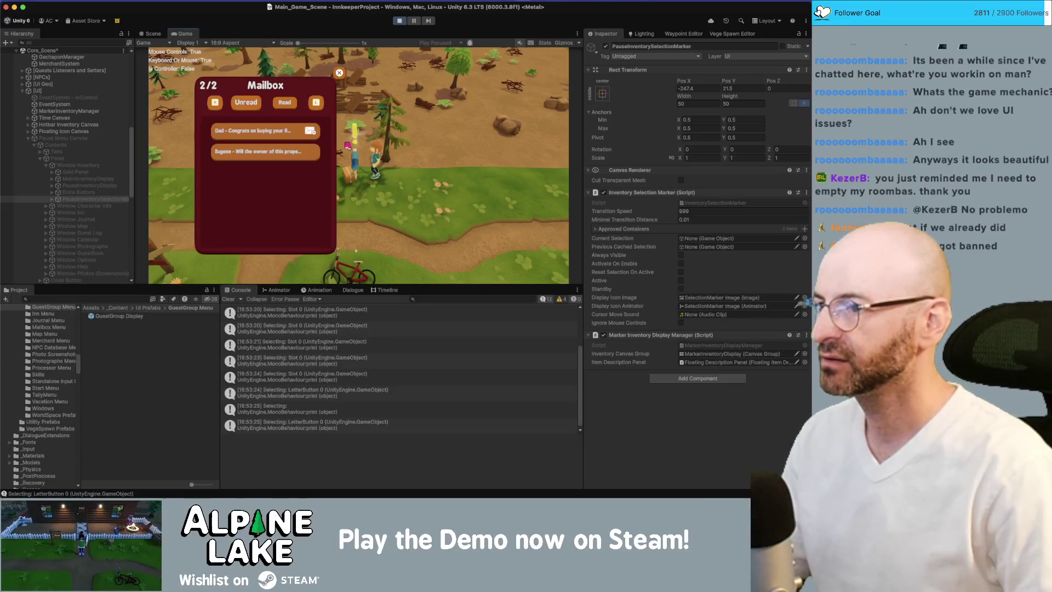
pyautogui.click(310, 132)
pyautogui.press('Return')
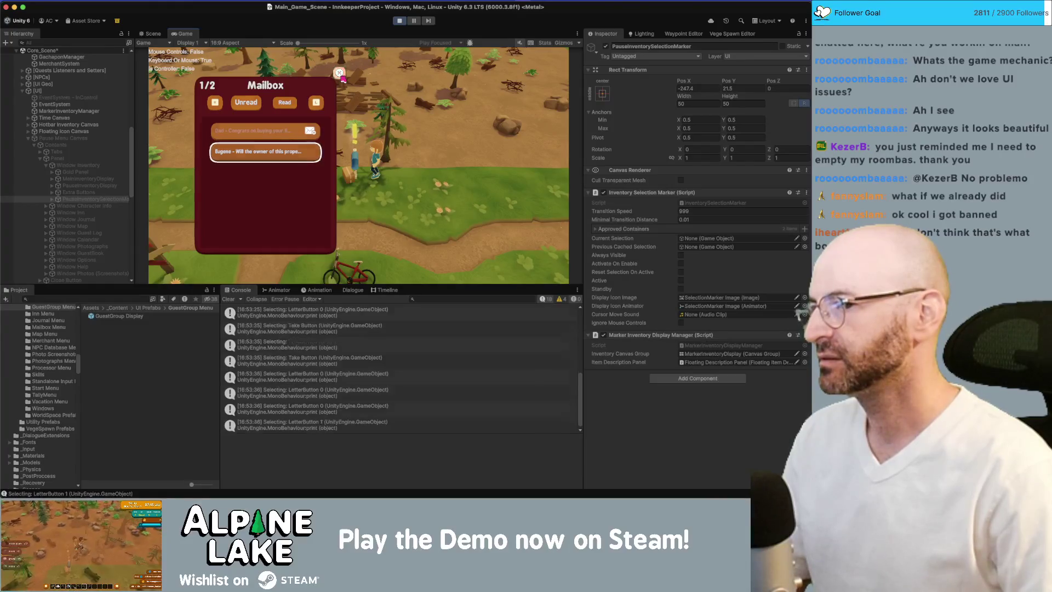
pyautogui.click(341, 75)
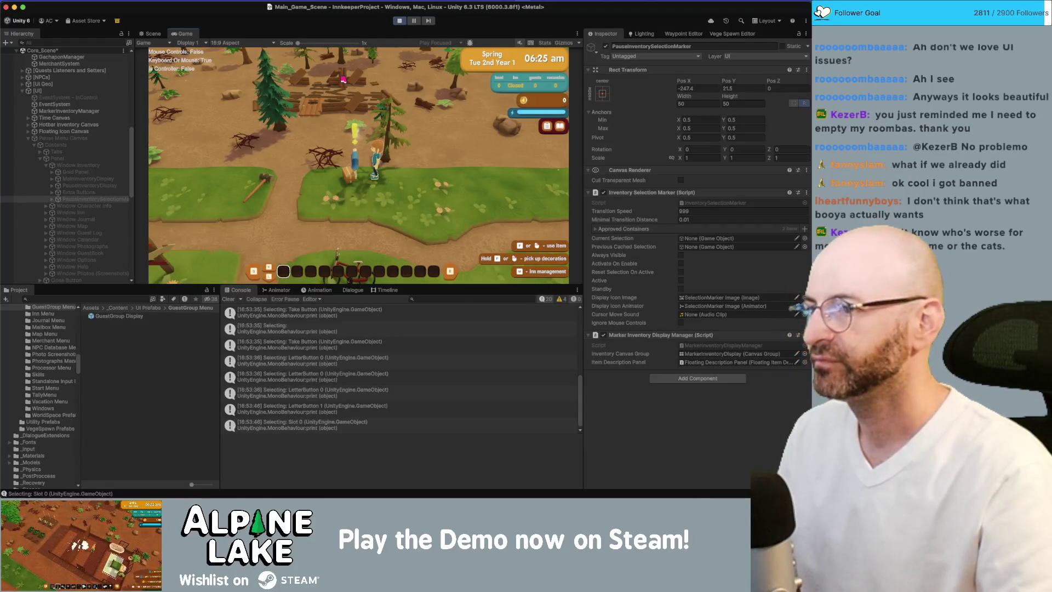
# Step: Run the character around the map with WASD until the Xbox controller registers, then reopen the mailbox
pyautogui.press('d')
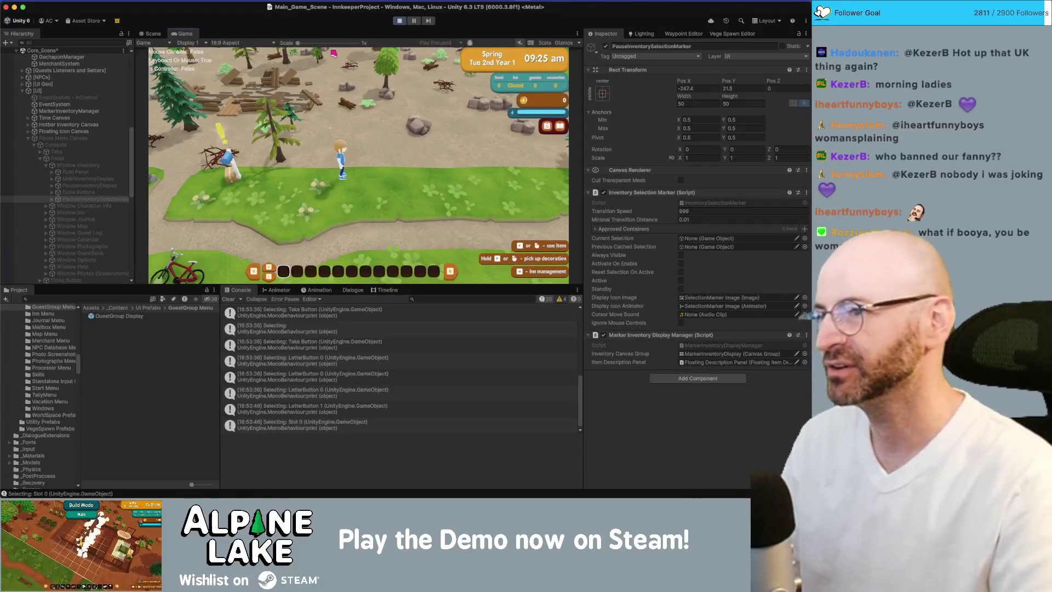
pyautogui.press('d')
pyautogui.press('w')
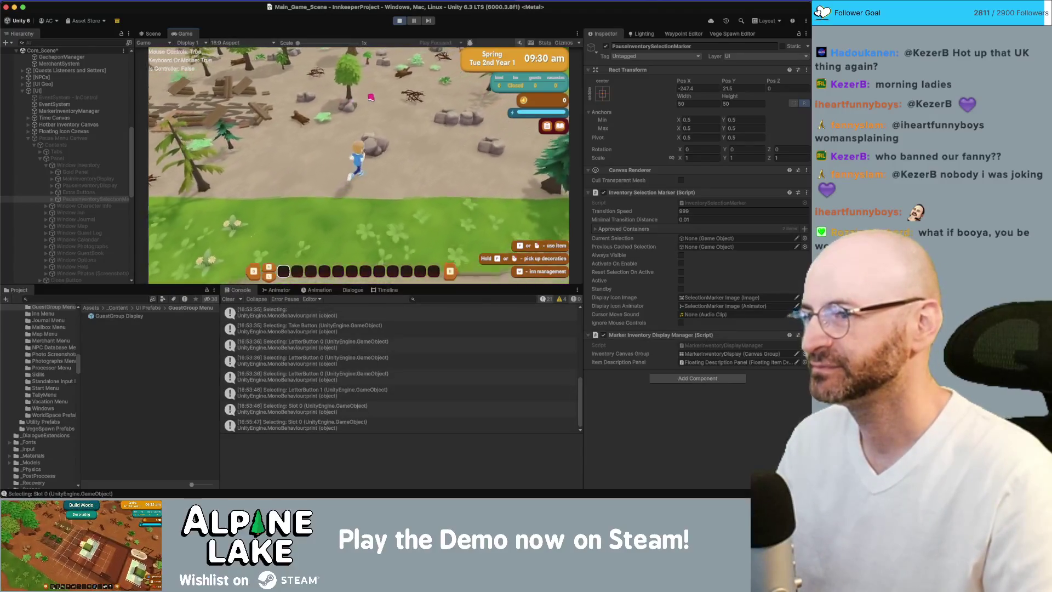
pyautogui.press('a')
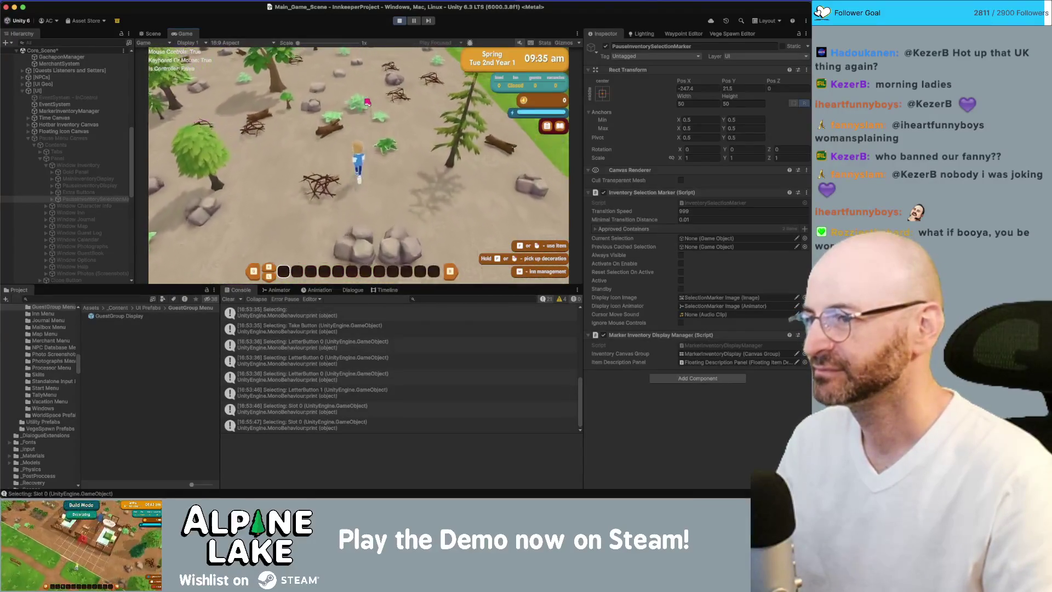
pyautogui.press('s')
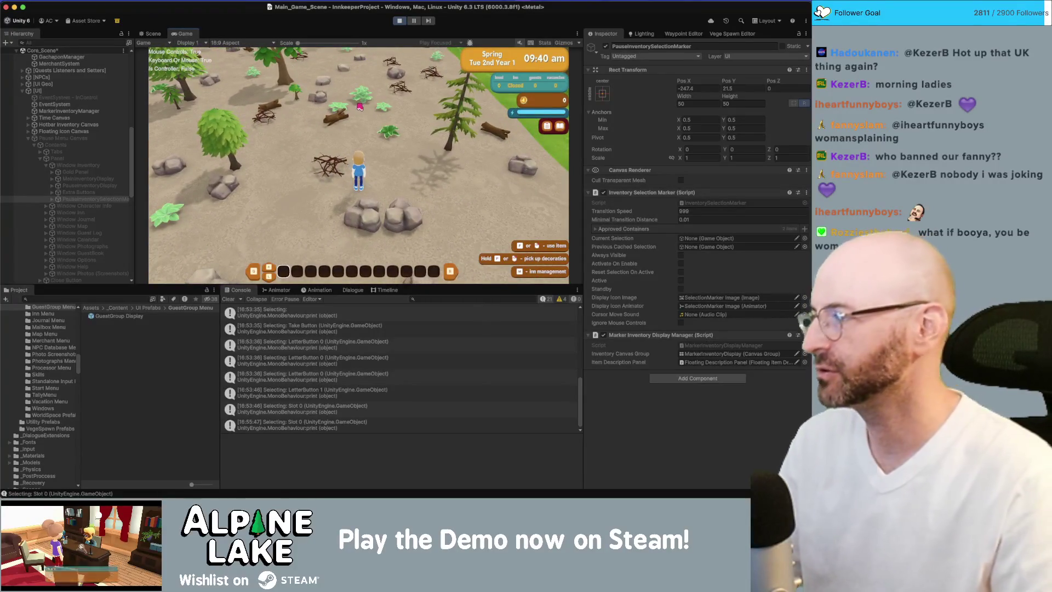
pyautogui.press('d')
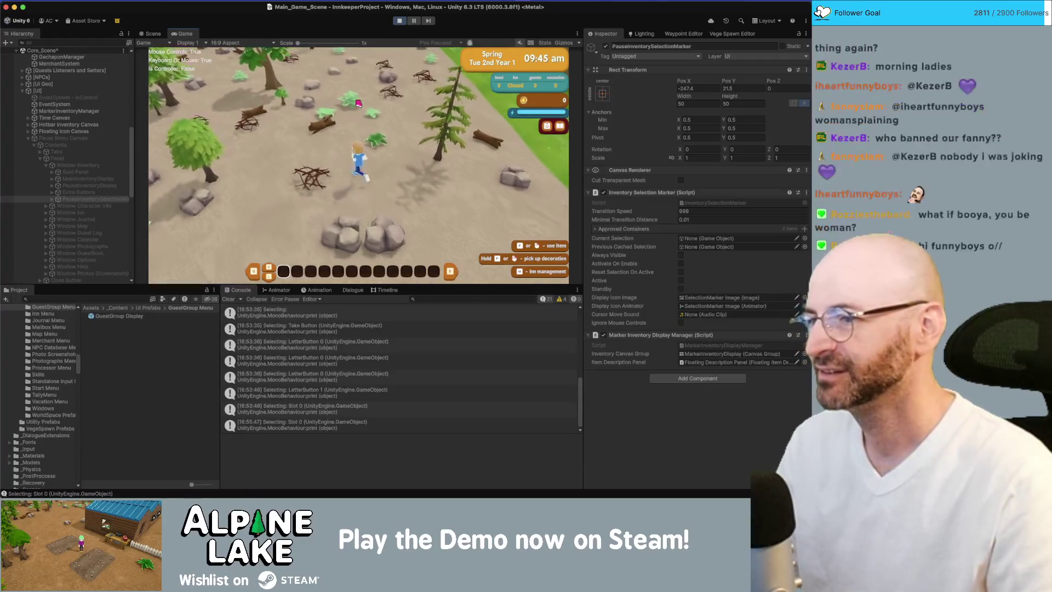
pyautogui.press('w')
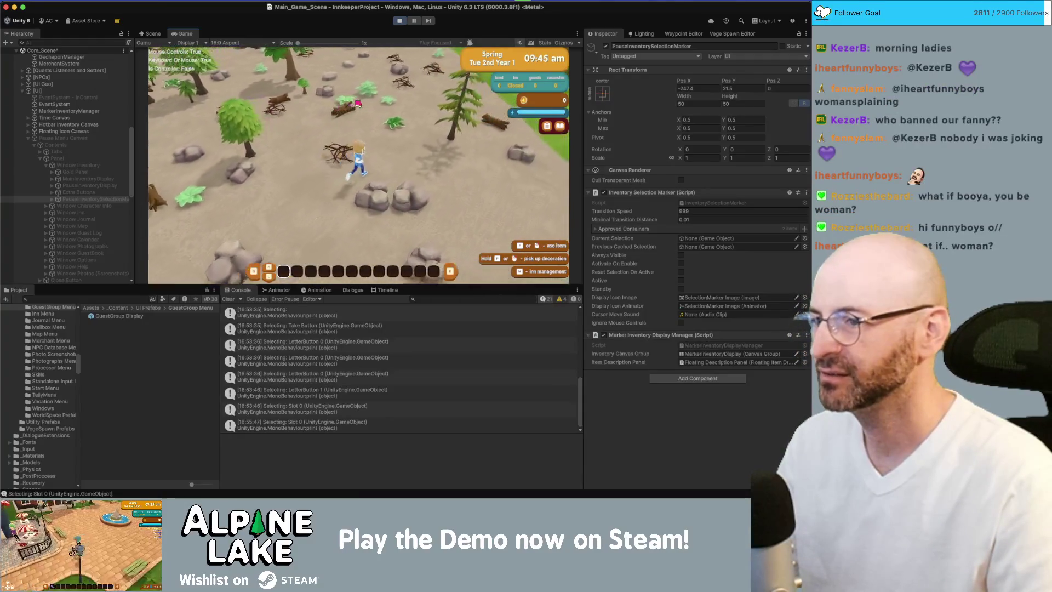
pyautogui.press('s')
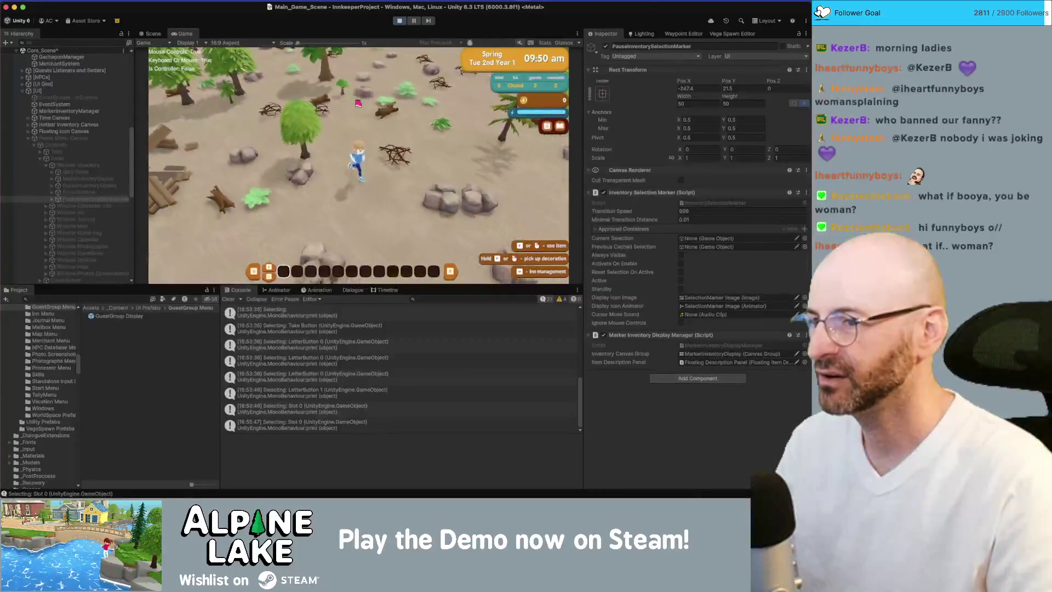
pyautogui.press('w')
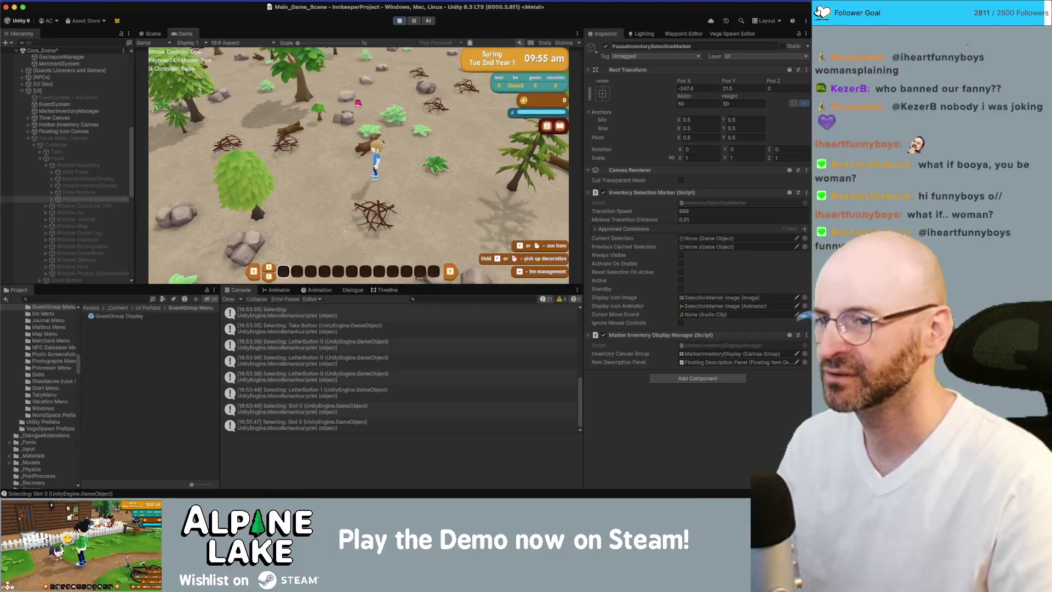
pyautogui.press('w')
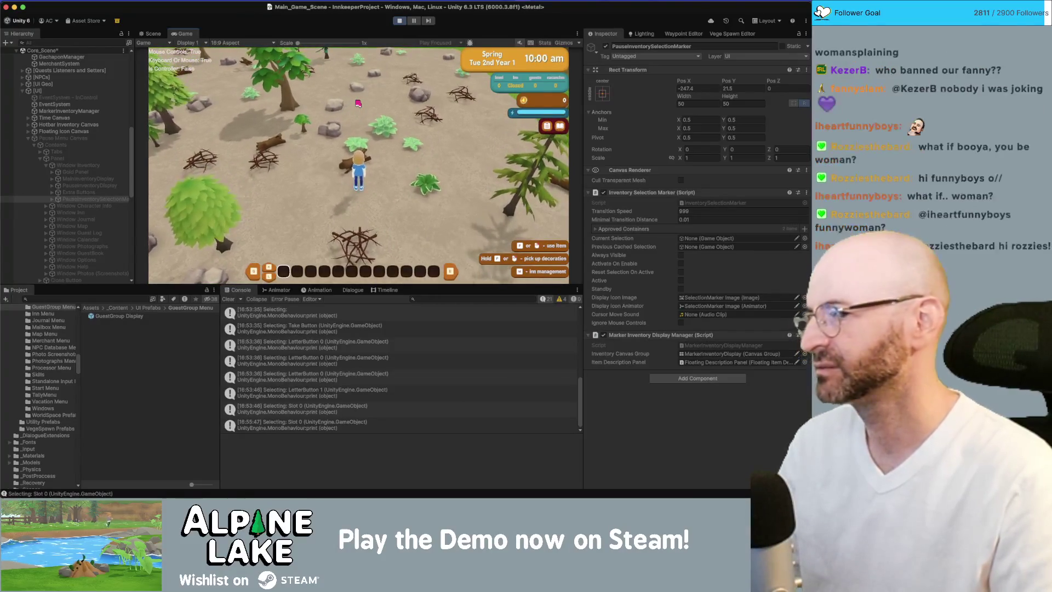
pyautogui.press('s')
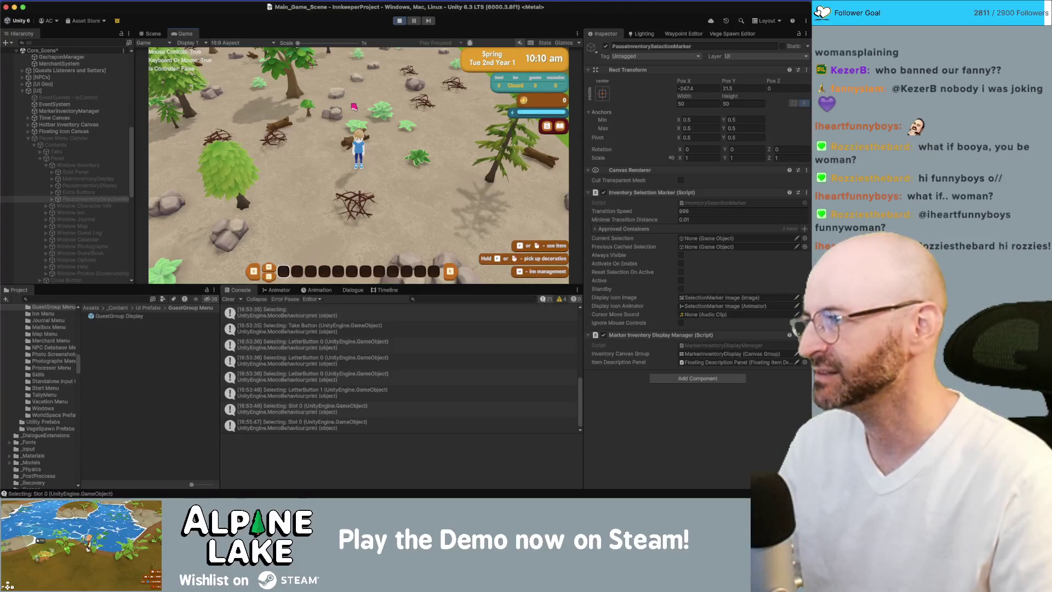
pyautogui.press('s')
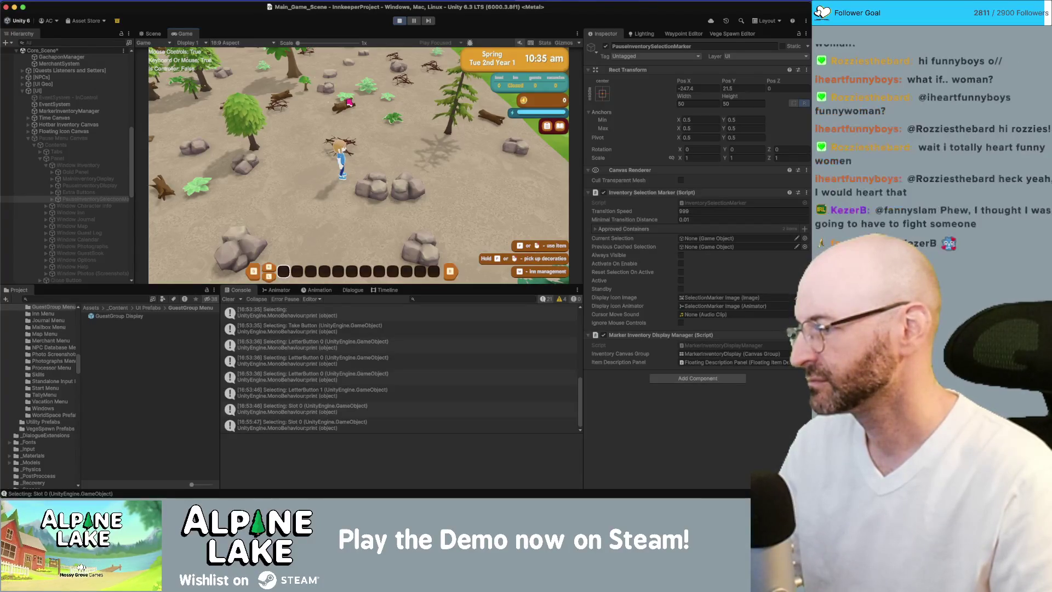
pyautogui.press('a')
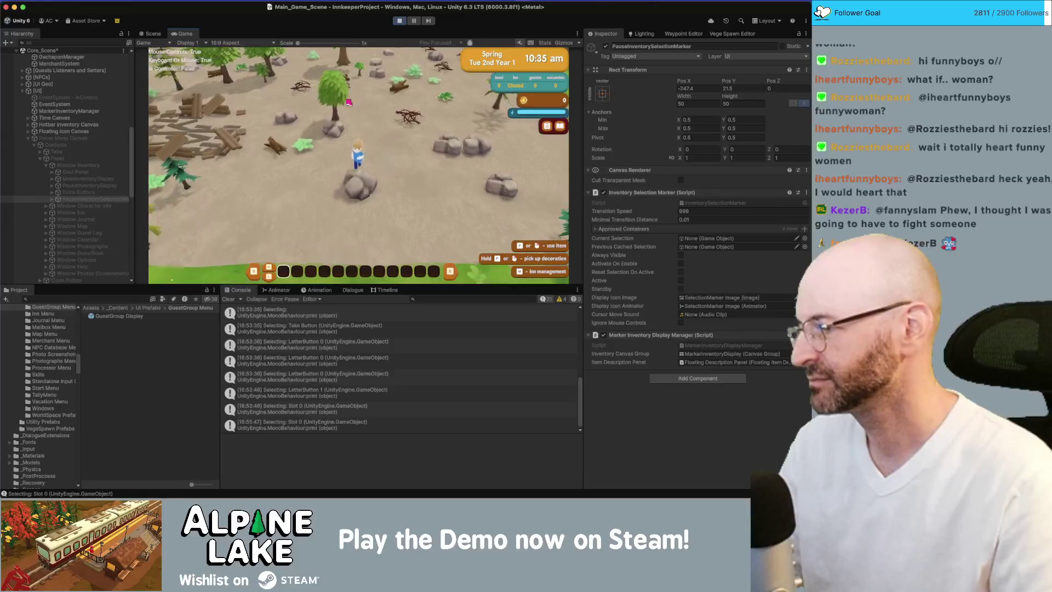
pyautogui.press('a')
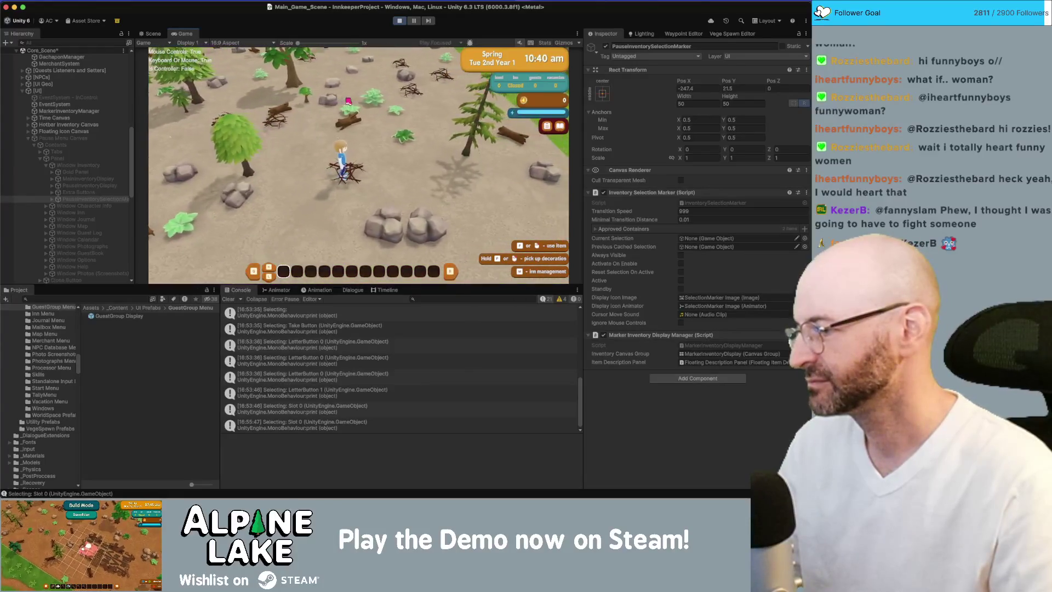
pyautogui.press('a')
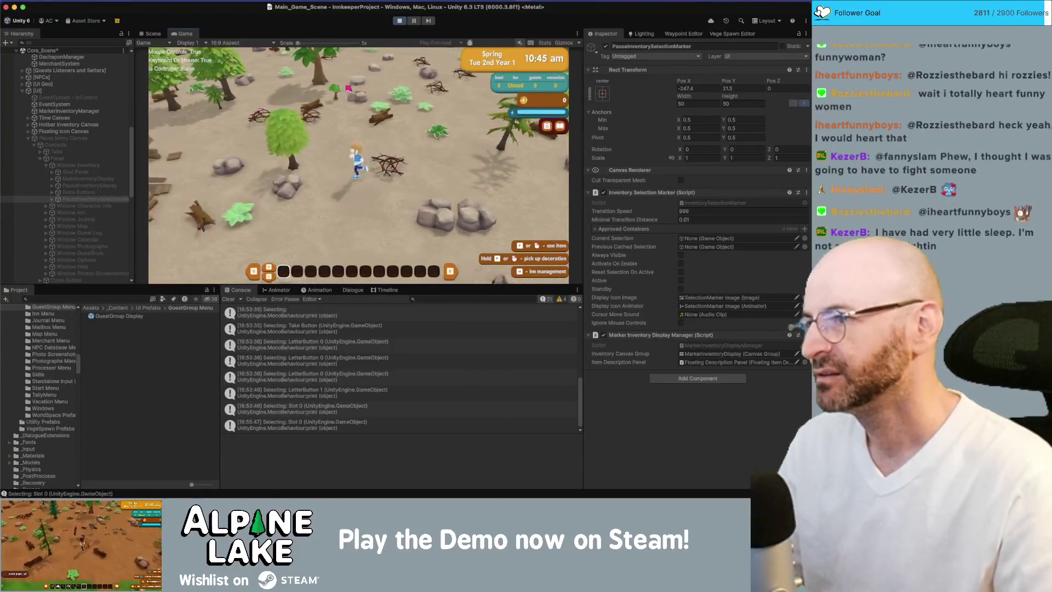
pyautogui.press('s')
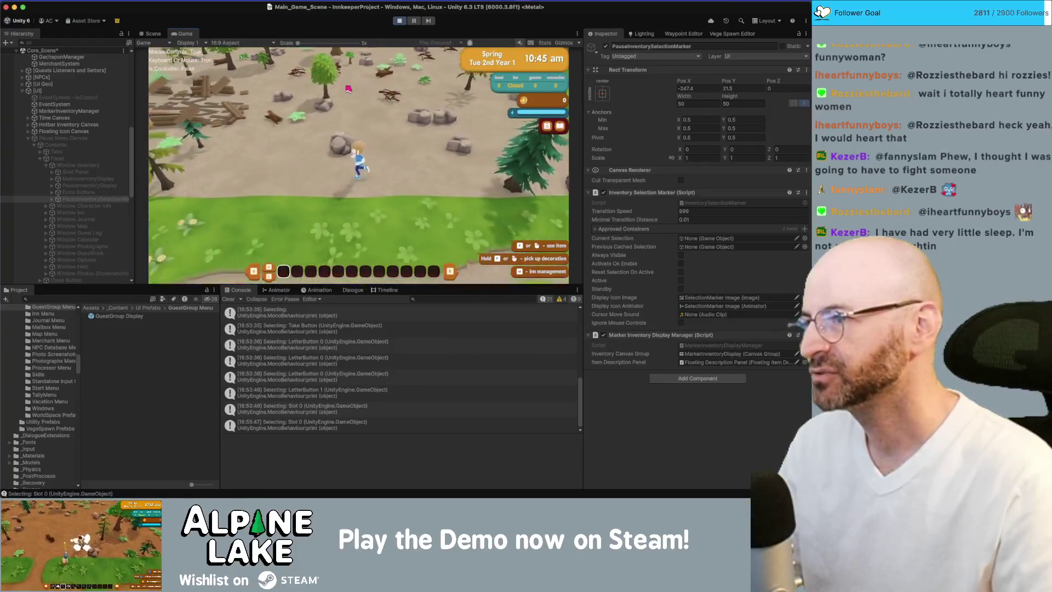
pyautogui.press('a')
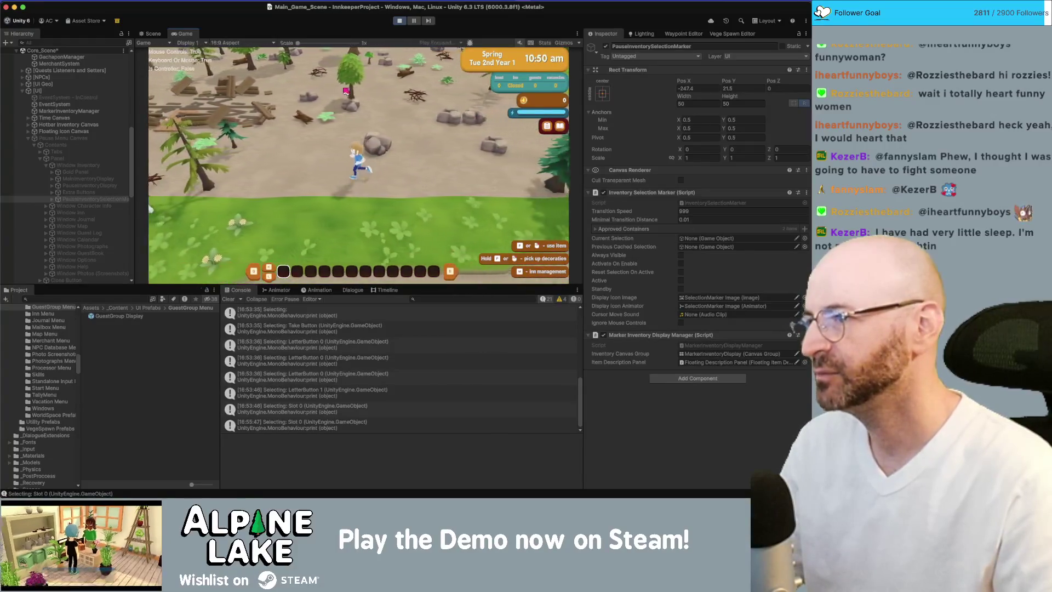
pyautogui.press('d')
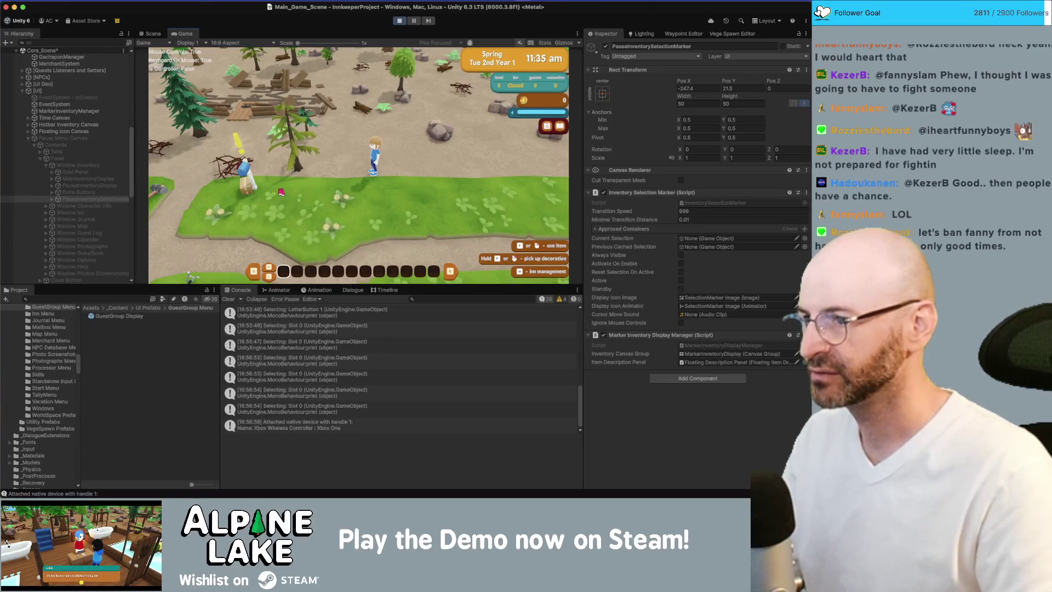
pyautogui.press('e')
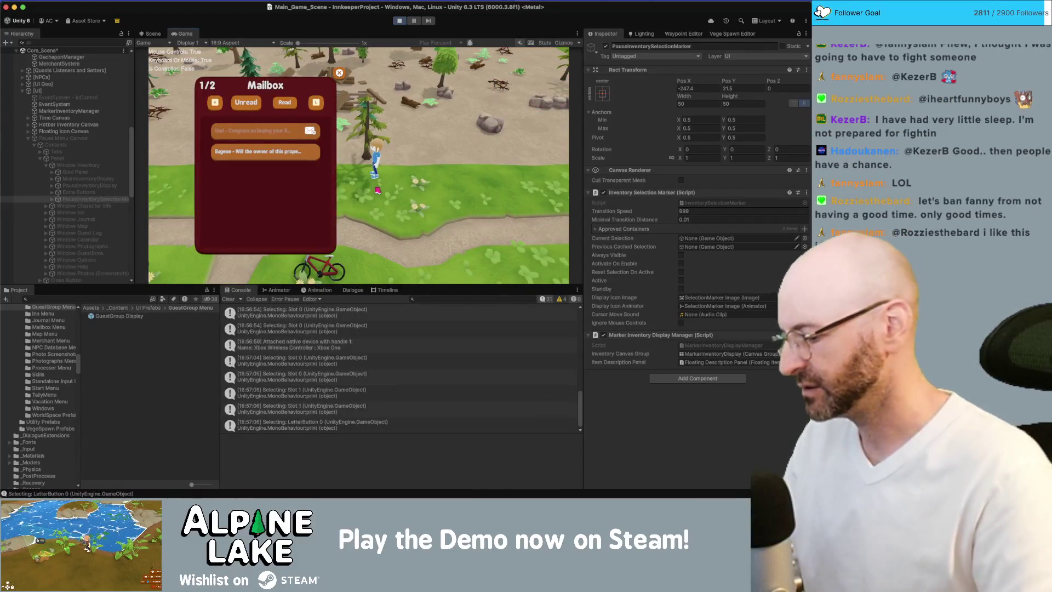
# Step: Select the second letter, read the Town Council letter, and close the mailbox
pyautogui.press('Down')
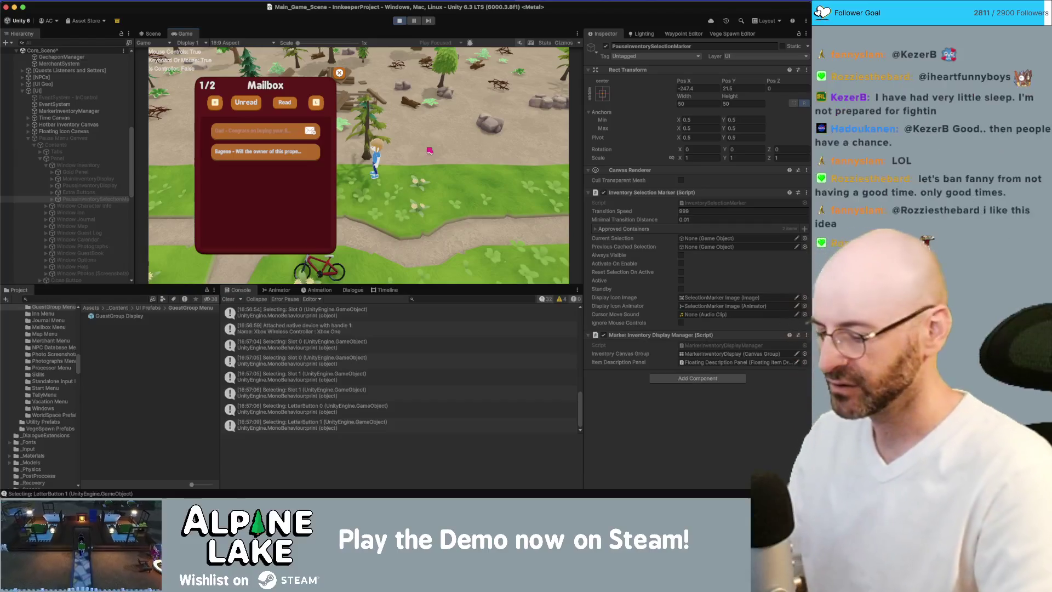
pyautogui.press('Down')
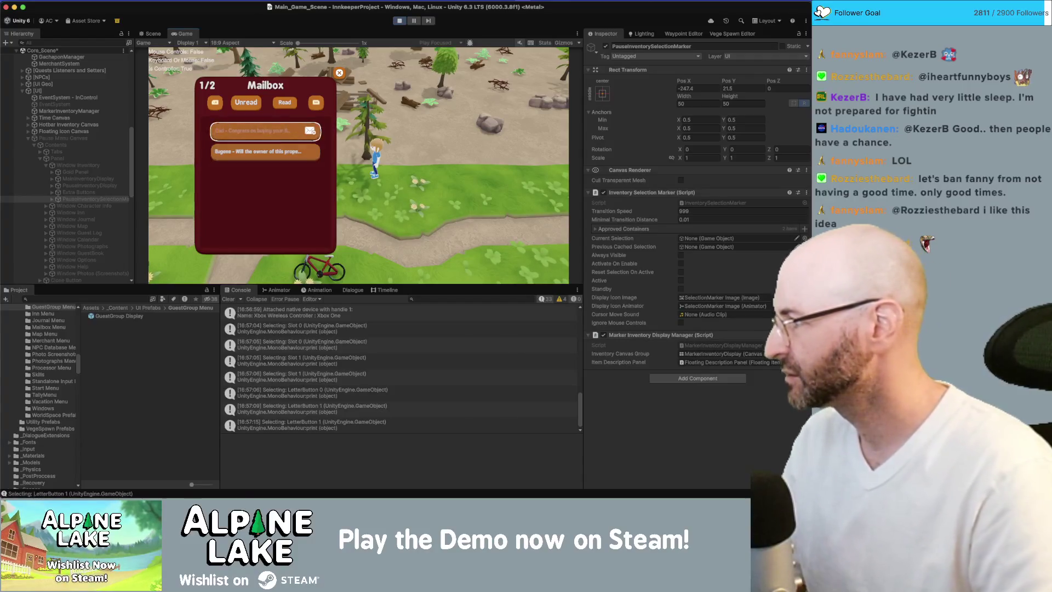
pyautogui.press('Down')
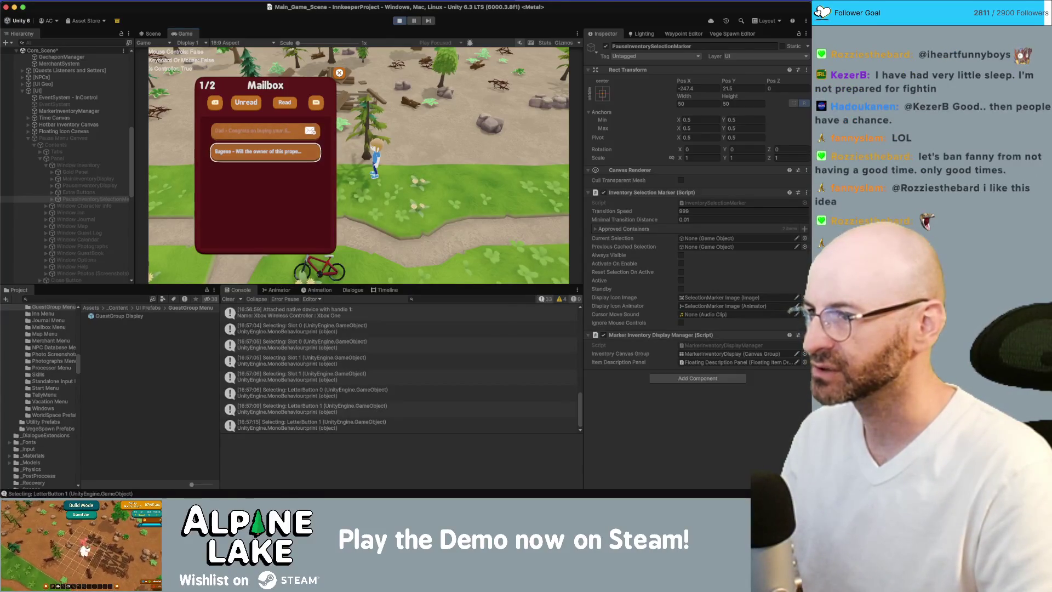
pyautogui.press('Escape')
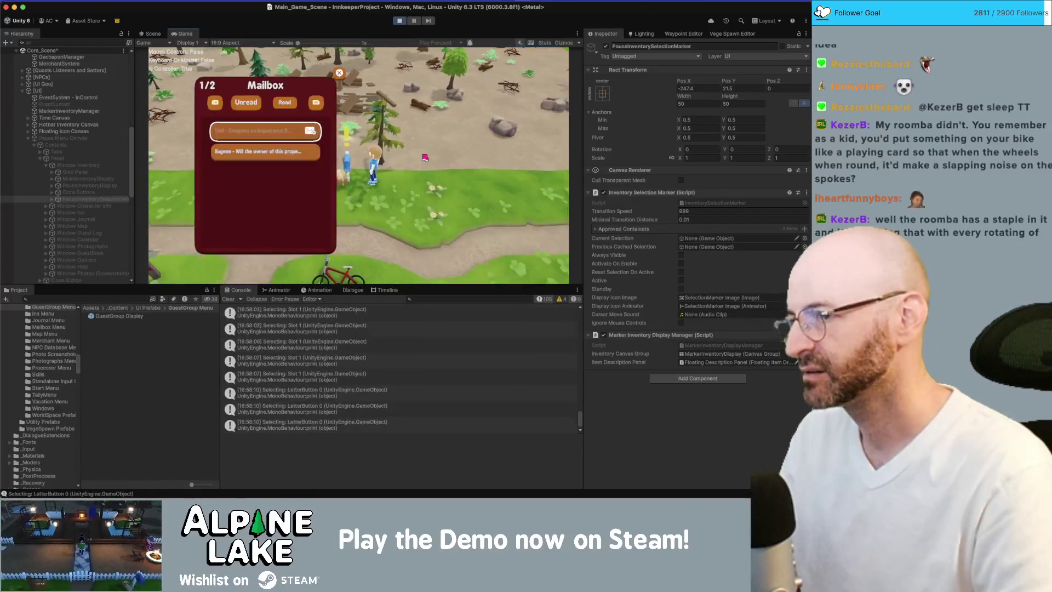
pyautogui.press('Return')
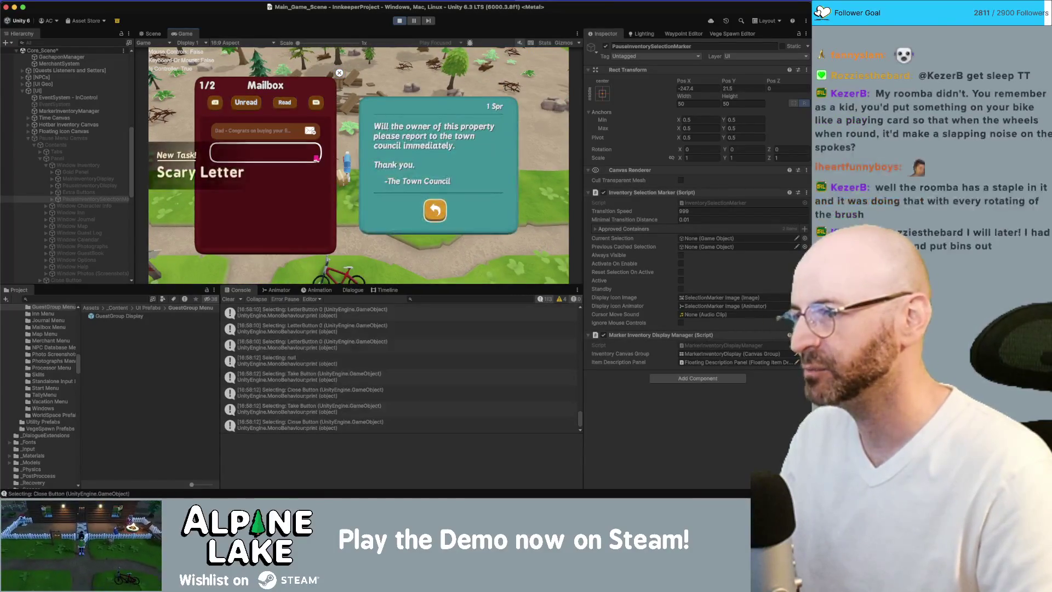
pyautogui.press('Return')
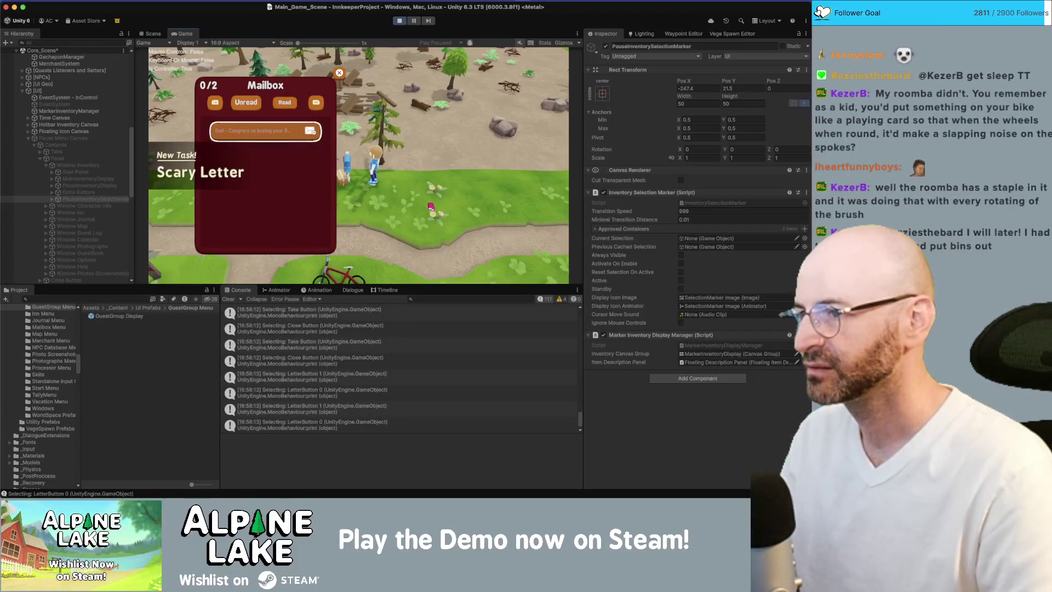
pyautogui.press('Escape')
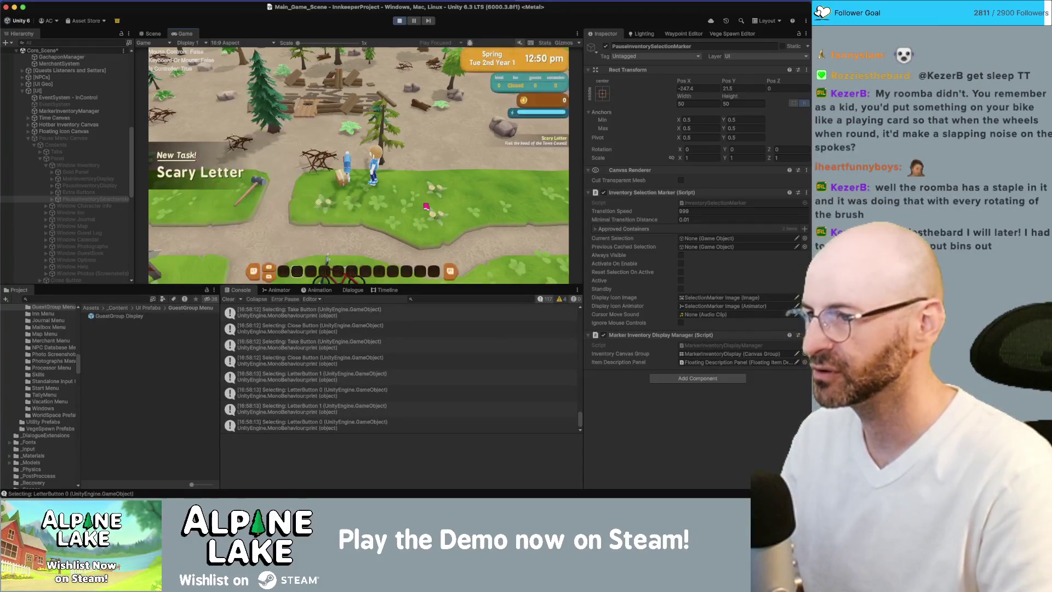
# Step: Dismiss the Tasks tutorial and walk the player past the mailbox and off to the left
pyautogui.press('Return')
pyautogui.press('s')
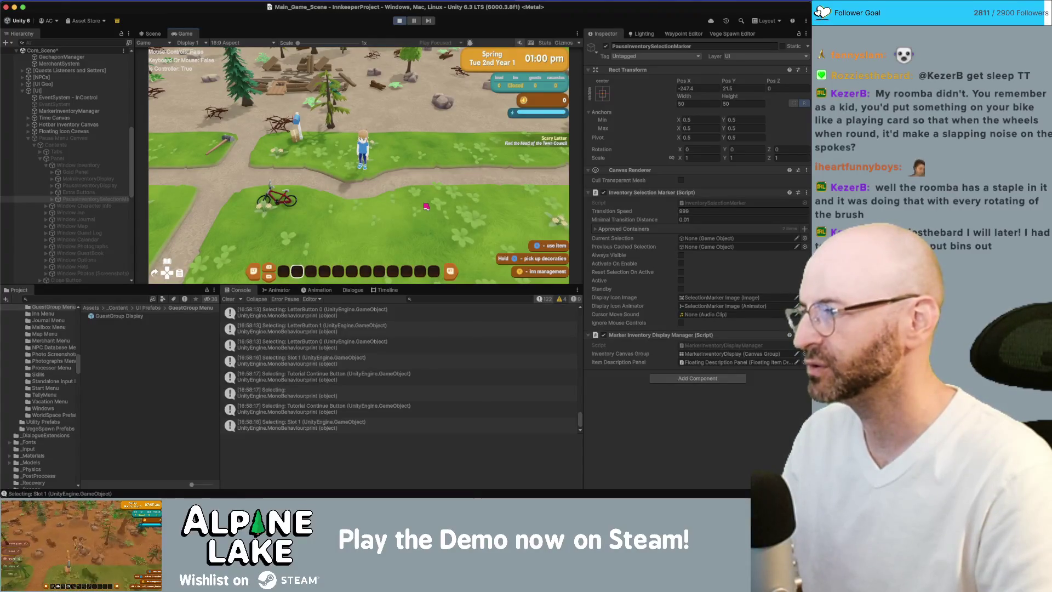
pyautogui.press('w')
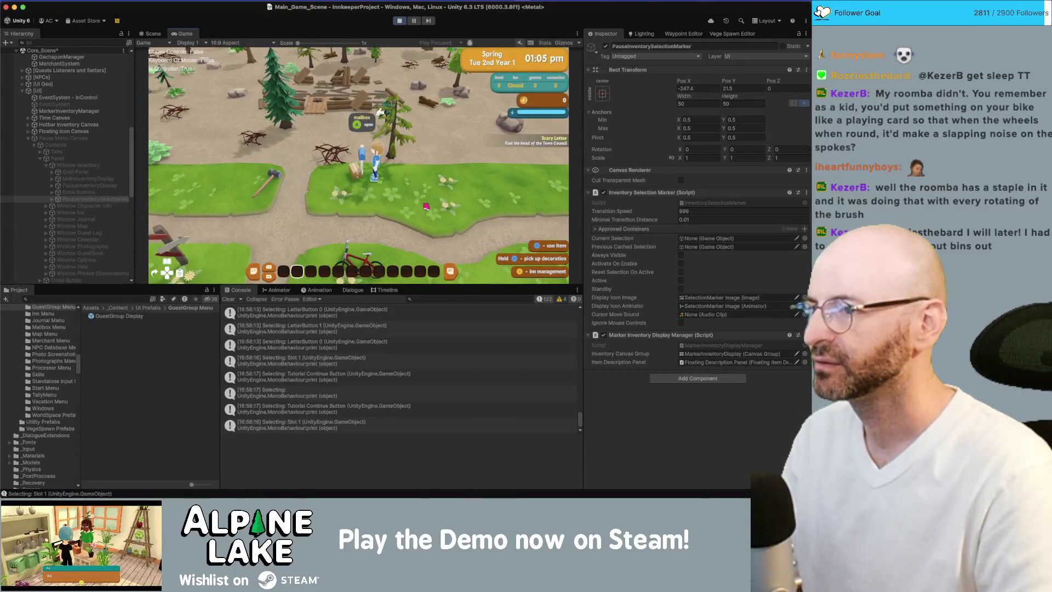
pyautogui.press('a')
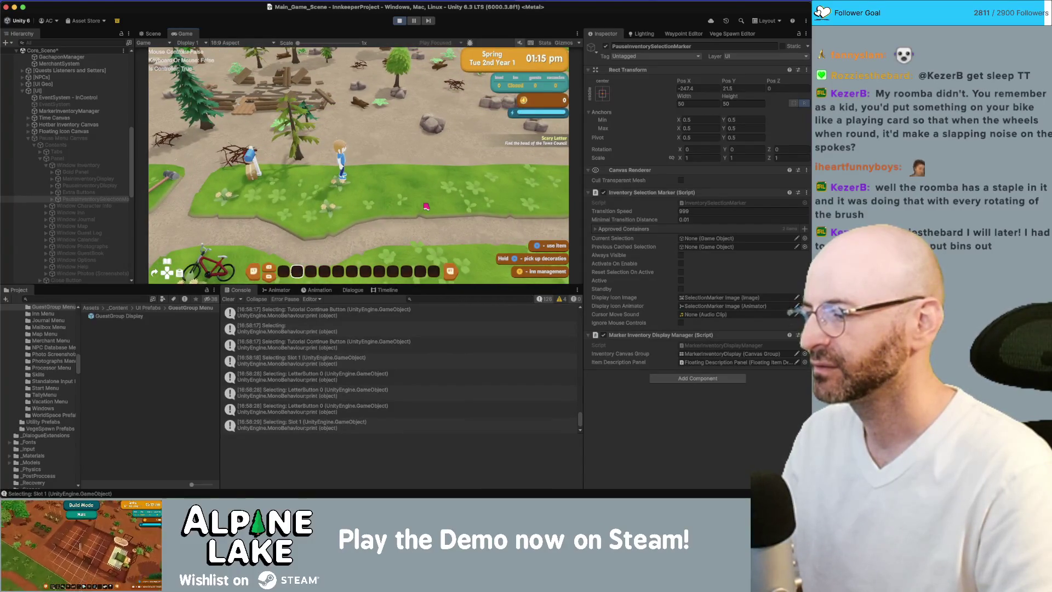
pyautogui.press('a')
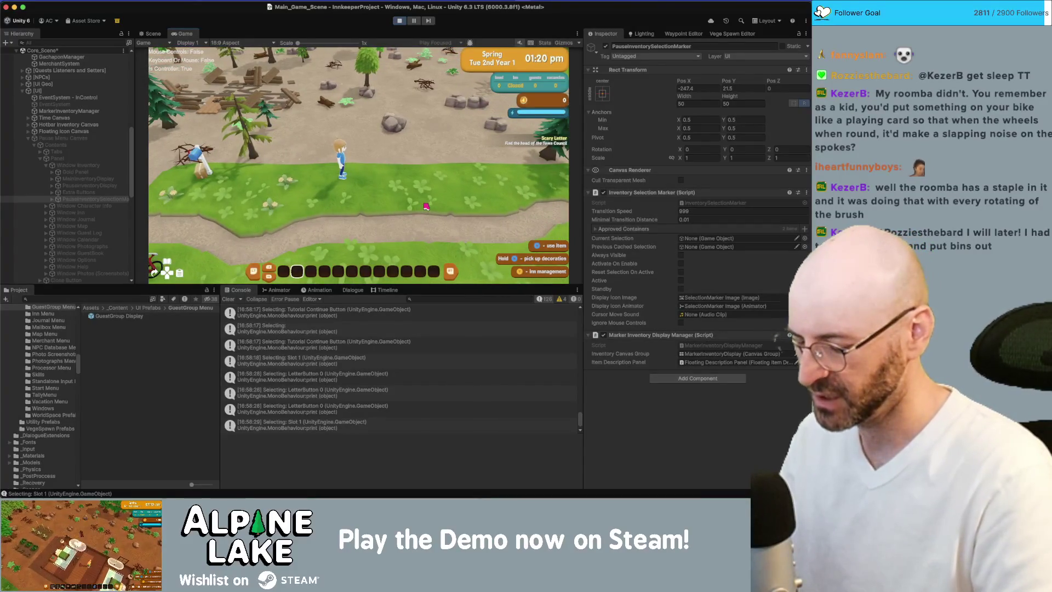
# Step: Switch to Chrome and back, then stop play mode
pyautogui.press('super+Tab')
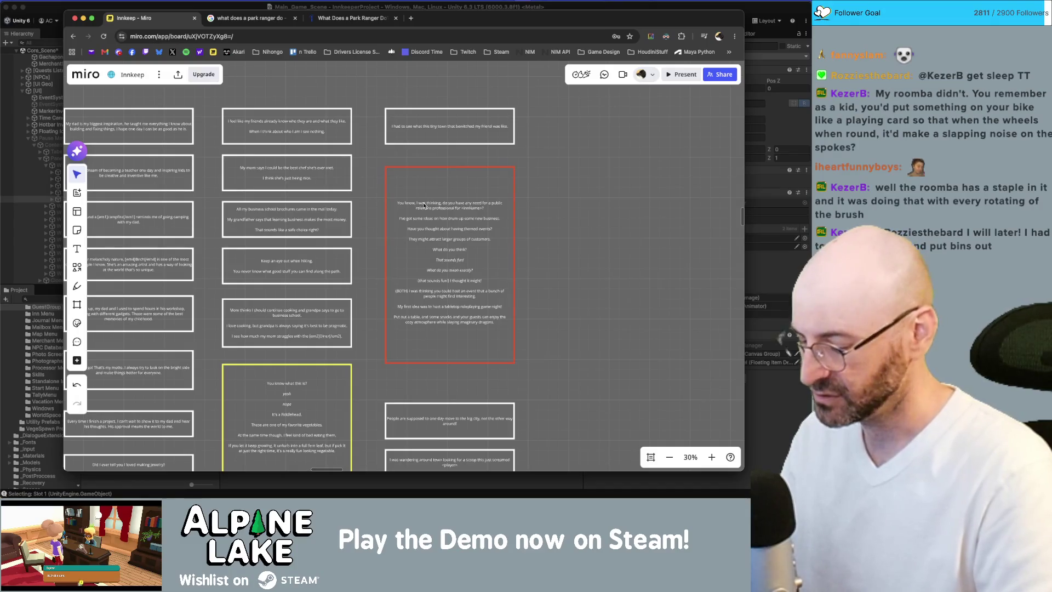
pyautogui.press('super+Tab')
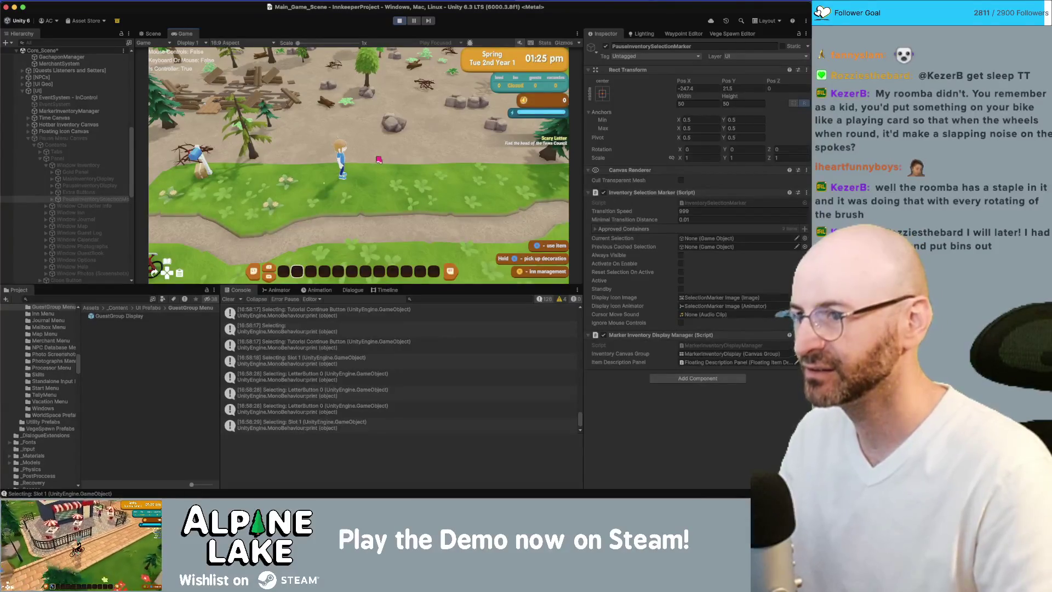
pyautogui.click(398, 21)
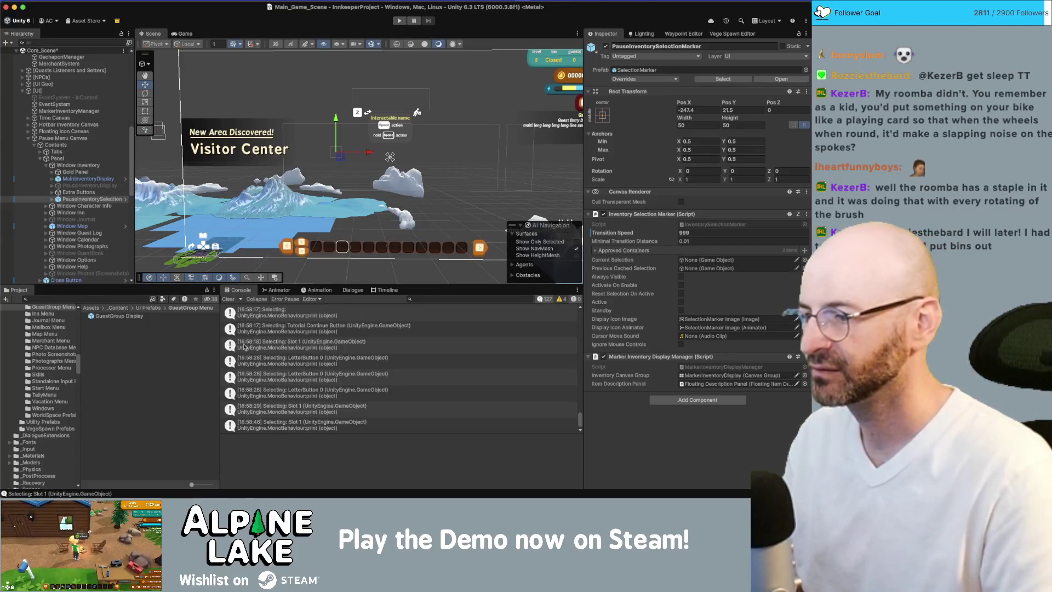
# Step: Clear the Console log and switch to the Miro board in Chrome
pyautogui.click(228, 298)
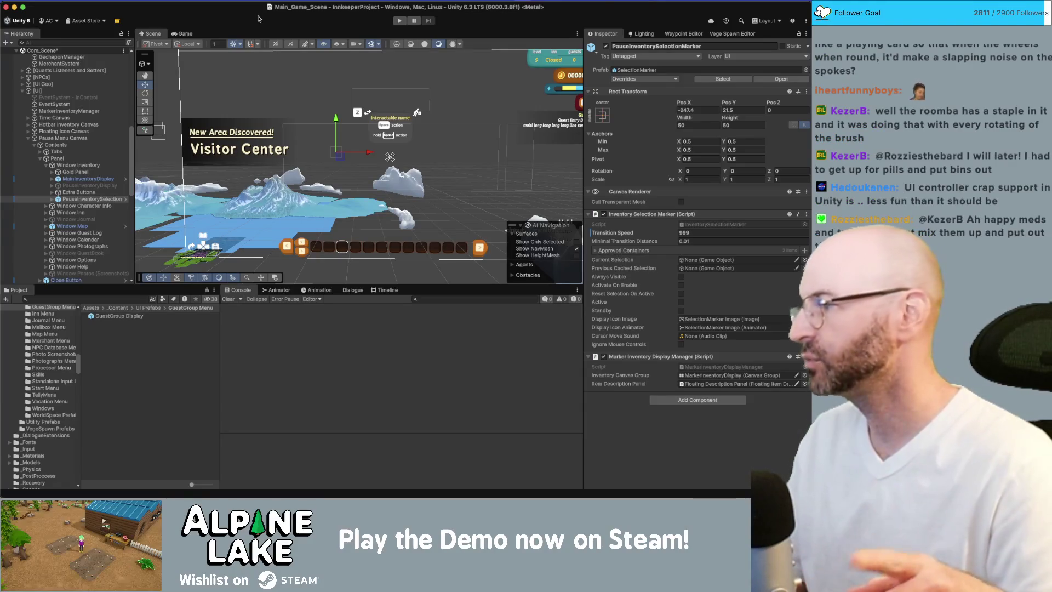
pyautogui.press('super+Tab')
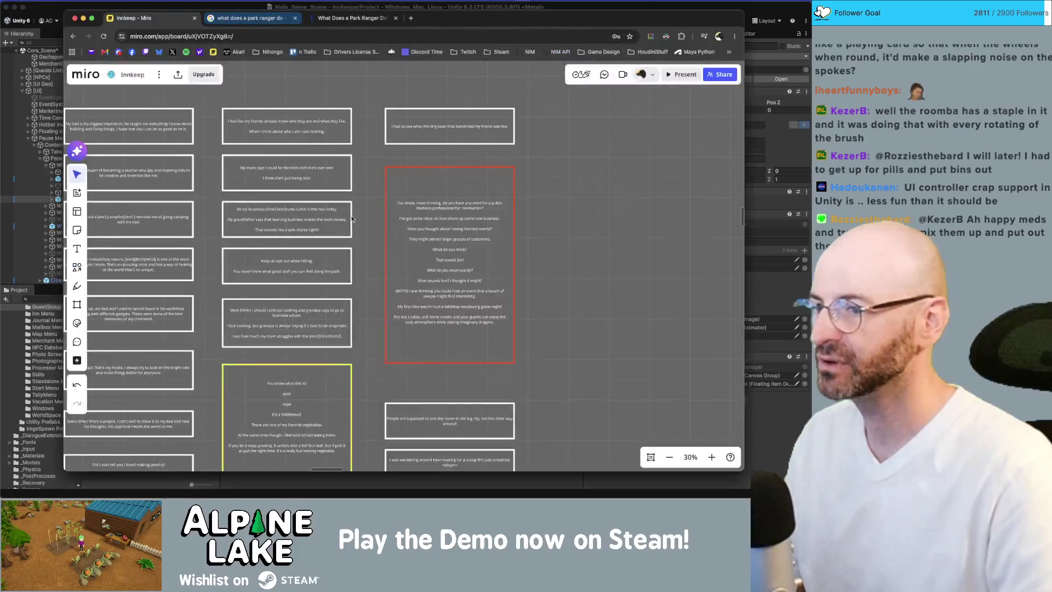
# Step: Shrink the red tabletop roleplaying game night card to fit its text, then edit its wording
pyautogui.click(494, 269)
pyautogui.moveTo(472, 362); pyautogui.dragTo(467, 324)
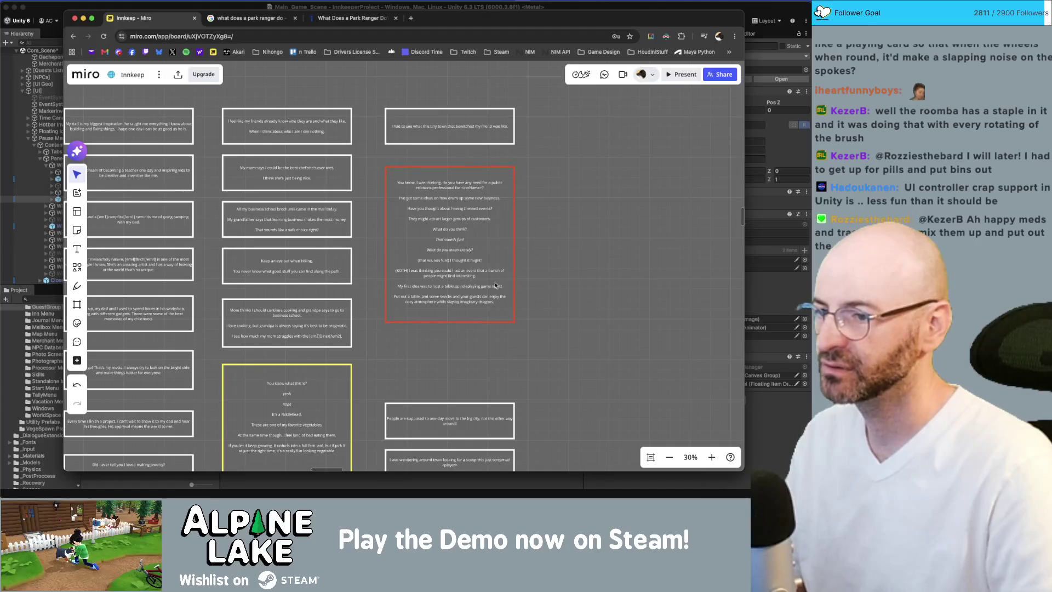
pyautogui.scroll(3, 469, 296)
pyautogui.doubleClick(459, 287)
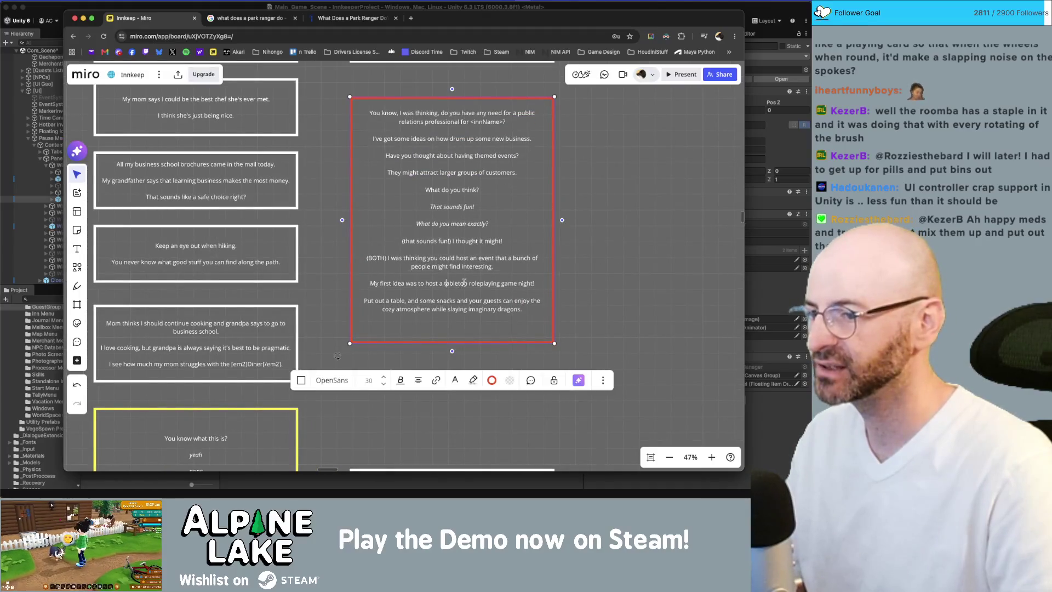
pyautogui.hotkey('alt', 'Left')
pyautogui.hotkey('alt', 'Left')
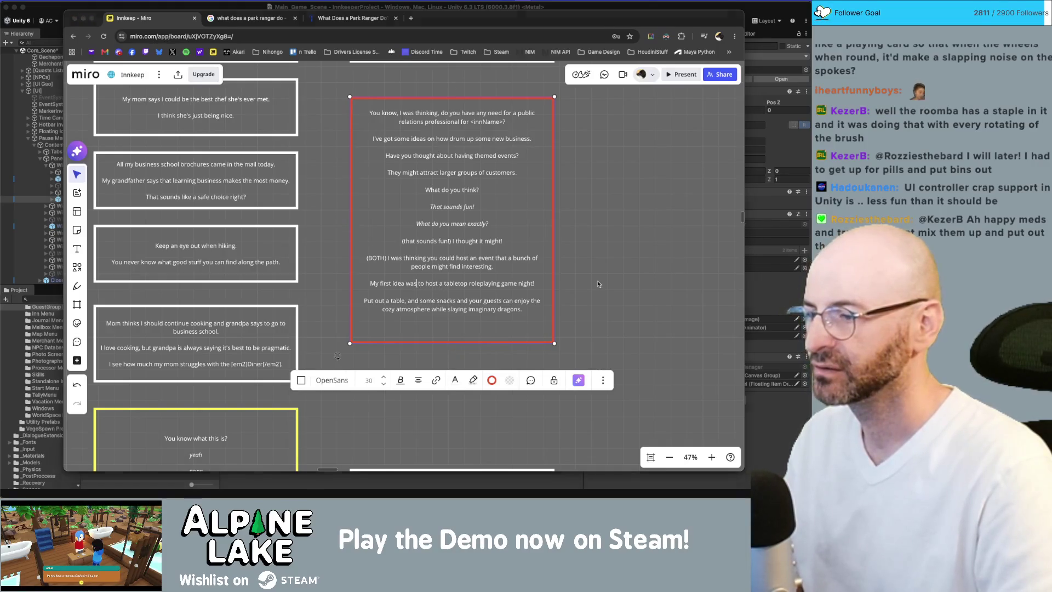
pyautogui.press('super+Tab')
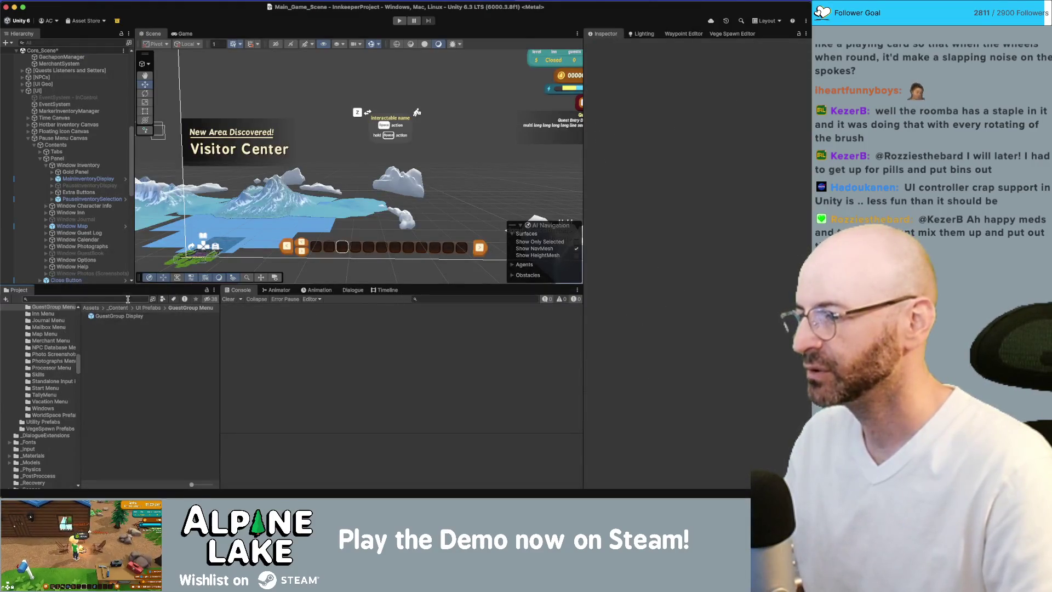
# Step: Search the Project for 'guestgroup' and show GuestGroup Adventure Party in its folder
pyautogui.click(127, 299)
pyautogui.write('guestgroup')
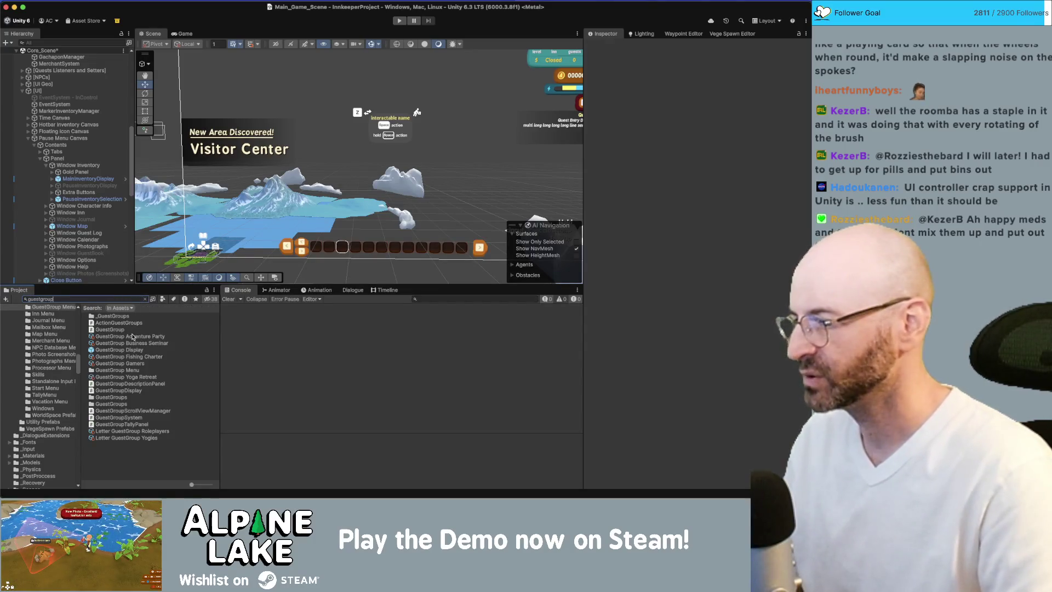
pyautogui.click(132, 336)
pyautogui.click(145, 299)
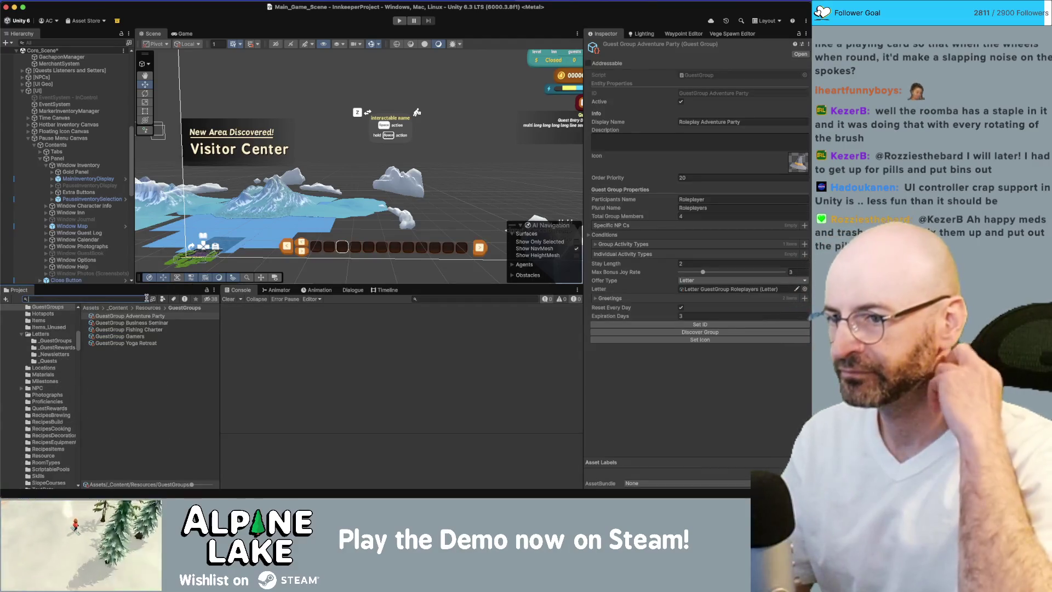
# Step: Browse the guest groups to Yoga Retreat and ping its Letter GuestGroup Yogies asset
pyautogui.press('Down')
pyautogui.press('Down')
pyautogui.press('Down')
pyautogui.press('Up')
pyautogui.press('Up')
pyautogui.press('Up')
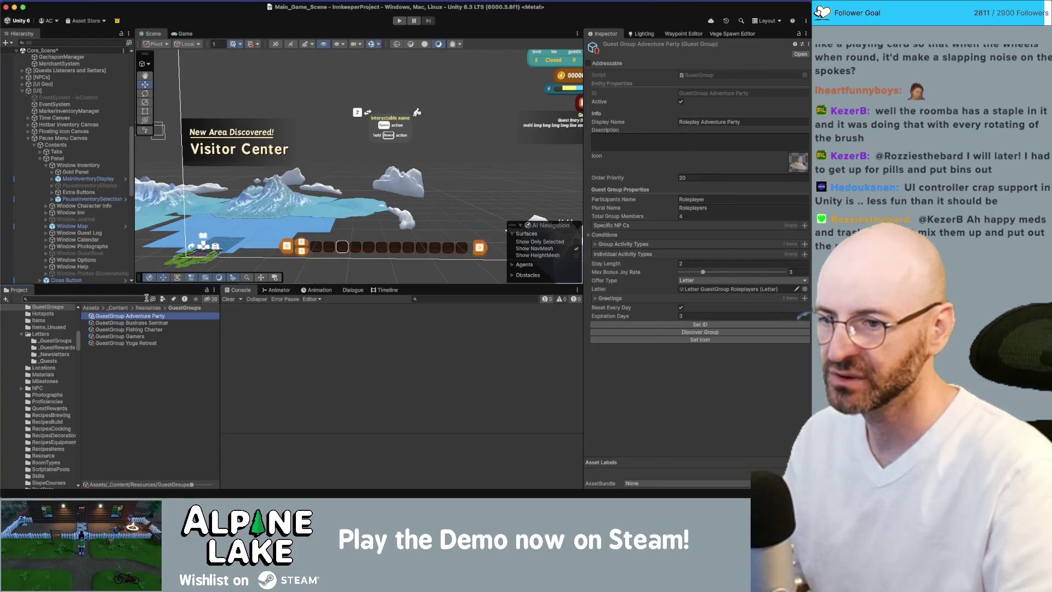
pyautogui.press('Down')
pyautogui.press('Down')
pyautogui.press('Down')
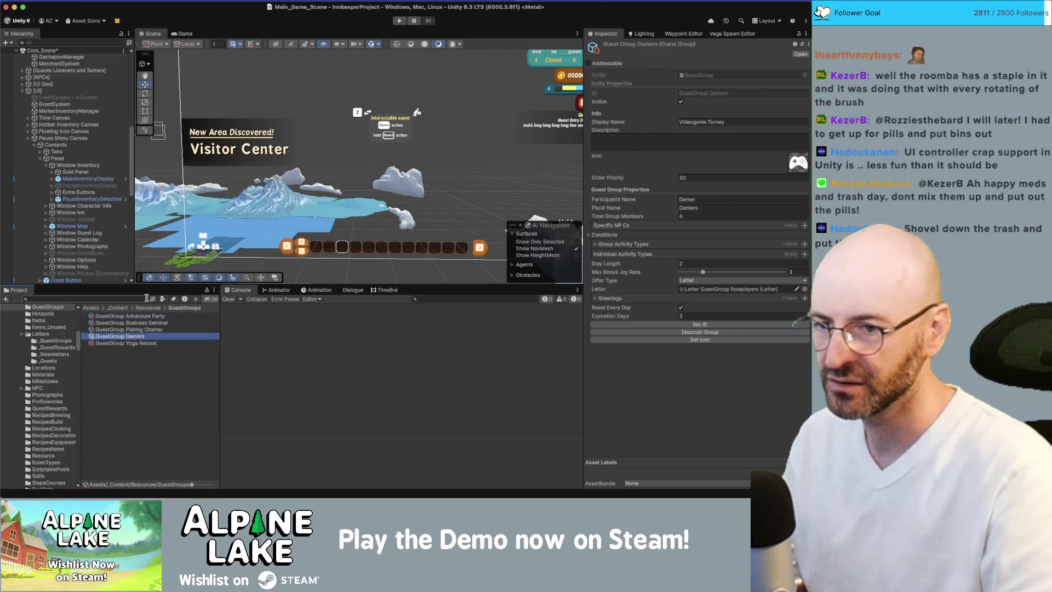
pyautogui.press('Down')
pyautogui.press('Up')
pyautogui.press('Up')
pyautogui.press('Up')
pyautogui.press('Down')
pyautogui.press('Down')
pyautogui.press('Down')
pyautogui.press('Up')
pyautogui.press('Up')
pyautogui.press('Up')
pyautogui.press('Down')
pyautogui.press('Down')
pyautogui.press('Down')
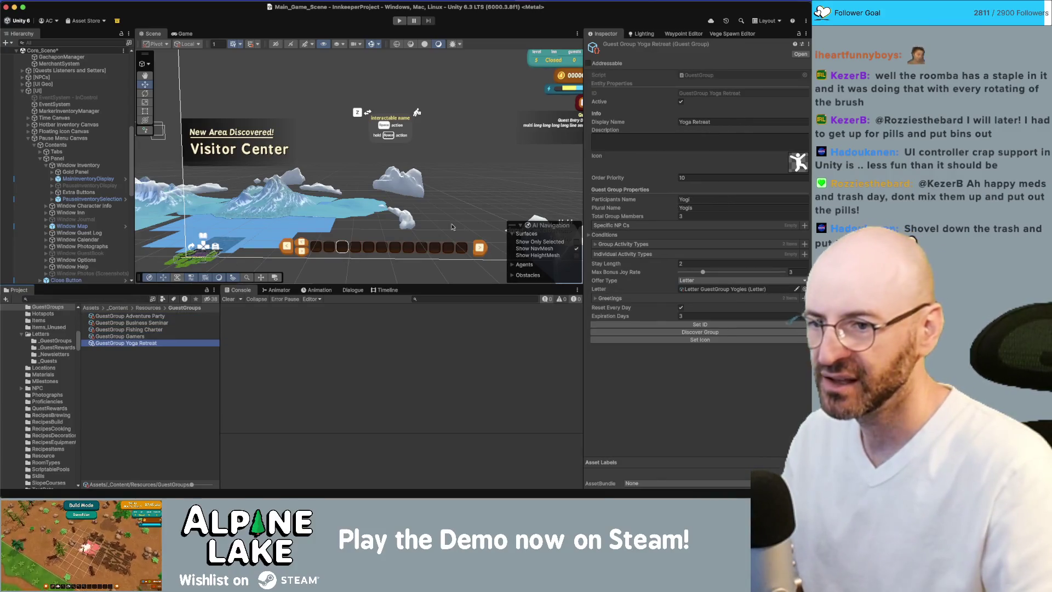
pyautogui.click(723, 288)
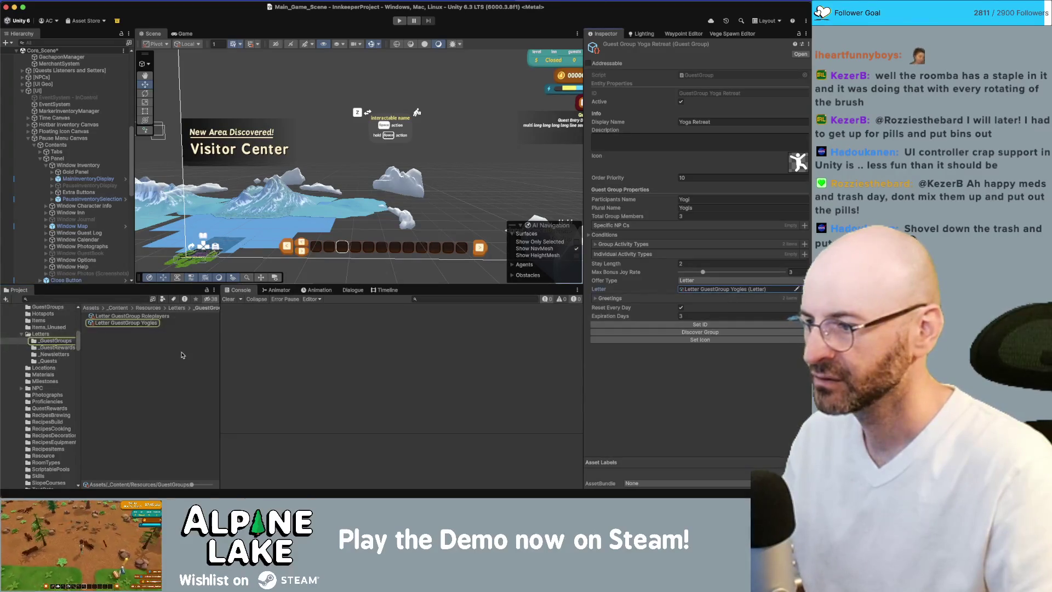
# Step: Select Letter GuestGroup Yogies and scroll through its Body text: a yoga retreat request with arrival-day and stay-length variables
pyautogui.click(142, 323)
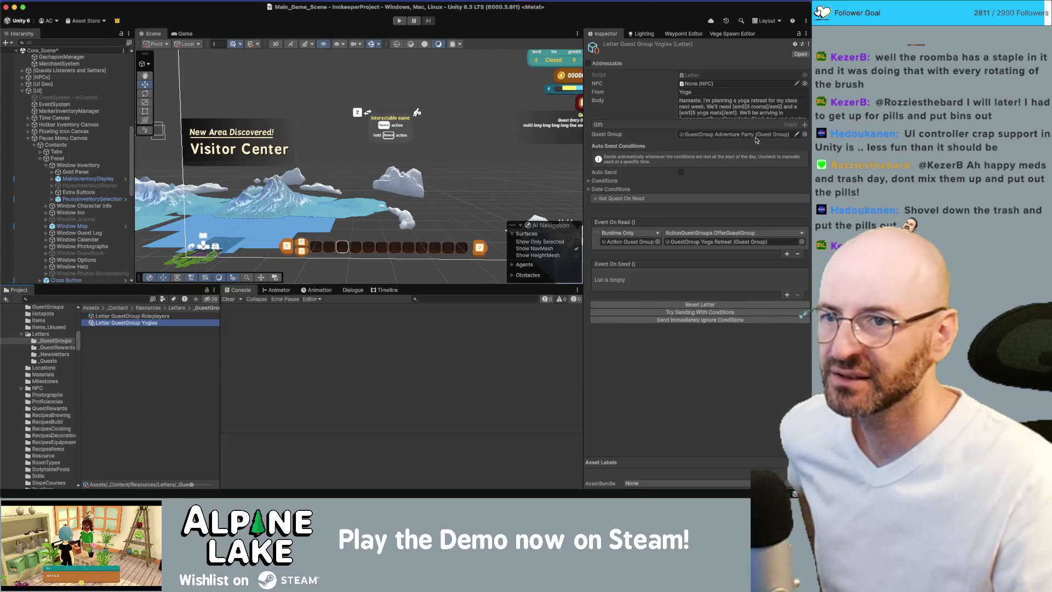
pyautogui.click(765, 109)
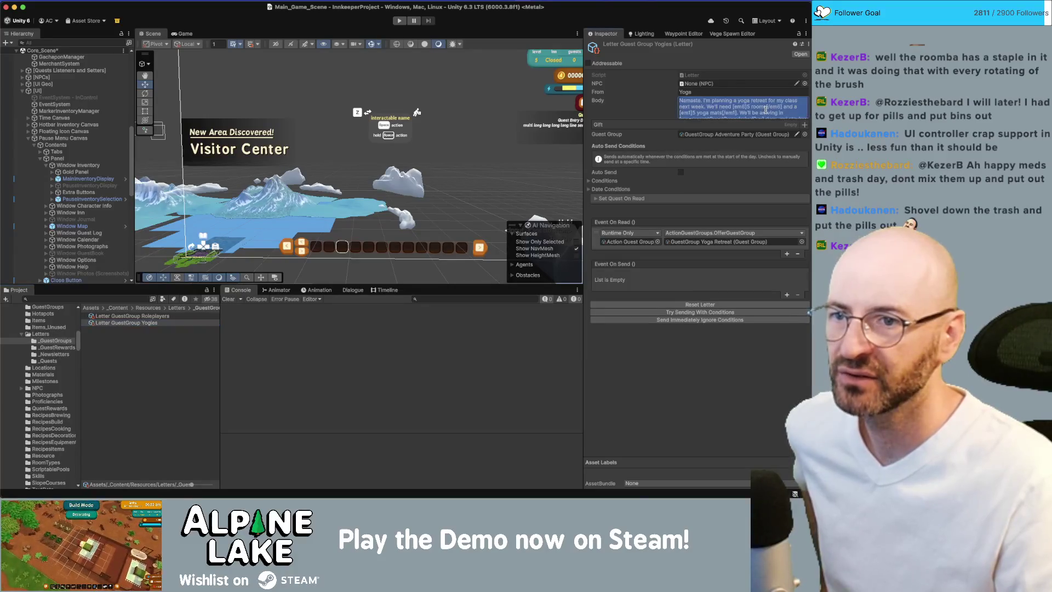
pyautogui.click(762, 113)
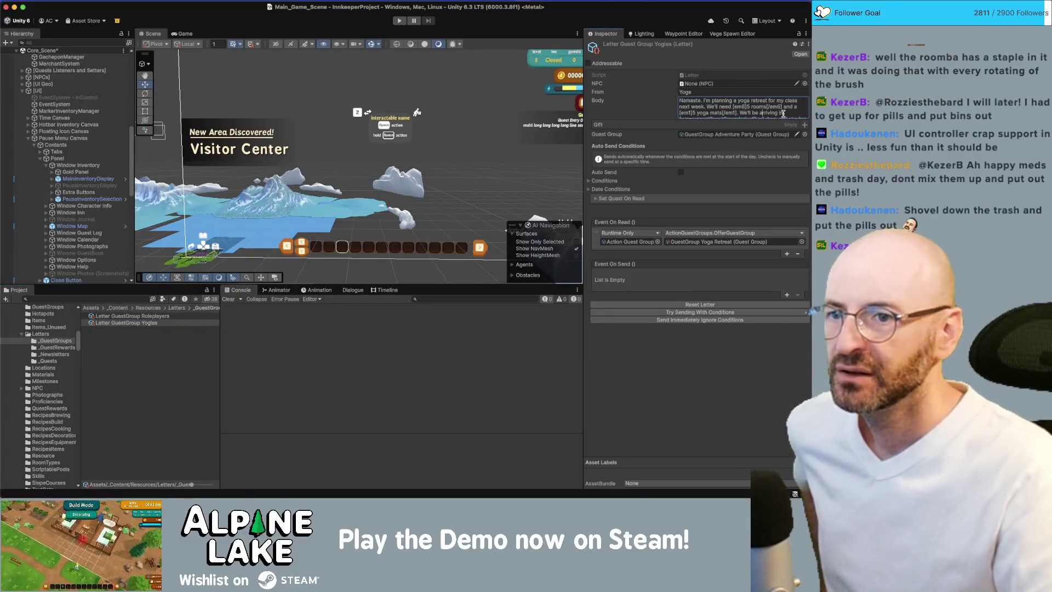
pyautogui.scroll(-2, 783, 113)
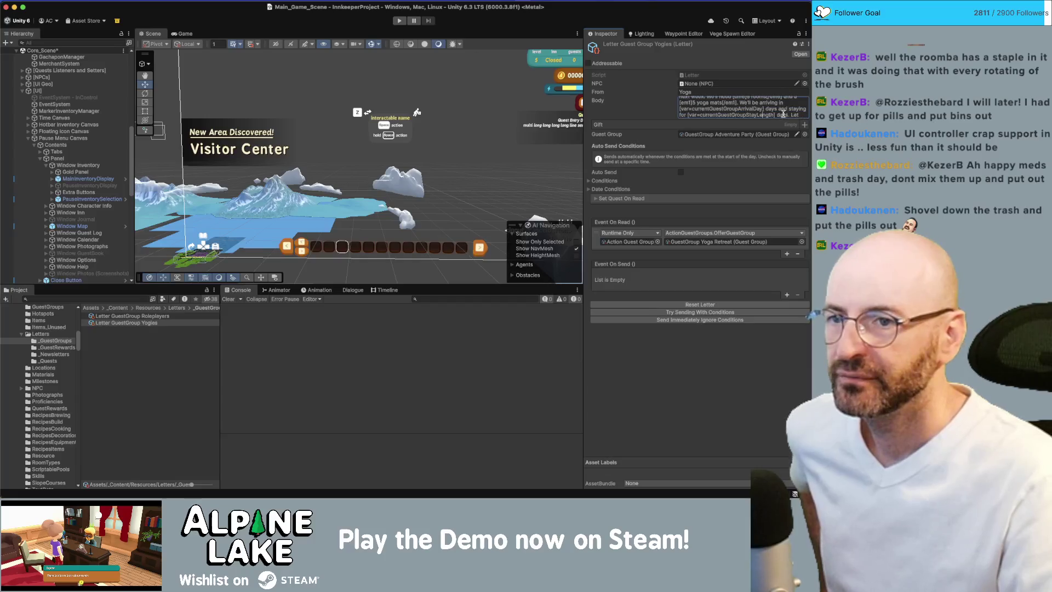
pyautogui.scroll(-1, 783, 114)
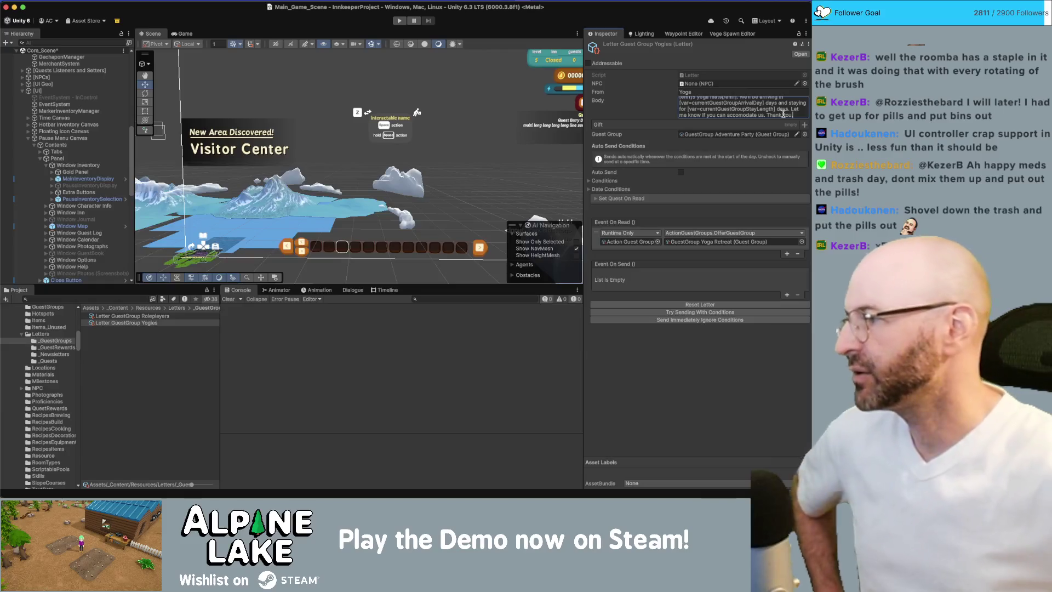
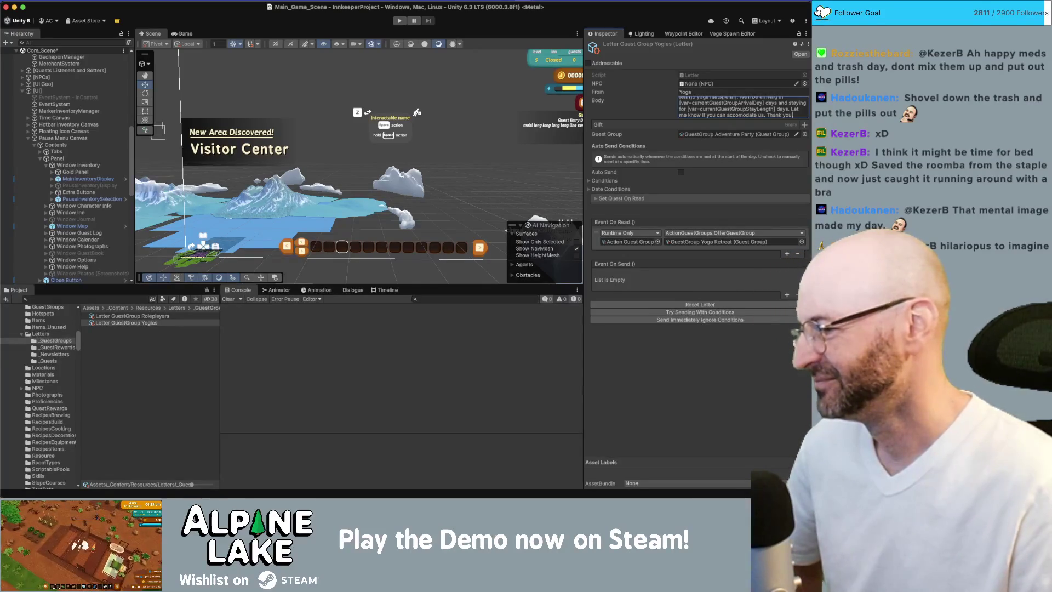
# Step: Stop editing the letter body and select the Roleplayers guest-group letter in the Project panel
pyautogui.press('super+Tab')
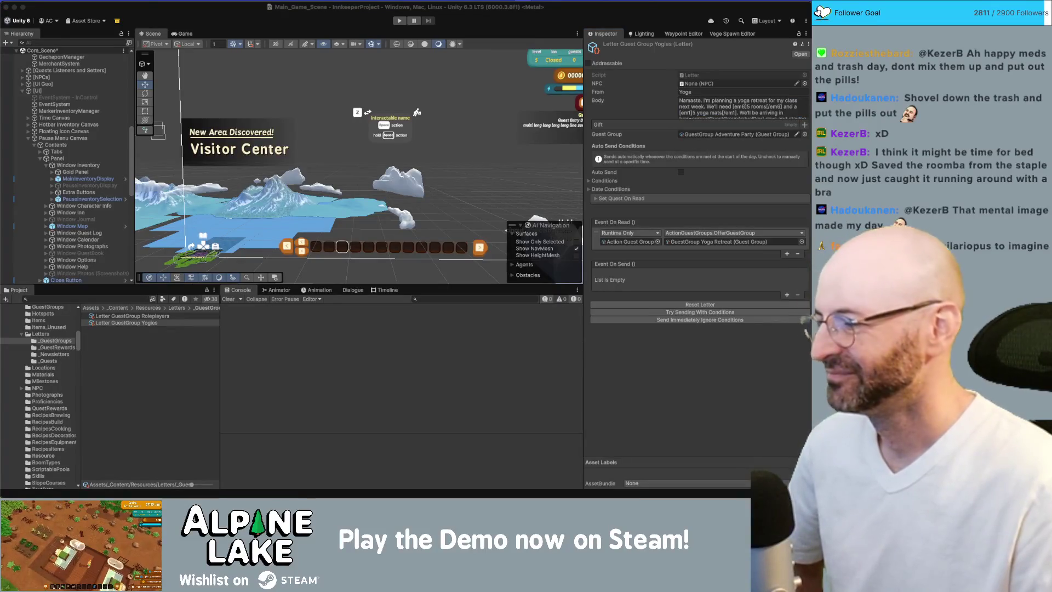
pyautogui.click(170, 350)
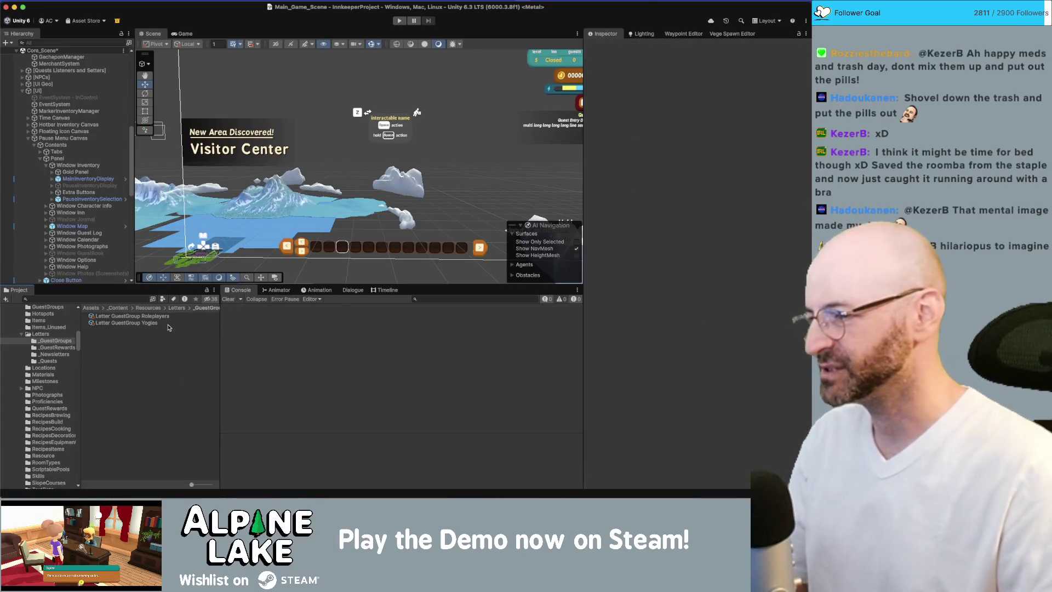
pyautogui.click(169, 317)
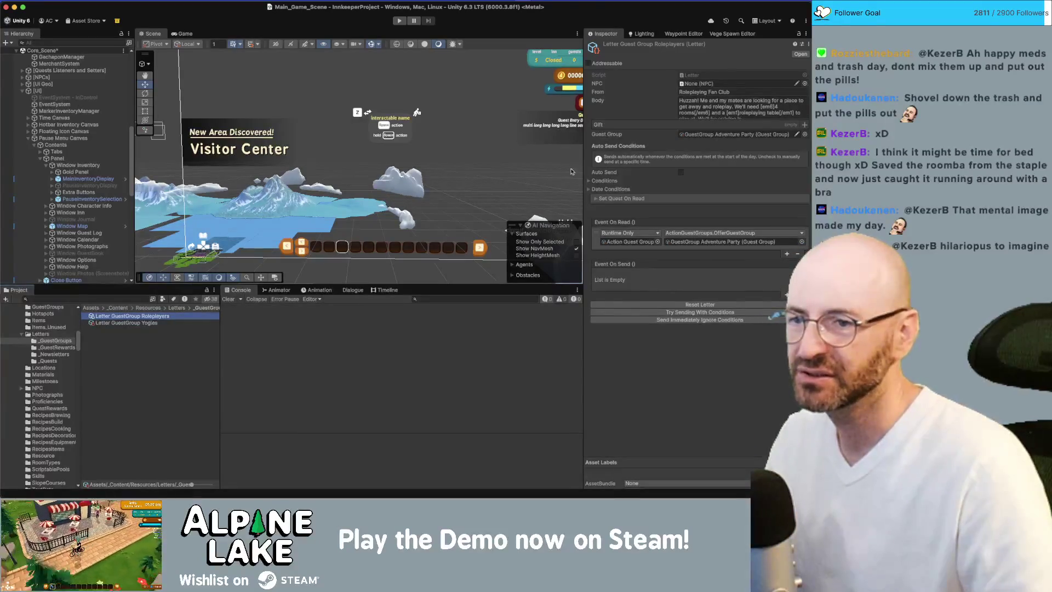
# Step: Expand the Roleplayers letter's Conditions and Dialogue System condition details, then select the Yogies letter
pyautogui.click(589, 181)
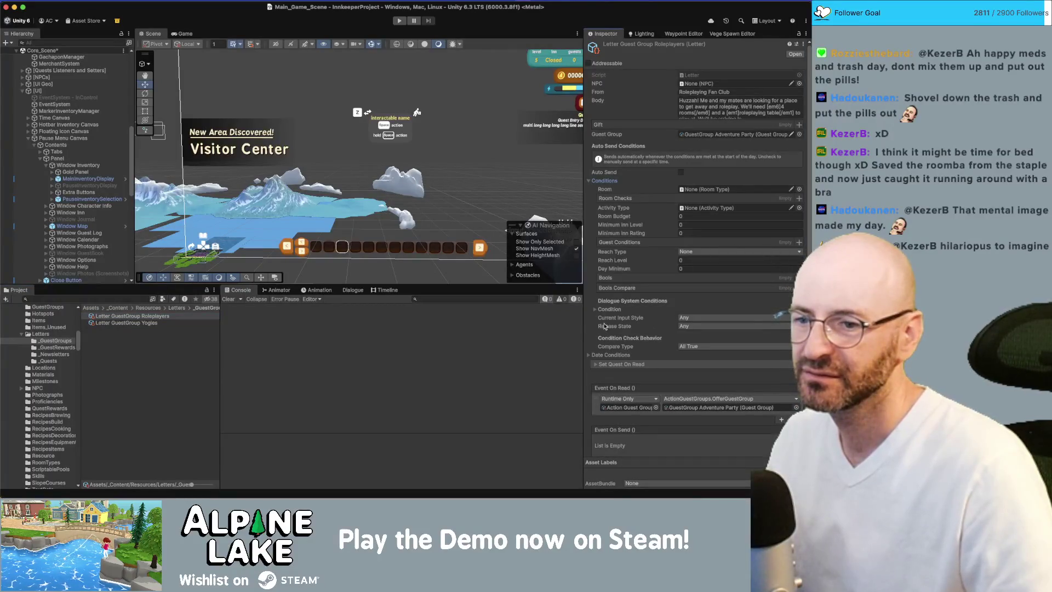
pyautogui.click(595, 309)
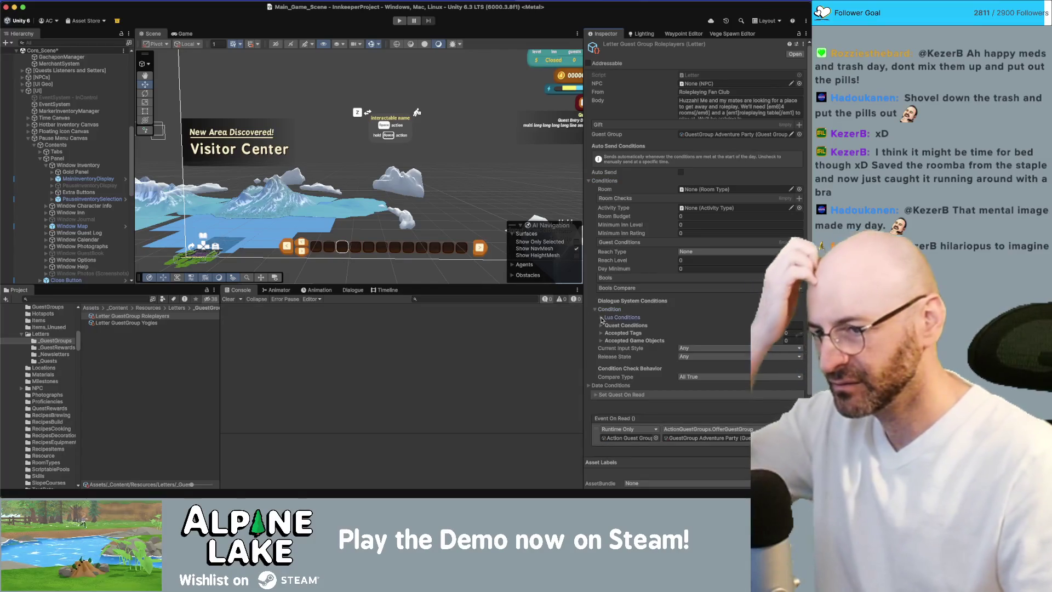
pyautogui.click(601, 317)
pyautogui.click(601, 318)
pyautogui.click(172, 323)
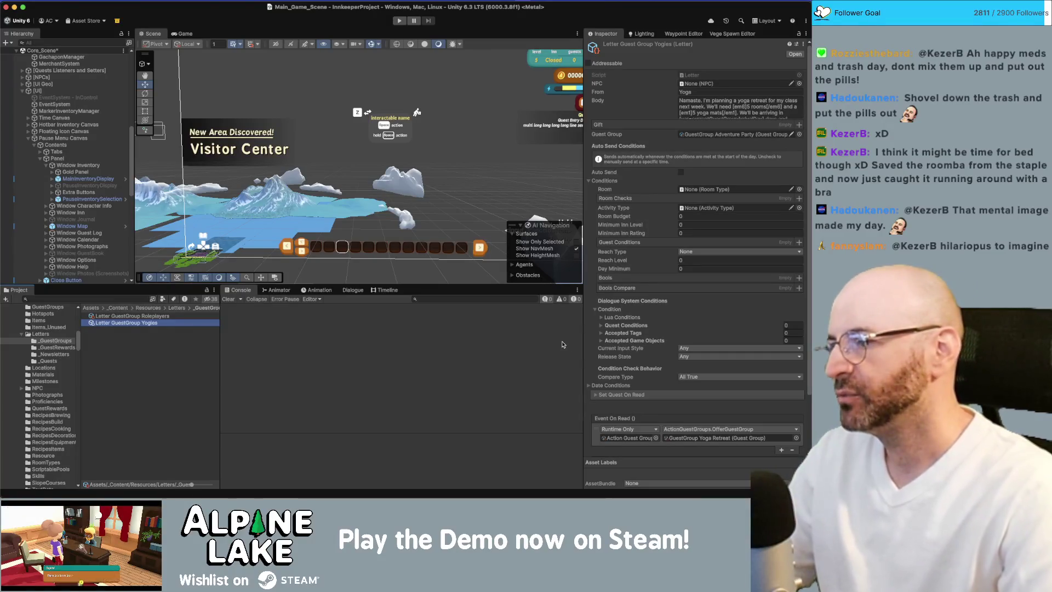
# Step: Click into the Project panel's search field to search the assets
pyautogui.click(101, 299)
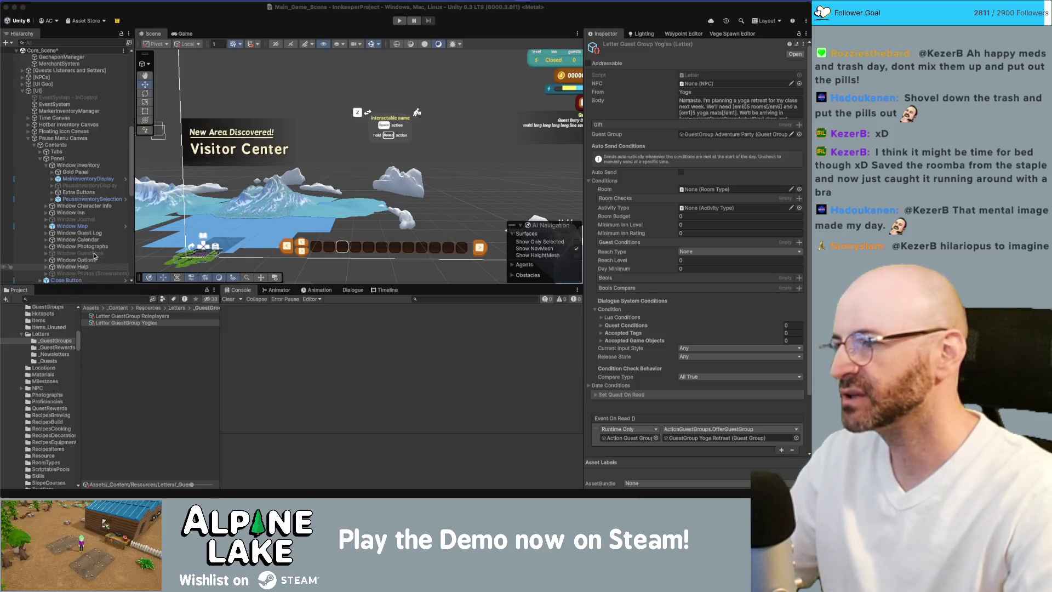
pyautogui.scroll(-10, 89, 250)
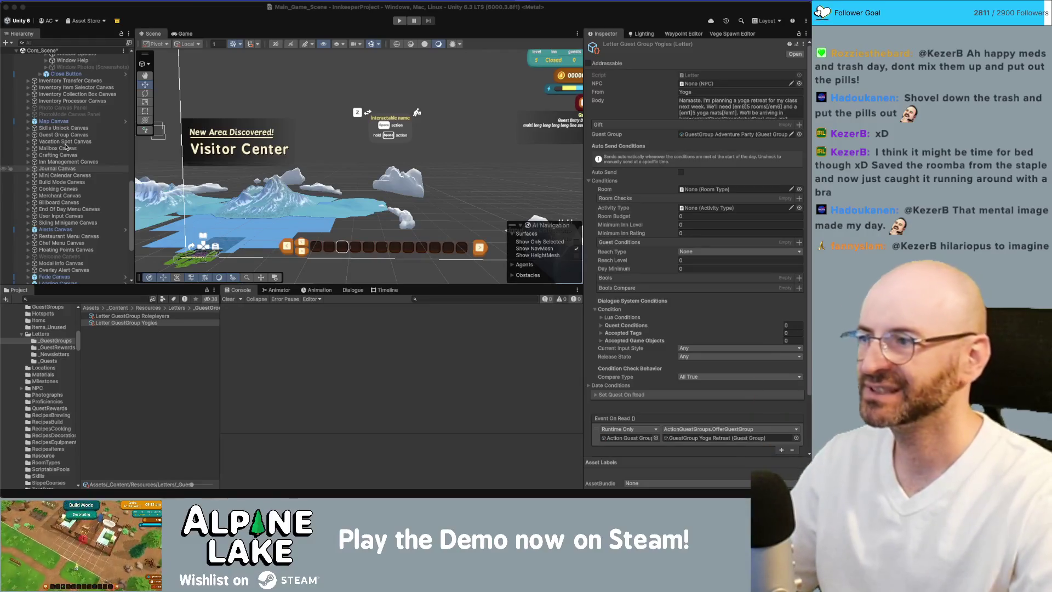
pyautogui.press('super+Tab')
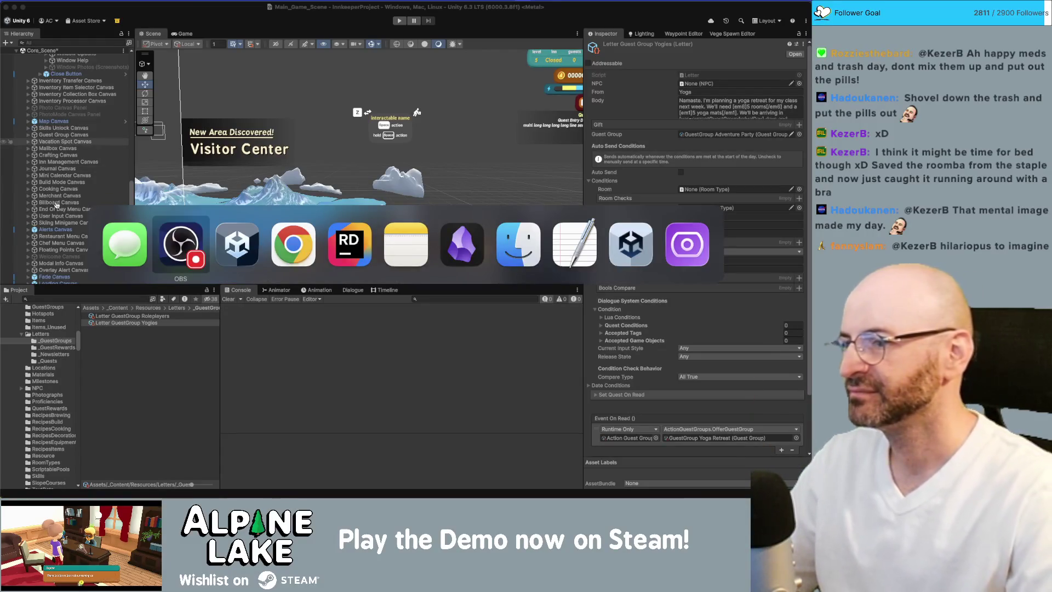
# Step: Switch to the Miro Innkeep board and select the small text note beside the red card
pyautogui.click(332, 244)
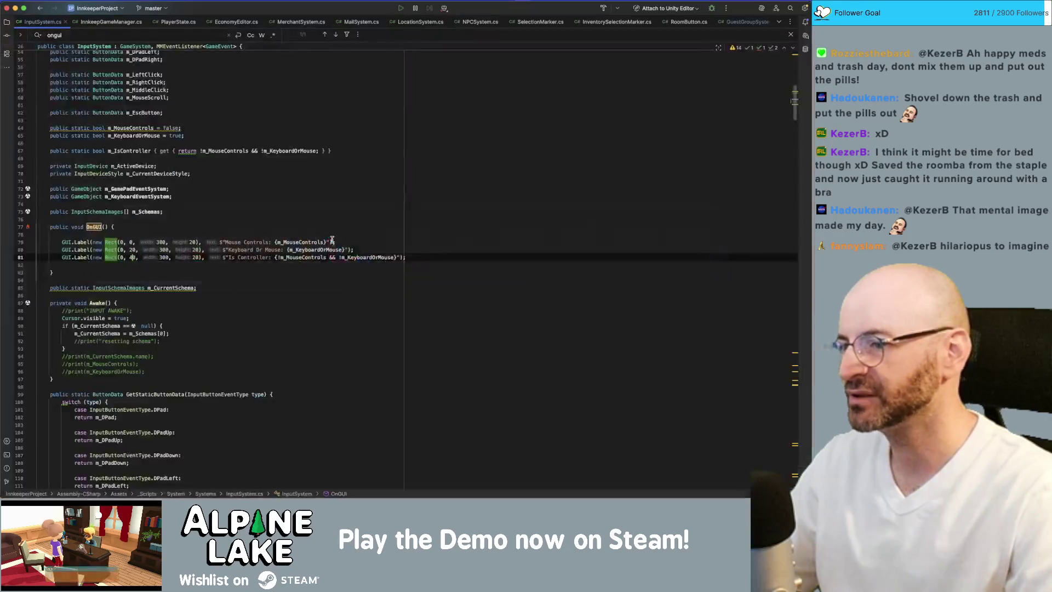
pyautogui.press('super+Tab')
pyautogui.click(349, 244)
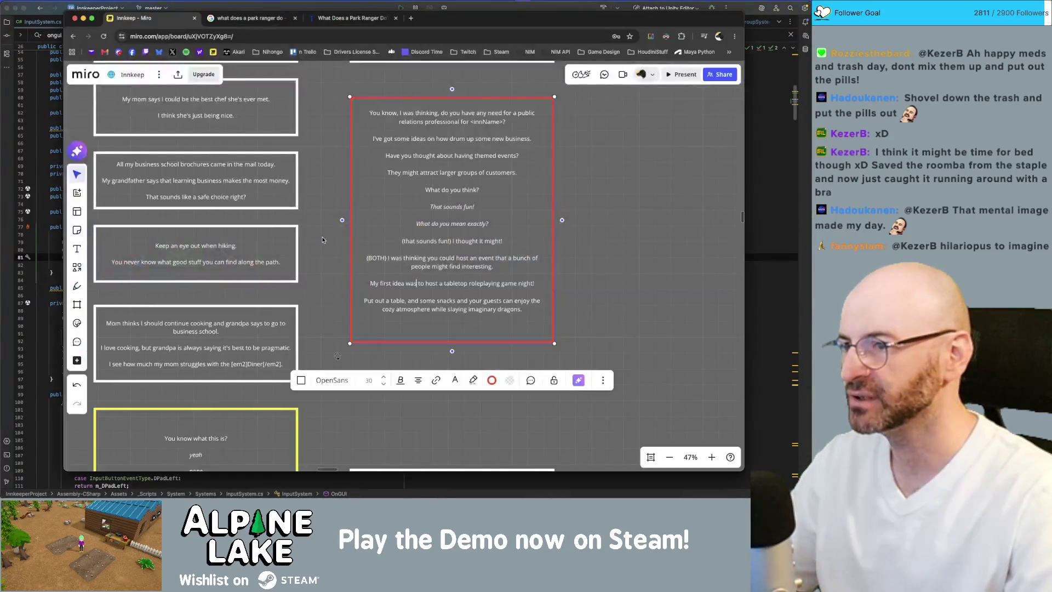
pyautogui.scroll(-10, 468, 241)
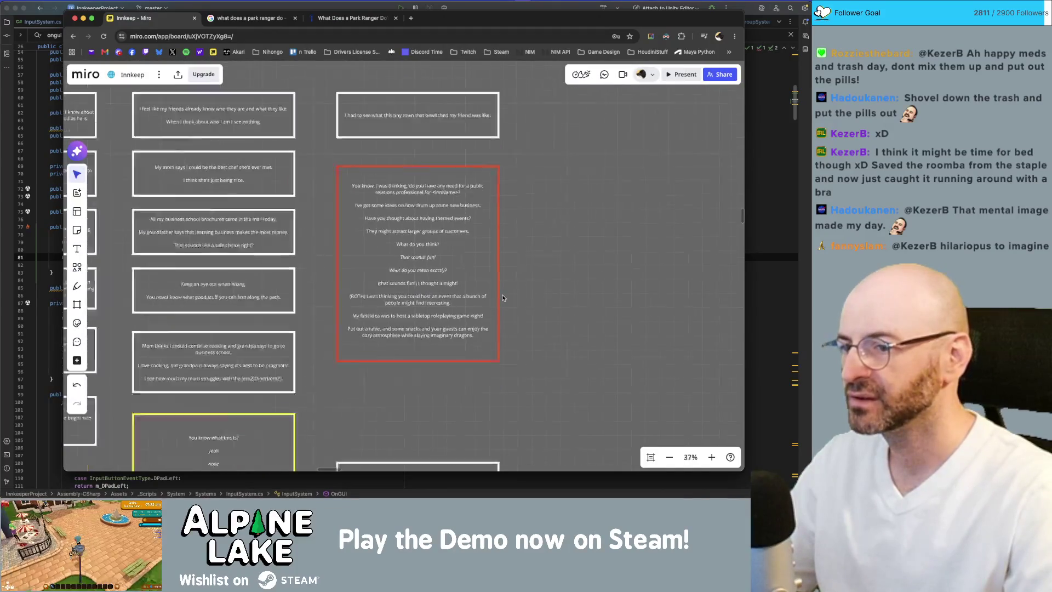
pyautogui.scroll(-5, 470, 239)
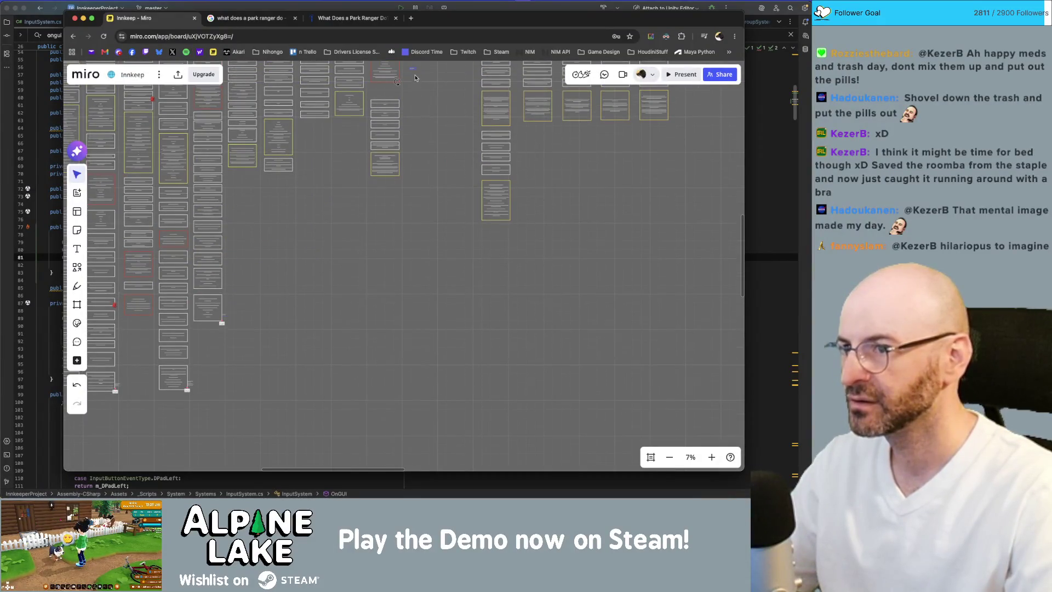
pyautogui.scroll(5, 416, 80)
pyautogui.click(430, 189)
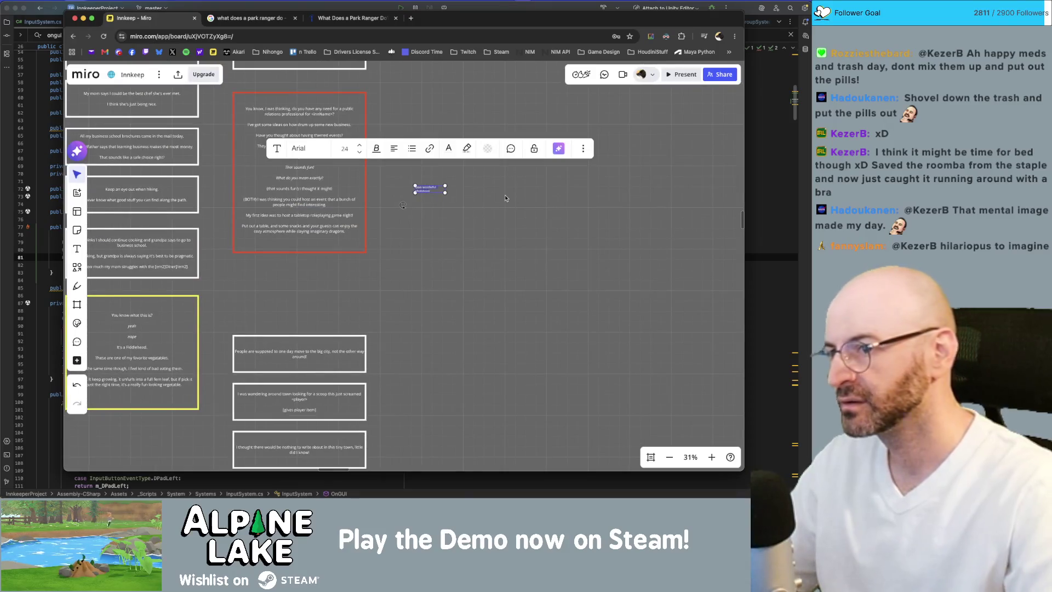
# Step: Replace the note's heading with an opening sentence about guest groups starting with letters, widening the box
pyautogui.write('GUEST GROUPS CURRENTLY')
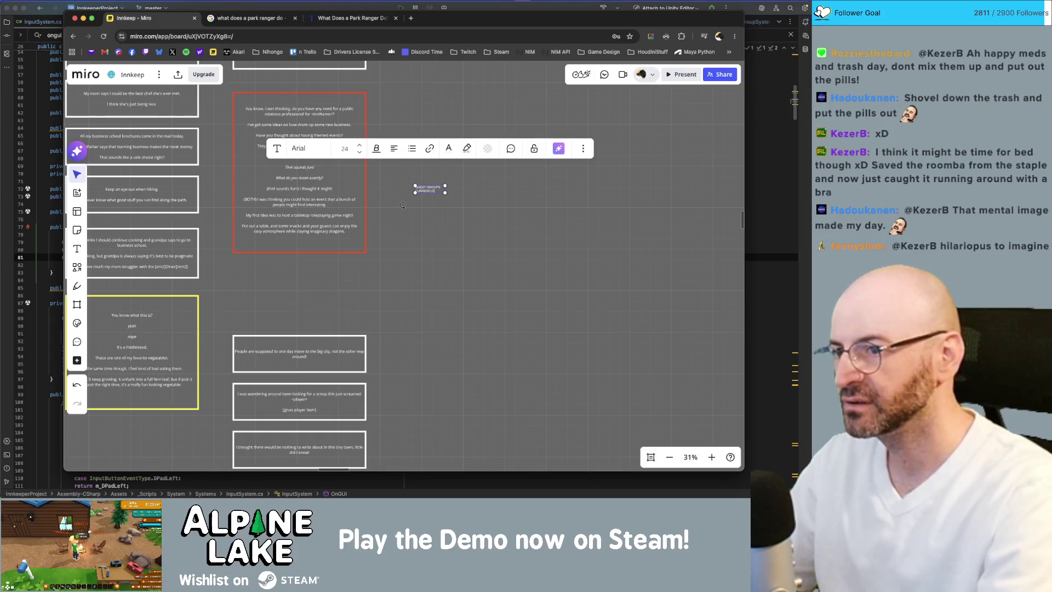
pyautogui.press('BackSpace')
pyautogui.write('urren')
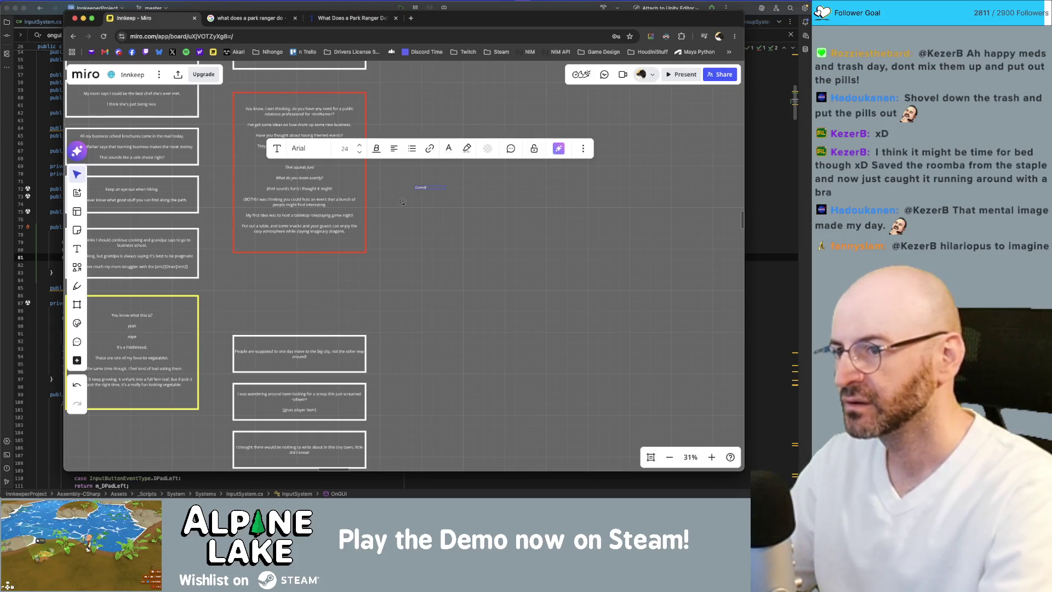
pyautogui.write('tly S Groups')
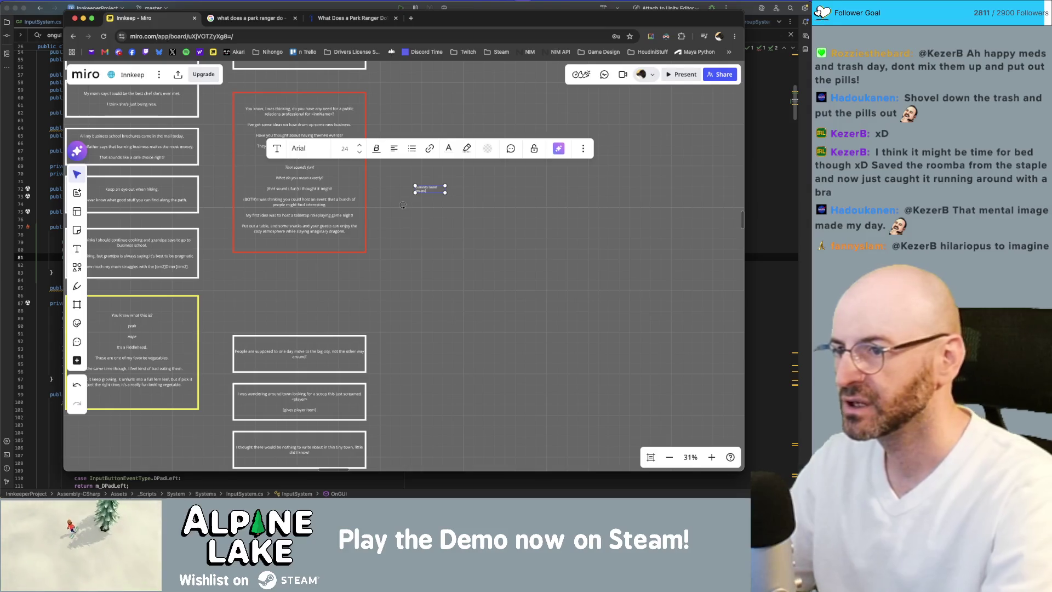
pyautogui.write(' a')
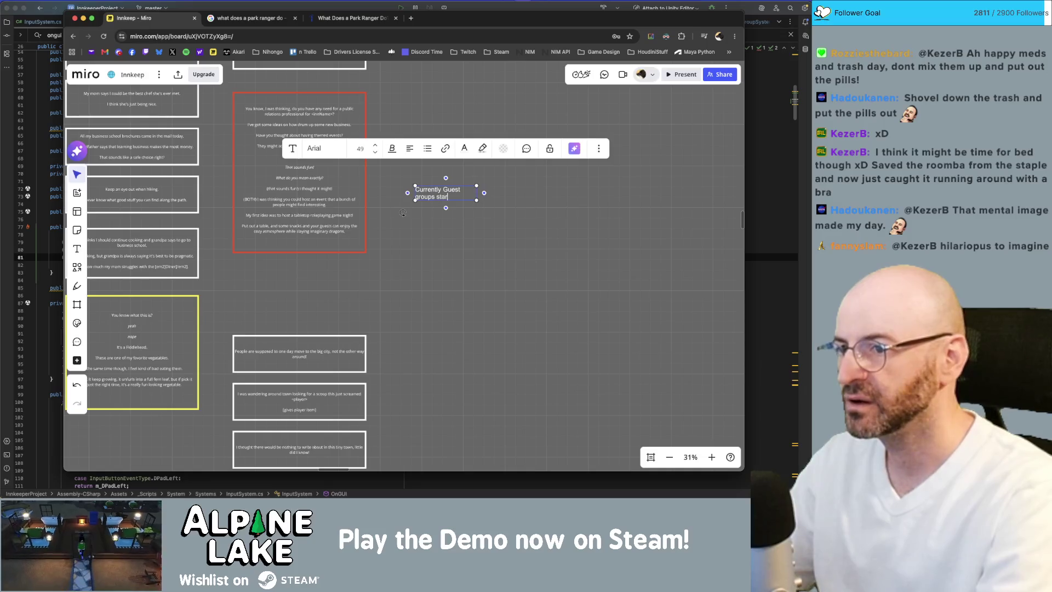
pyautogui.write('y letters sent to the player, ')
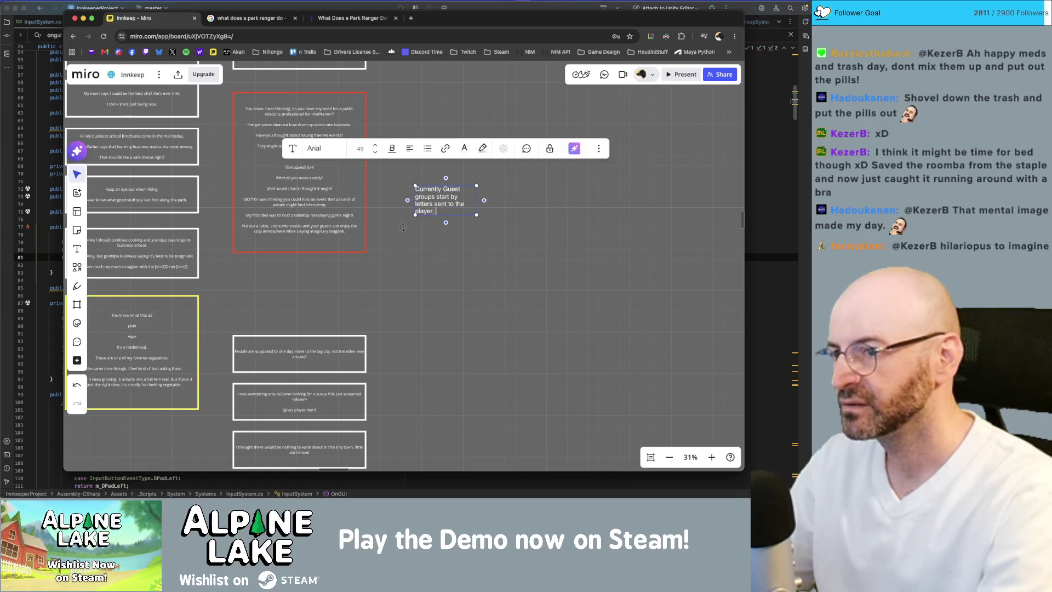
pyautogui.write('which are then ')
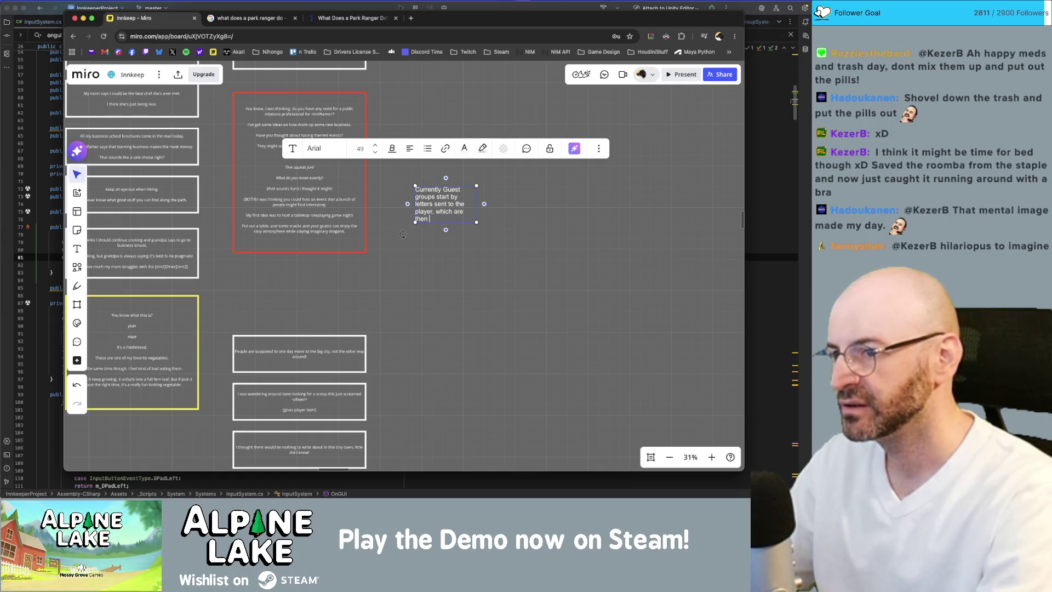
pyautogui.write('accepted ')
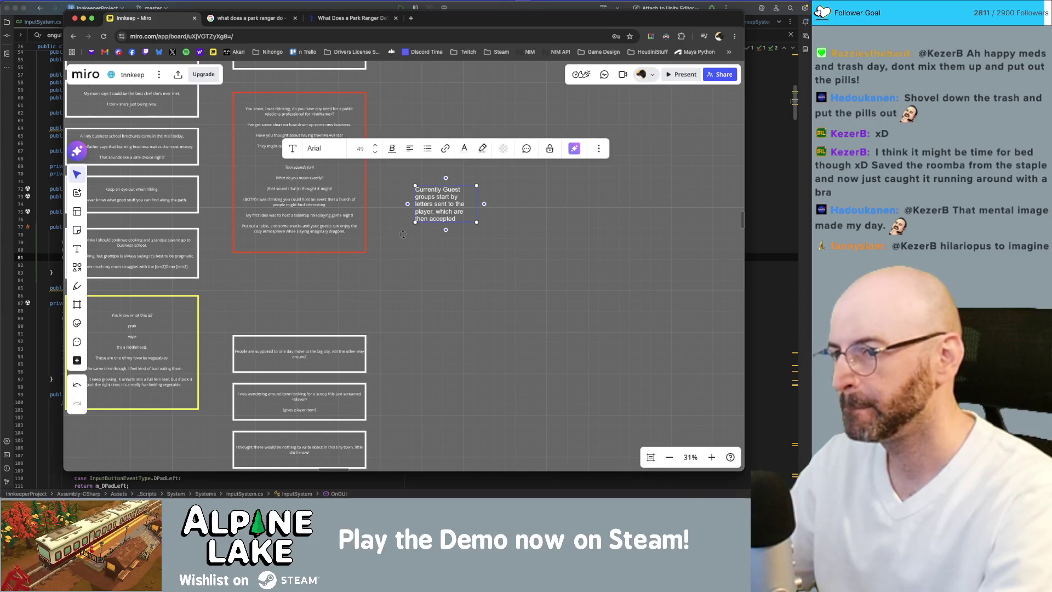
pyautogui.write('with a')
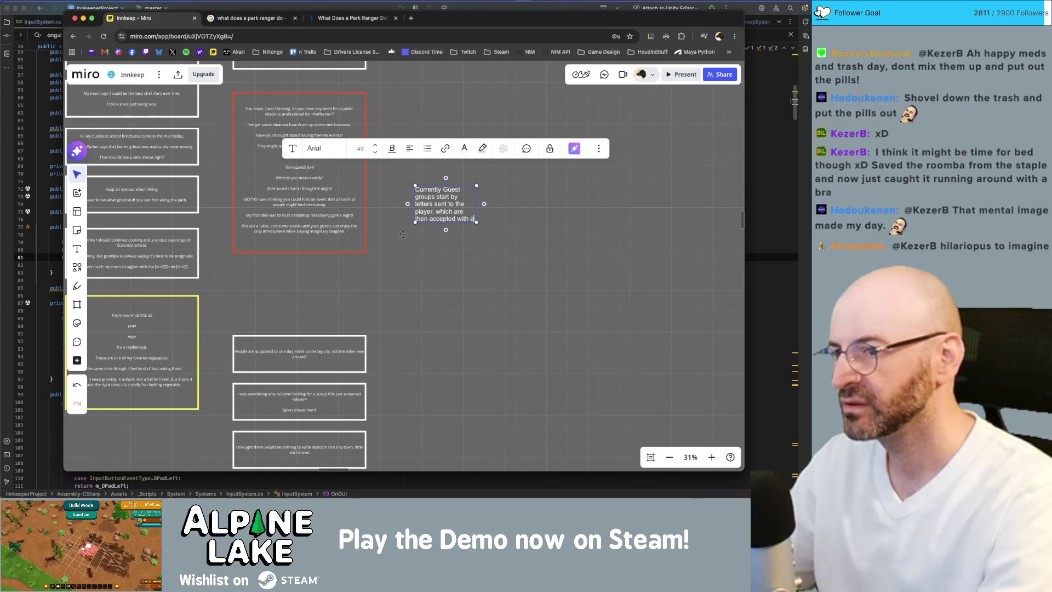
pyautogui.write('n expi')
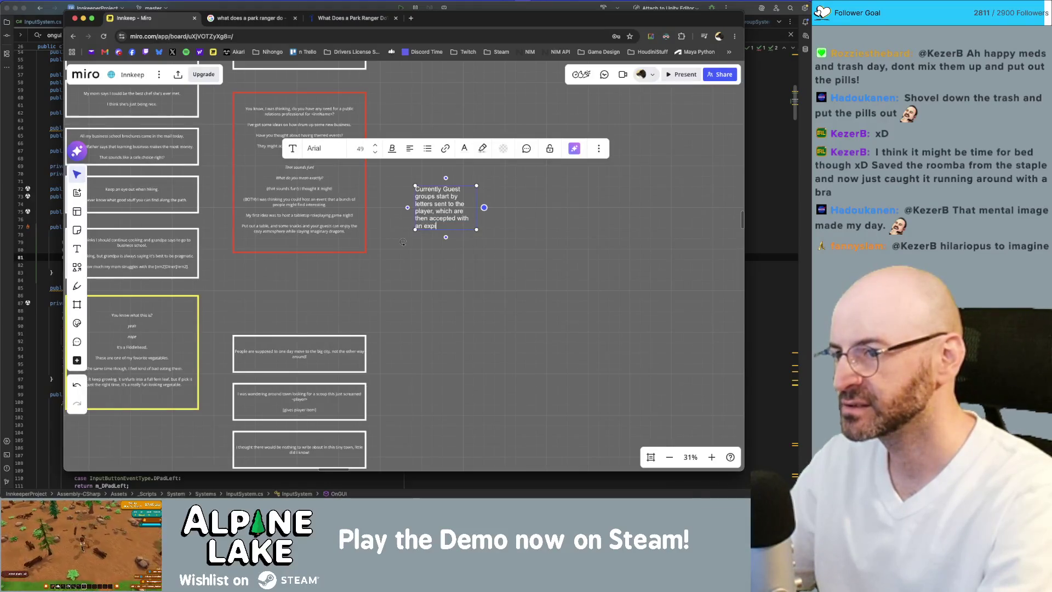
pyautogui.write('ration date')
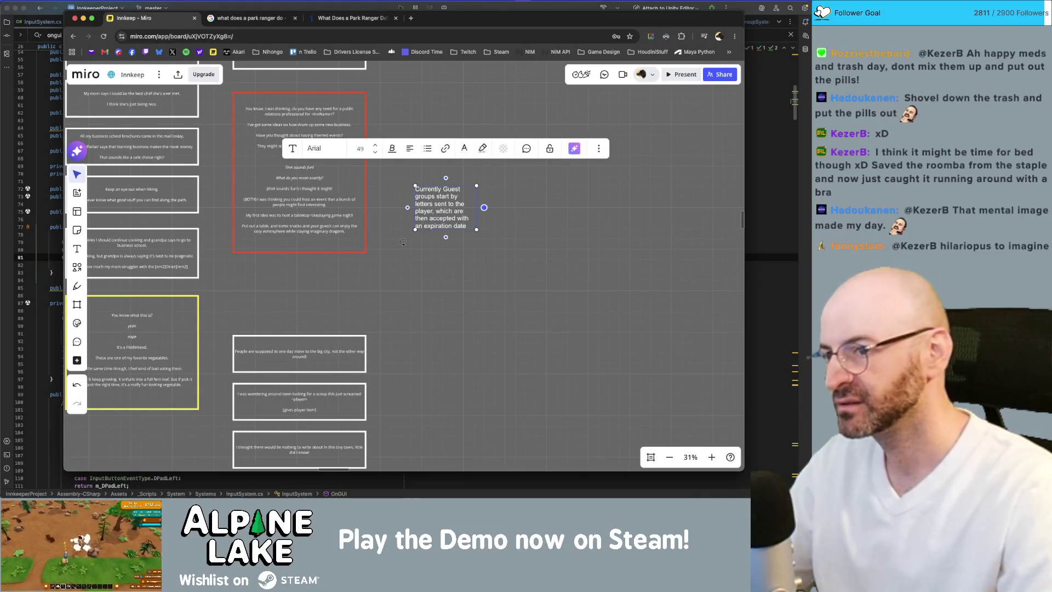
pyautogui.moveTo(477, 202); pyautogui.dragTo(534, 198)
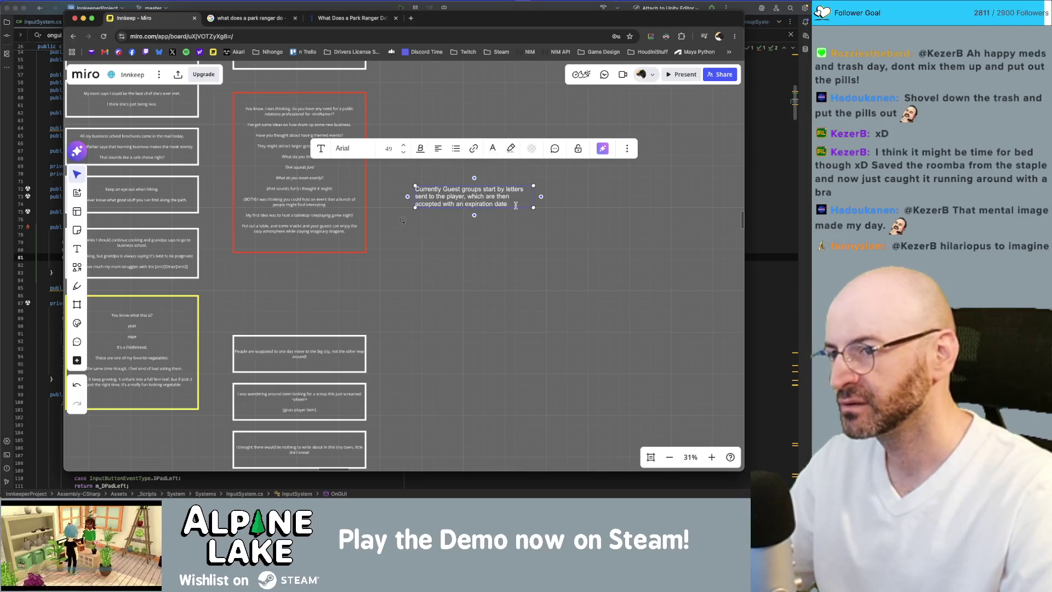
pyautogui.write('.')
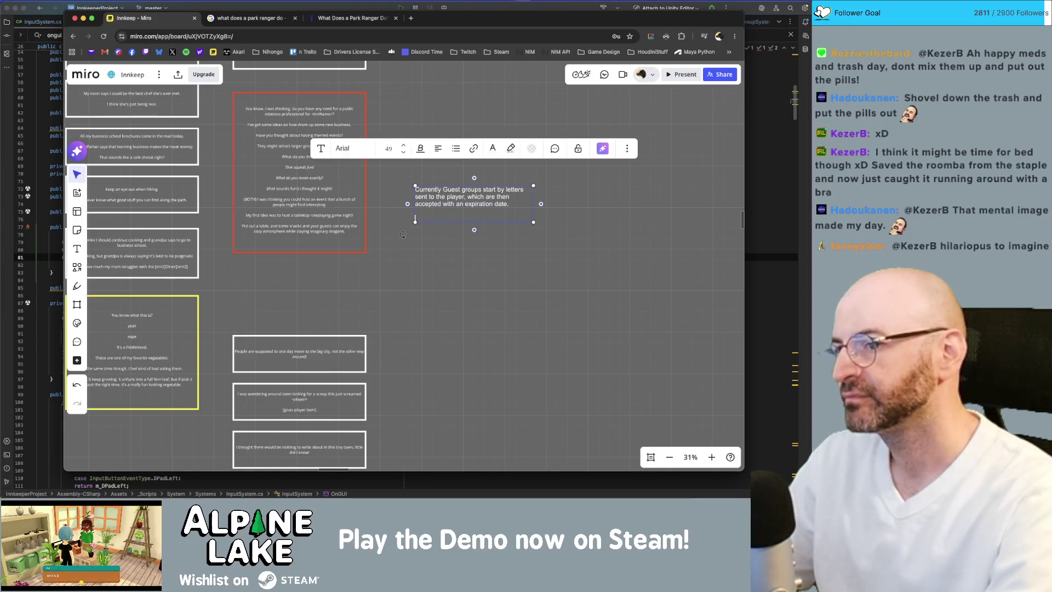
# Step: Add lines about going to Stella and Stella proposing ideas the player accepts at a leisurely pace
pyautogui.press('Return')
pyautogui.press('Return')
pyautogui.write('You then go to stella to rep')
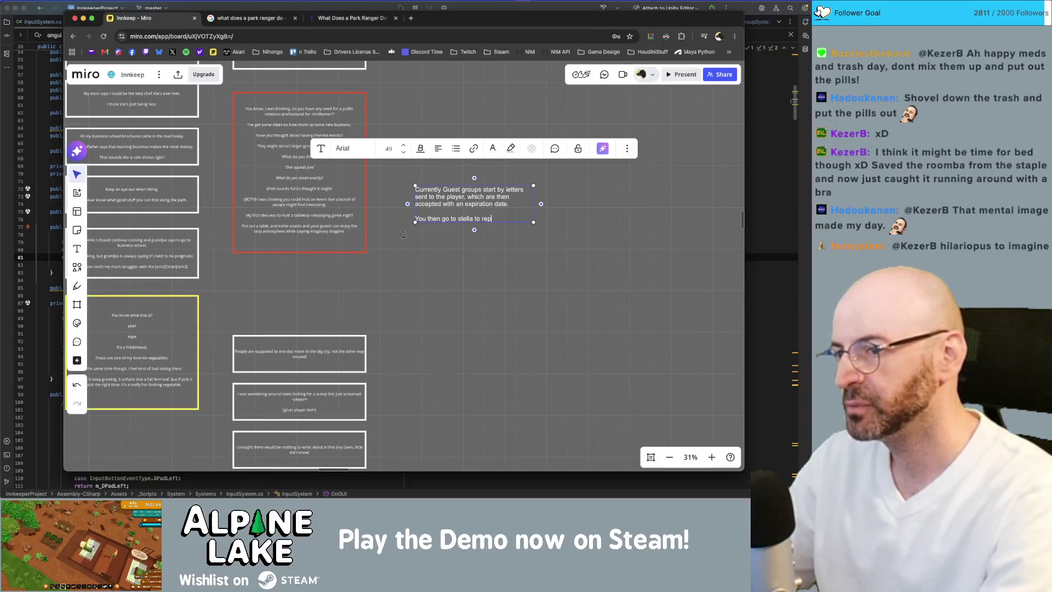
pyautogui.write('eat the event.')
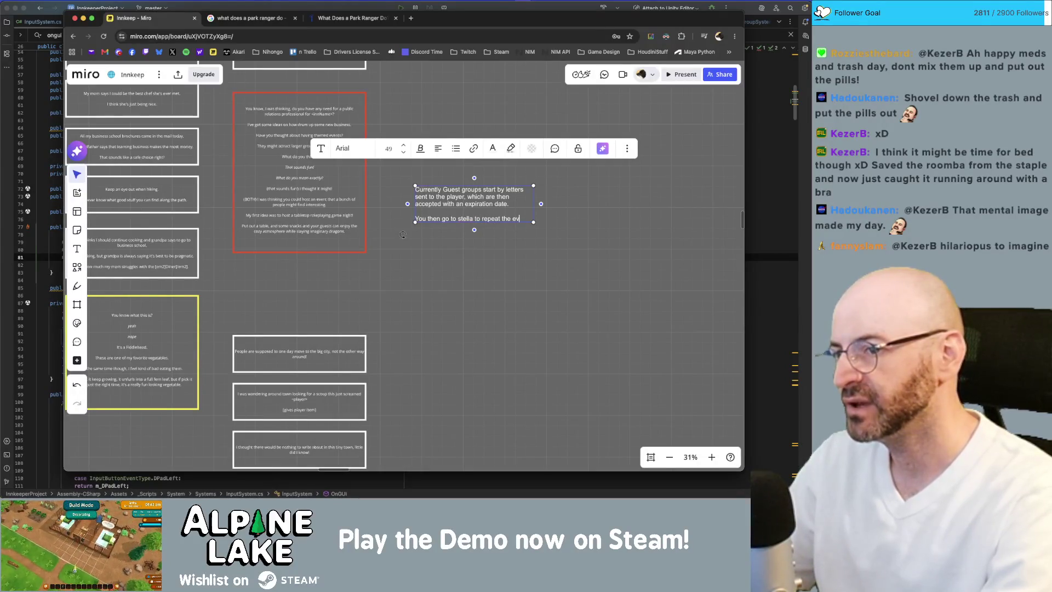
pyautogui.press('Return')
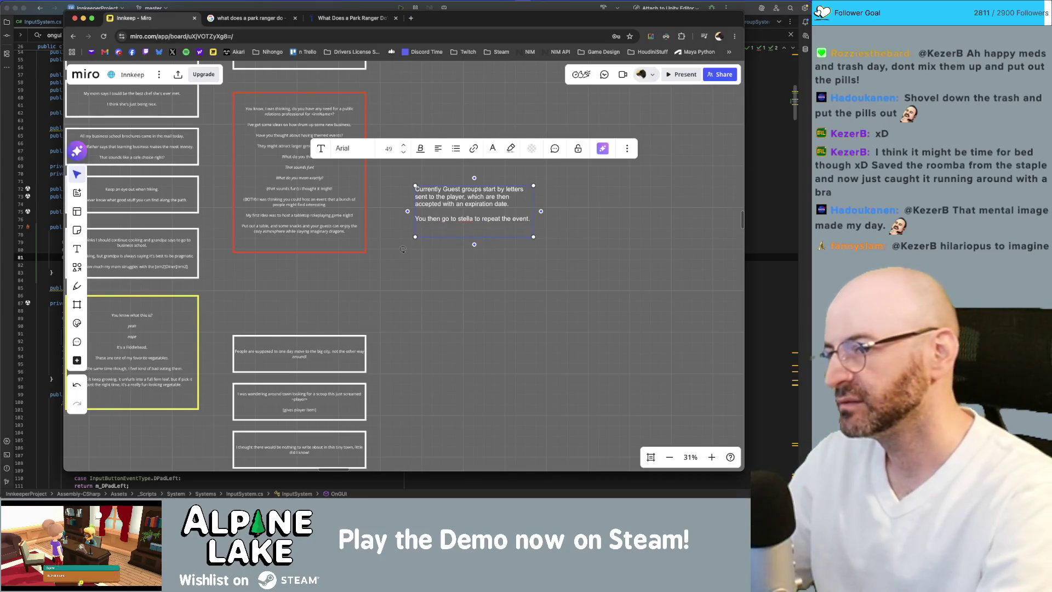
pyautogui.write('Switch t')
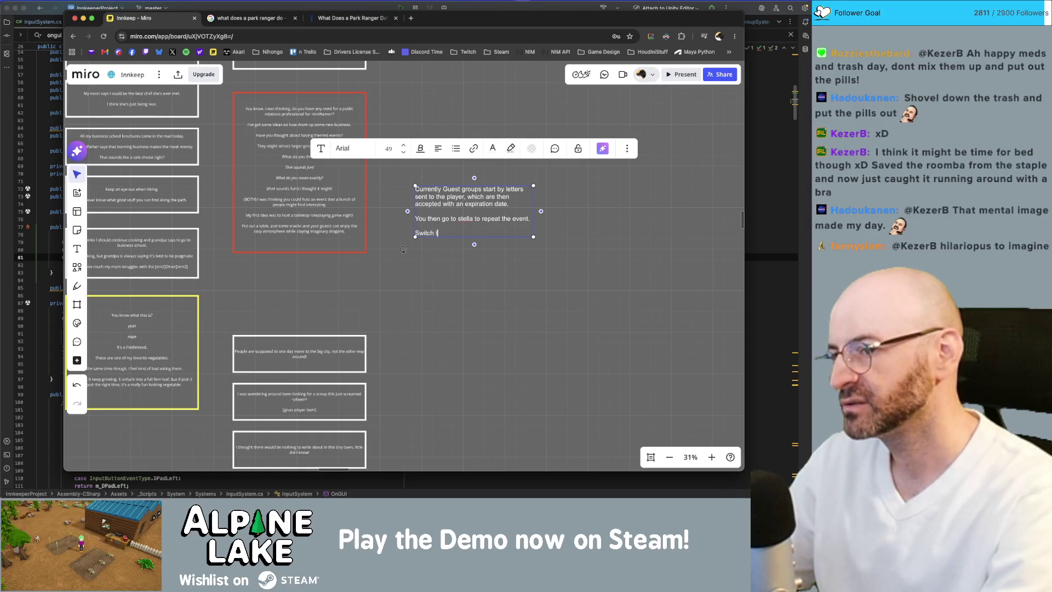
pyautogui.write('o stella c')
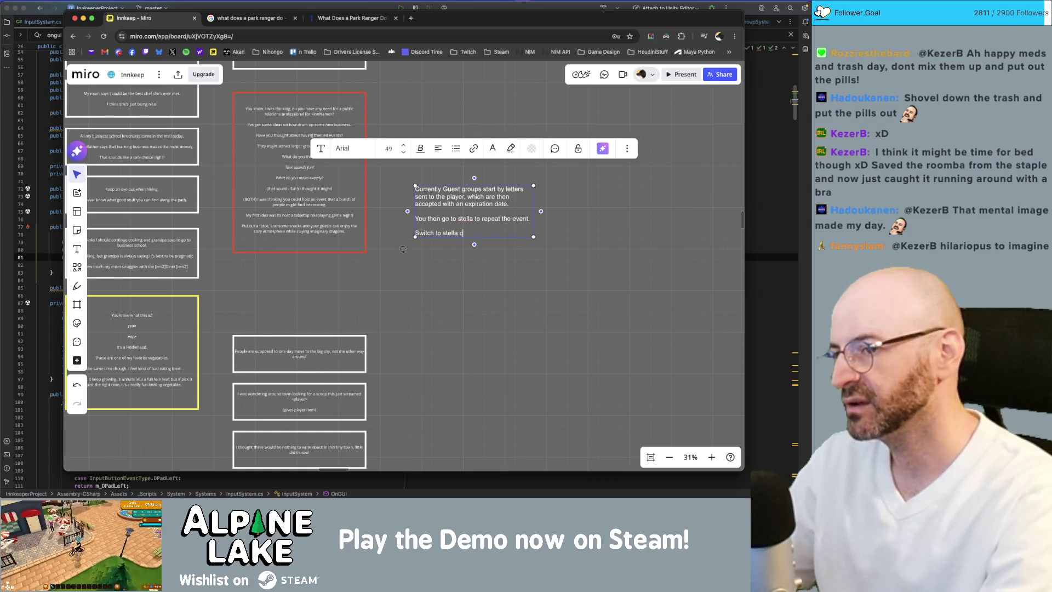
pyautogui.write('oming up with the ideas and the player just acce')
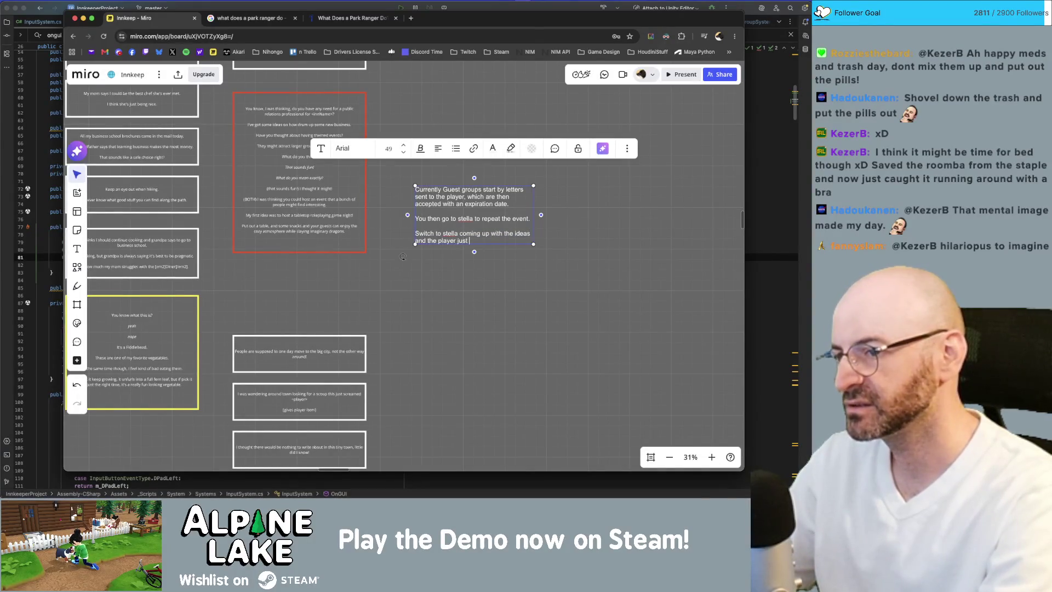
pyautogui.write('pting')
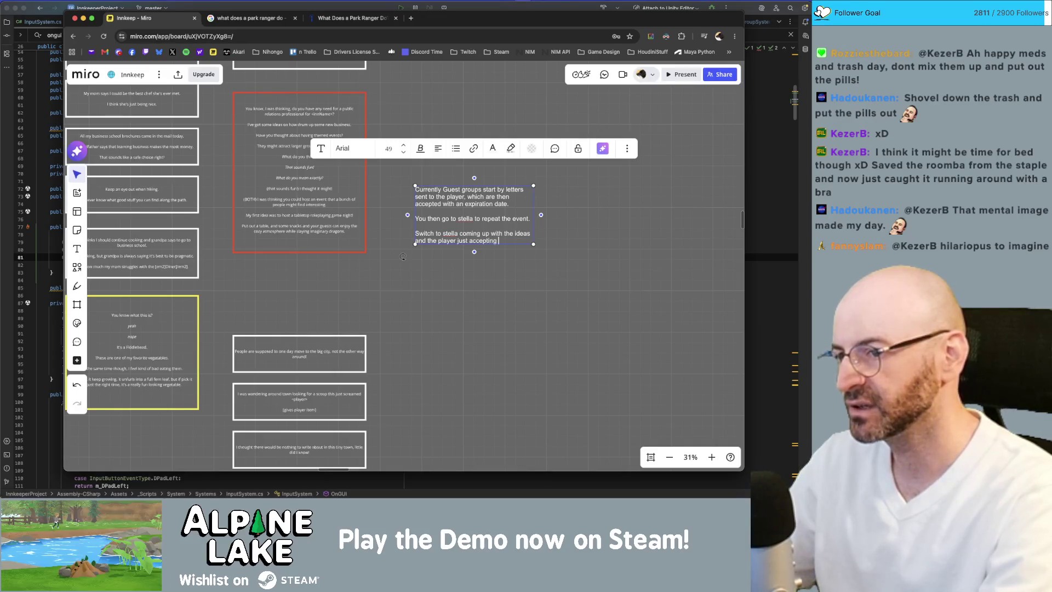
pyautogui.press('BackSpace')
pyautogui.press('BackSpace')
pyautogui.press('BackSpace')
pyautogui.write('vent at a lesiur')
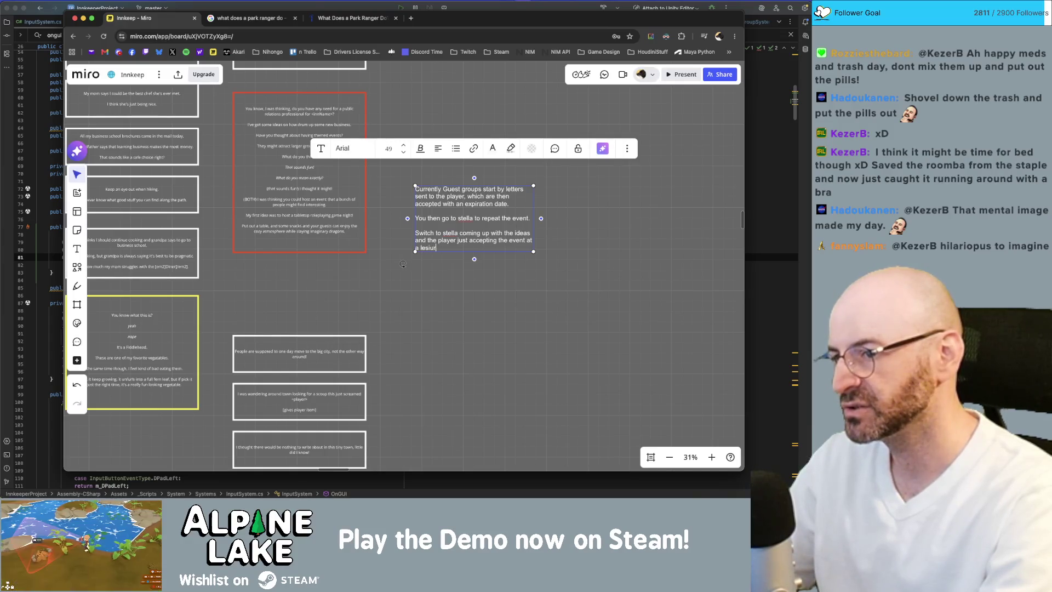
pyautogui.write('ly pace')
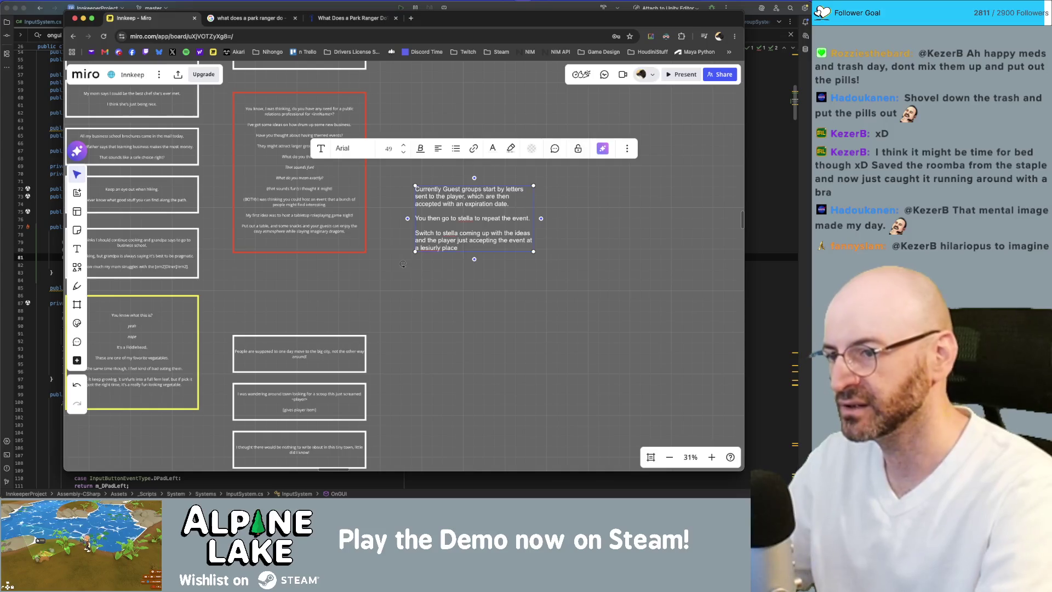
# Step: Correct 'lesiurly' to 'leisurely' and move the guest-group note up and to the left
pyautogui.rightClick(430, 248)
pyautogui.click(431, 251)
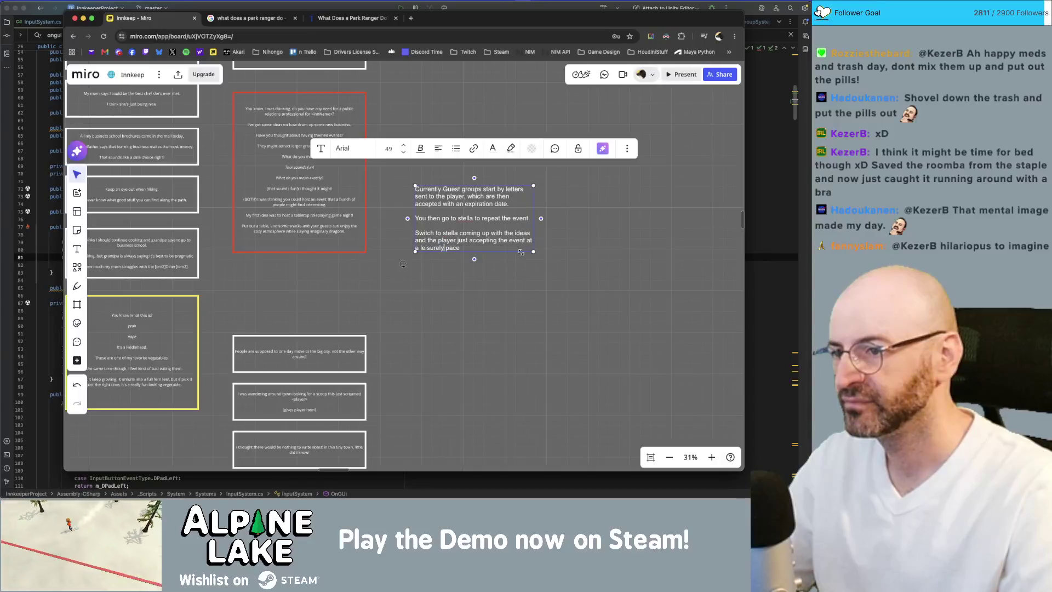
pyautogui.click(560, 251)
pyautogui.moveTo(483, 240); pyautogui.dragTo(428, 206)
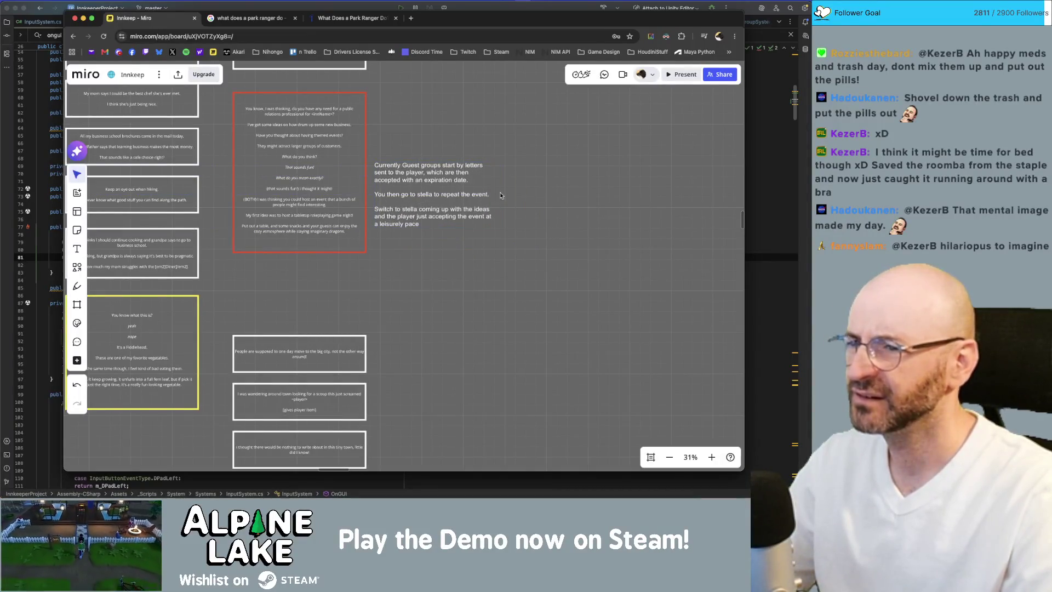
pyautogui.click(484, 186)
# Step: Shrink the guest-group note's text from 49 to 40 and place it right beside the red card
pyautogui.moveTo(493, 162); pyautogui.dragTo(469, 175)
pyautogui.scroll(3, 399, 241)
pyautogui.click(398, 244)
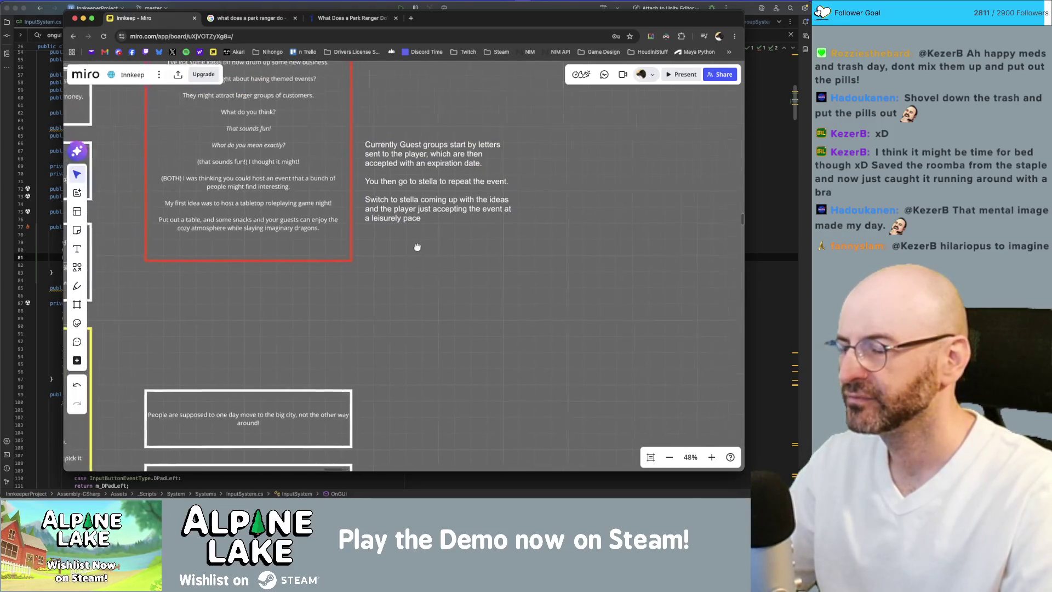
pyautogui.hscroll(-2, 414, 244)
pyautogui.scroll(1, 414, 245)
pyautogui.moveTo(455, 206); pyautogui.dragTo(451, 170)
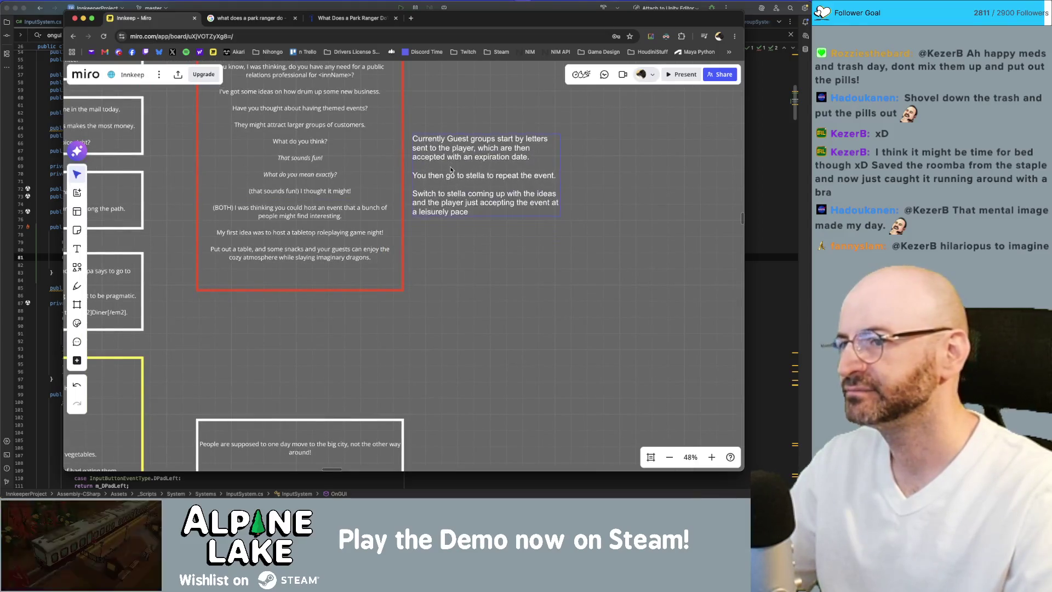
pyautogui.click(491, 264)
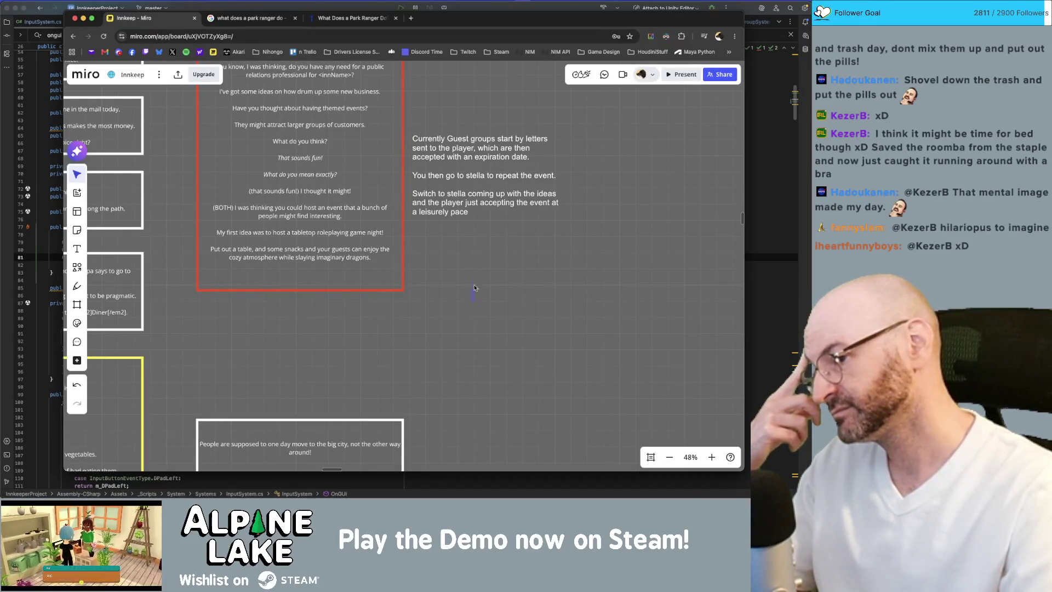
pyautogui.scroll(-4, 478, 281)
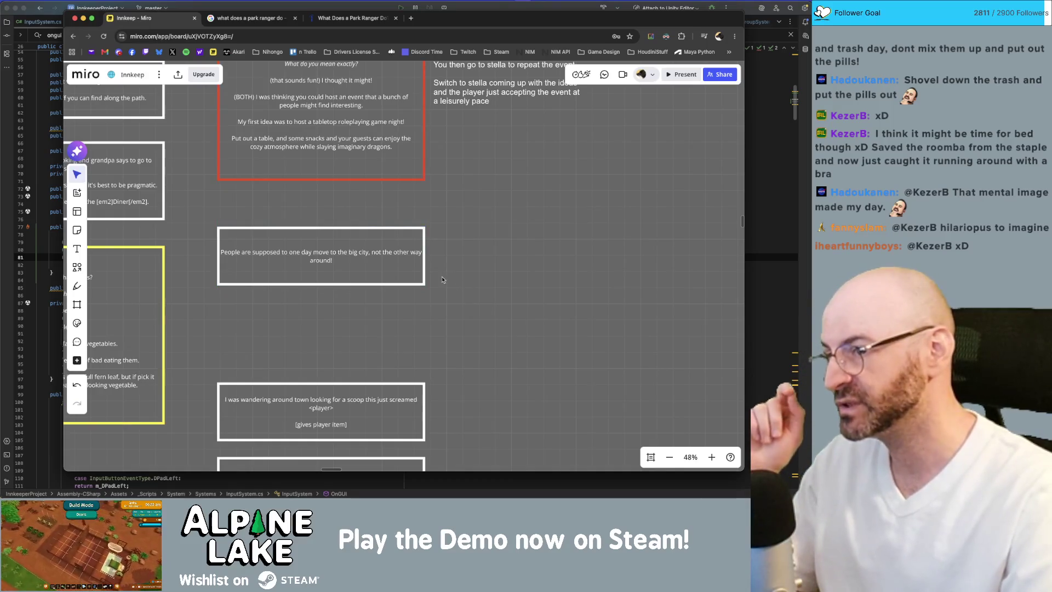
pyautogui.click(368, 258)
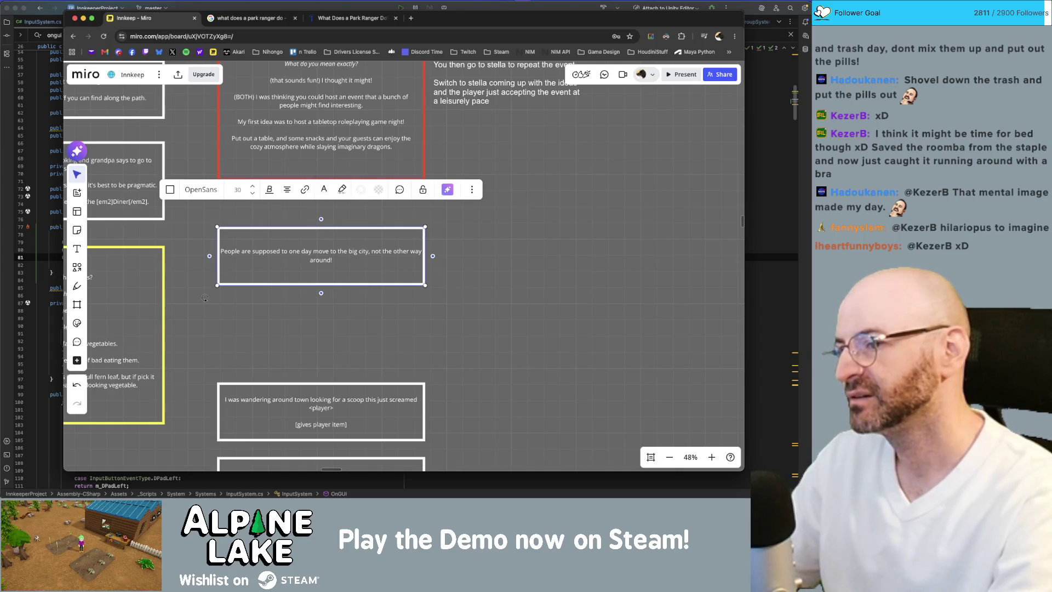
# Step: Insert 'from a small town' so the card reads 'move from a small town to the big city'
pyautogui.press('Right')
pyautogui.press('Right')
pyautogui.press('Right')
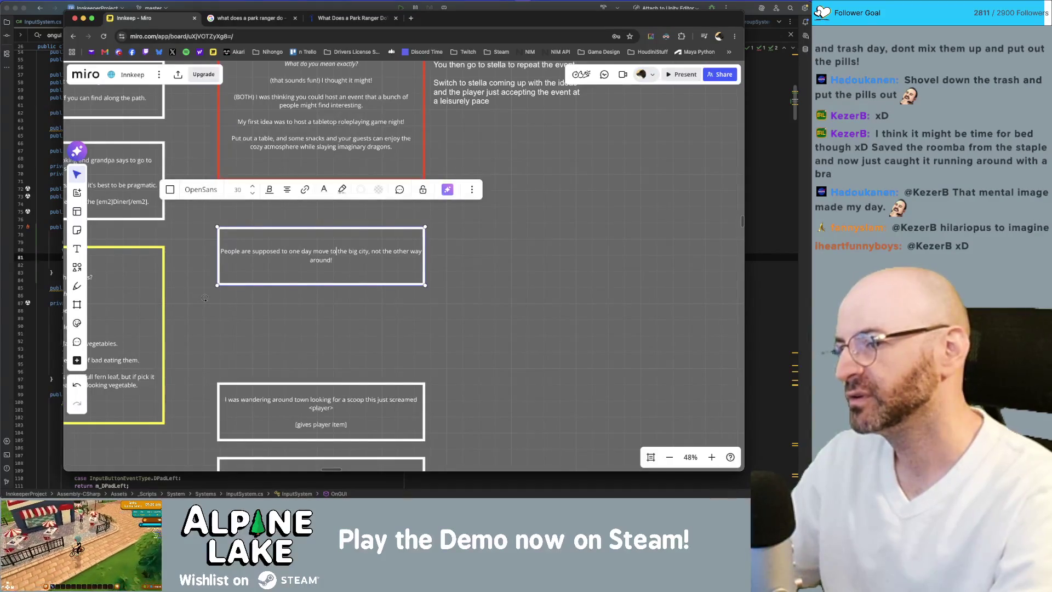
pyautogui.write('from a small tow')
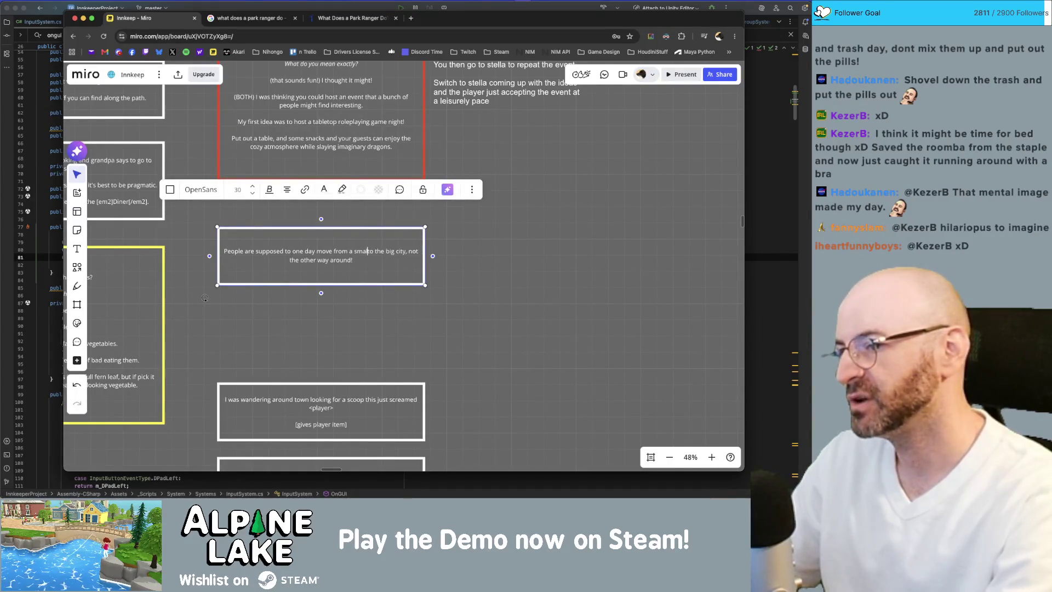
pyautogui.write('n')
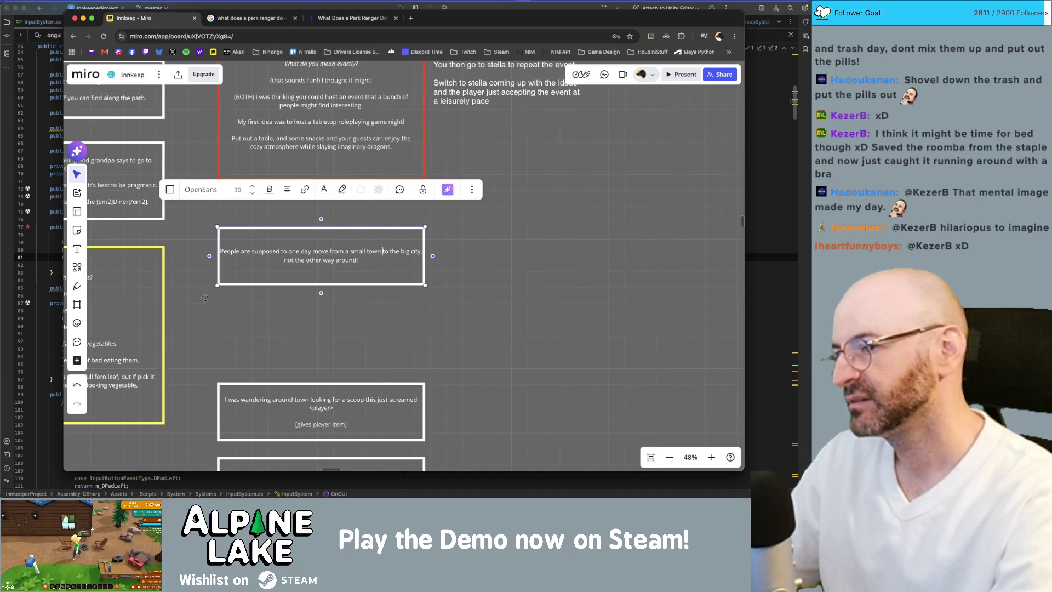
pyautogui.click(494, 304)
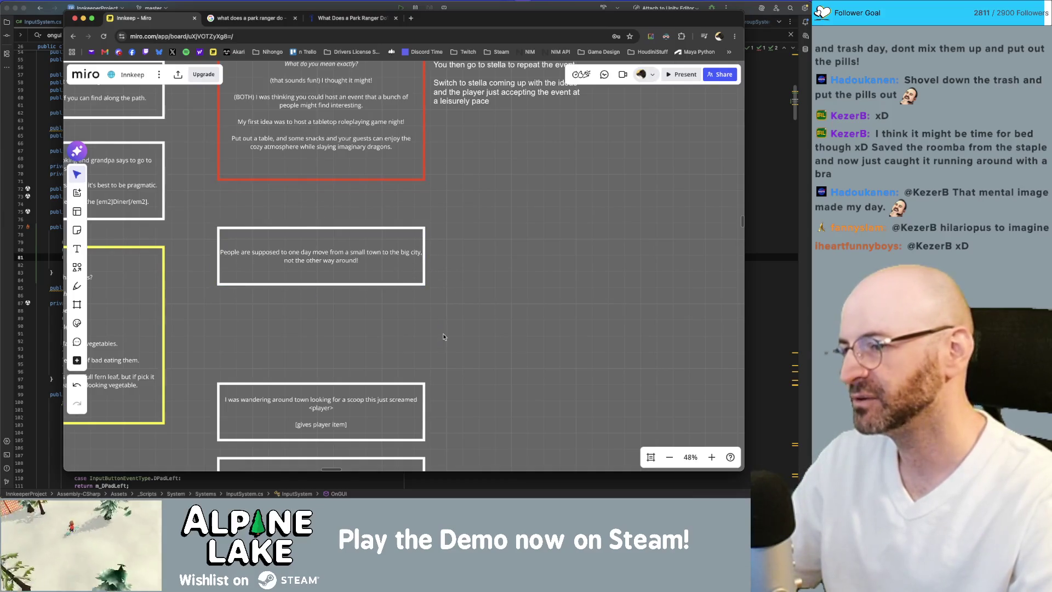
# Step: Pan down to the lower cards and start editing the 'I was wandering around town…' card
pyautogui.moveTo(444, 337); pyautogui.dragTo(450, 285)
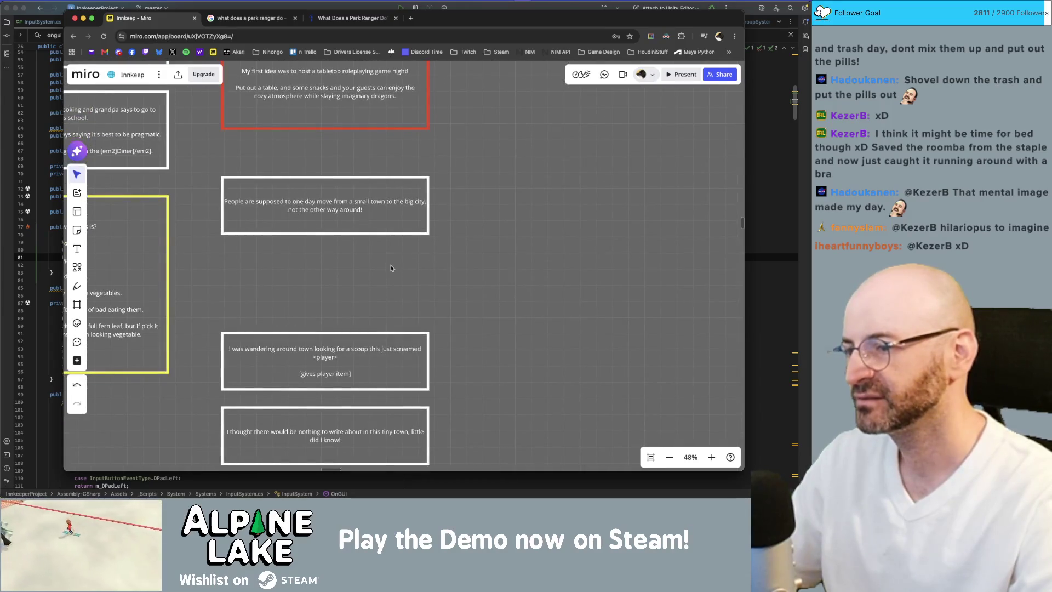
pyautogui.moveTo(417, 278); pyautogui.dragTo(429, 236)
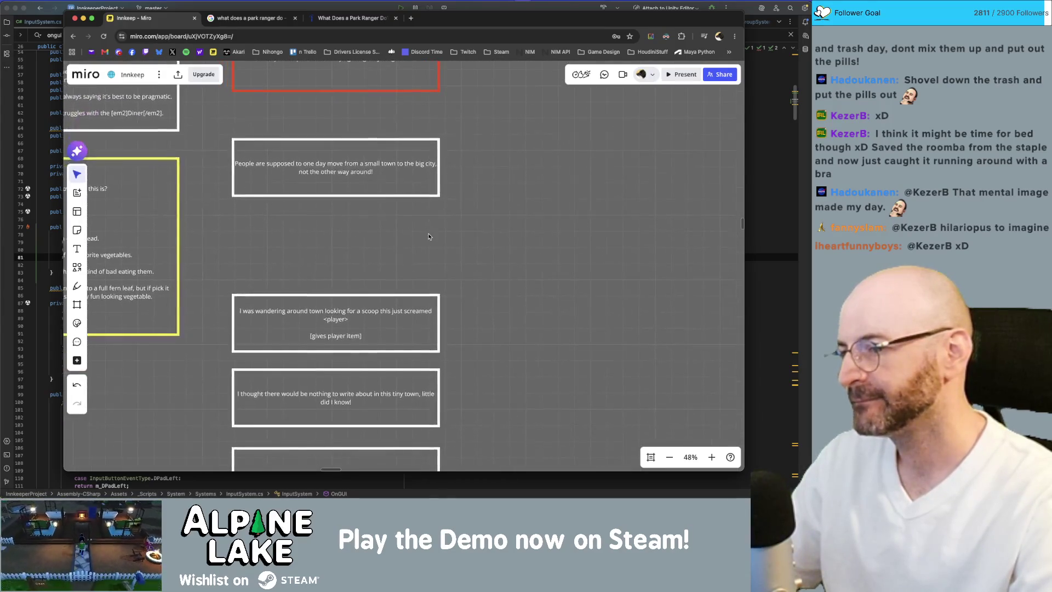
pyautogui.moveTo(443, 279); pyautogui.dragTo(444, 261)
pyautogui.scroll(-2, 416, 268)
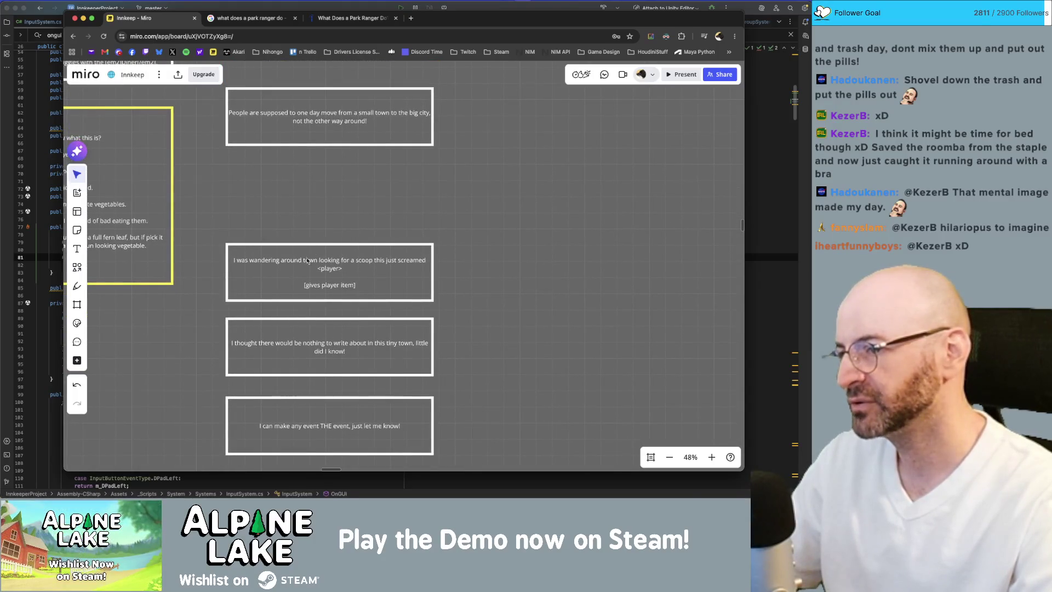
pyautogui.doubleClick(341, 263)
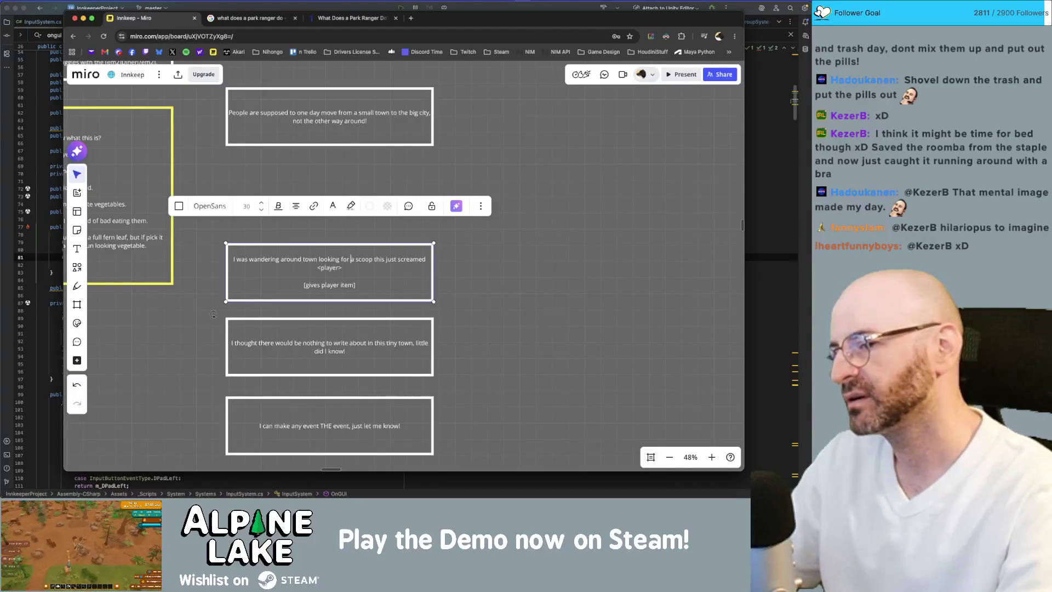
# Step: Replace 'a scoop' and the old ending with 'some inspiration and I found this. I thought you might like it'
pyautogui.hotkey('shift', 'alt', 'Right')
pyautogui.hotkey('shift', 'alt', 'Right')
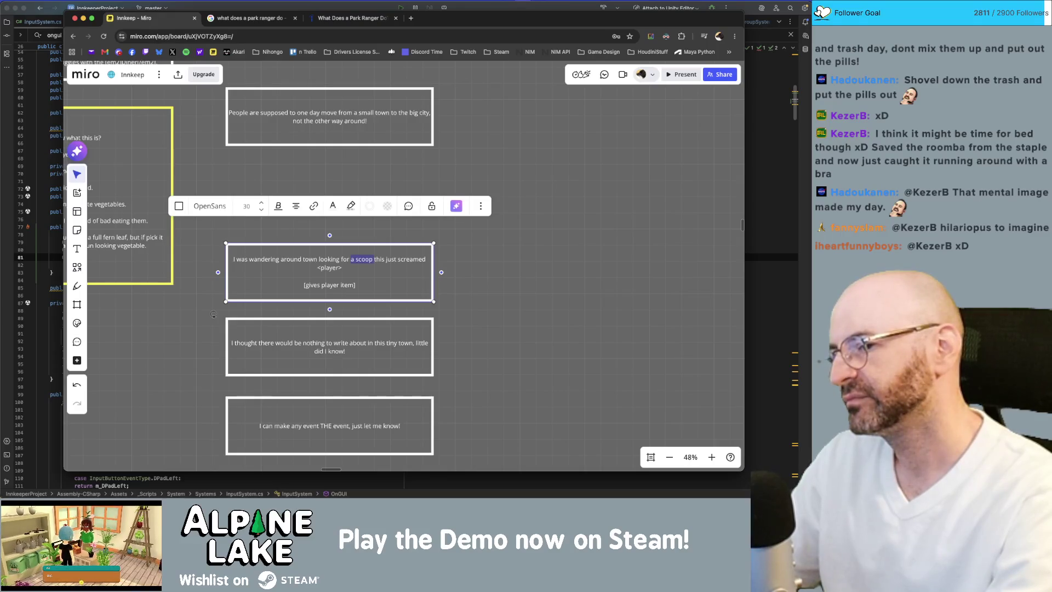
pyautogui.write('some inspiration')
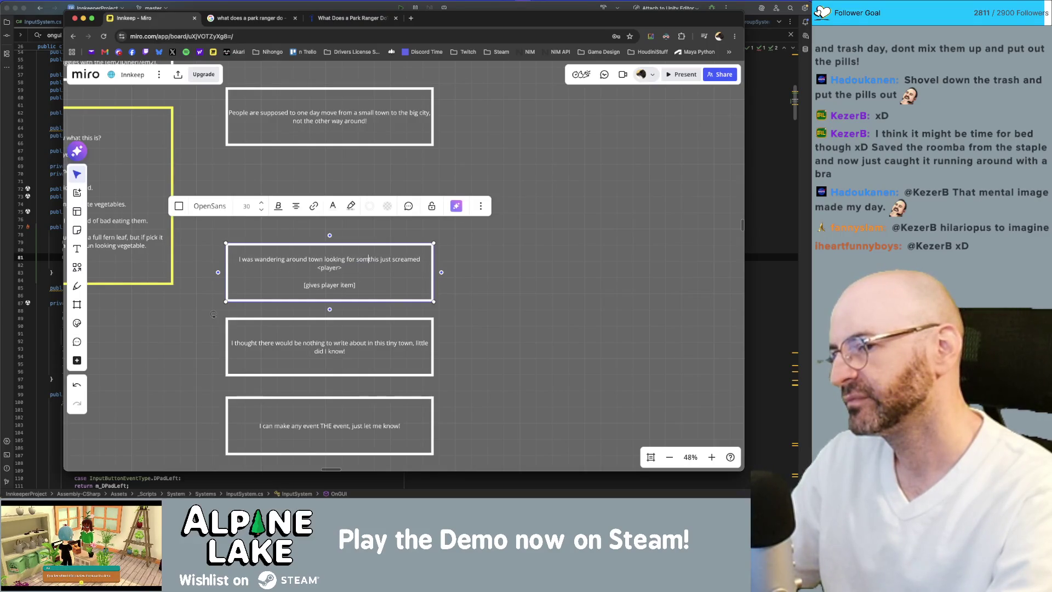
pyautogui.write(' and ')
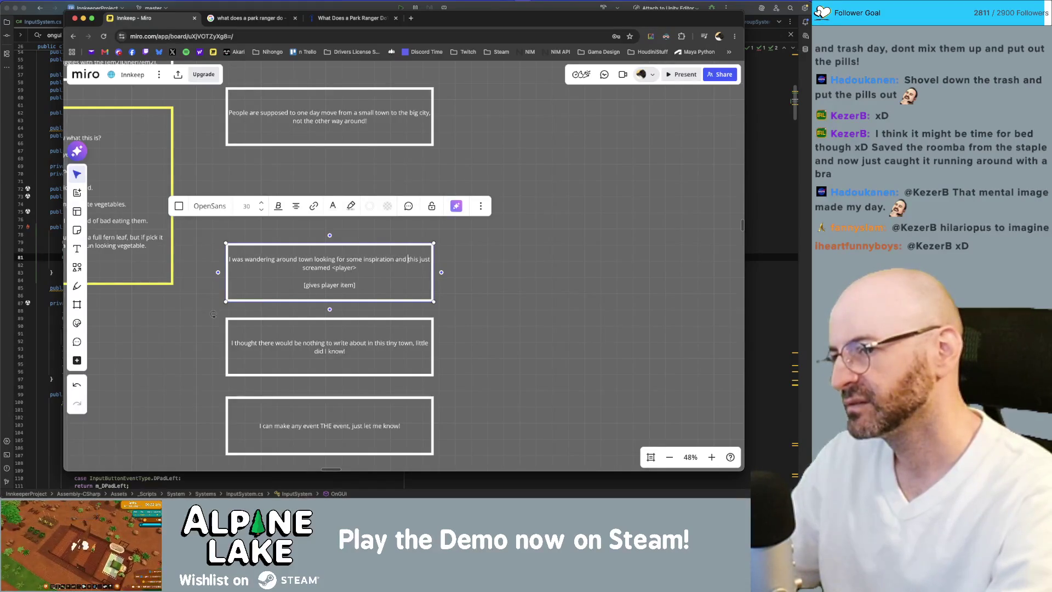
pyautogui.write('I found this')
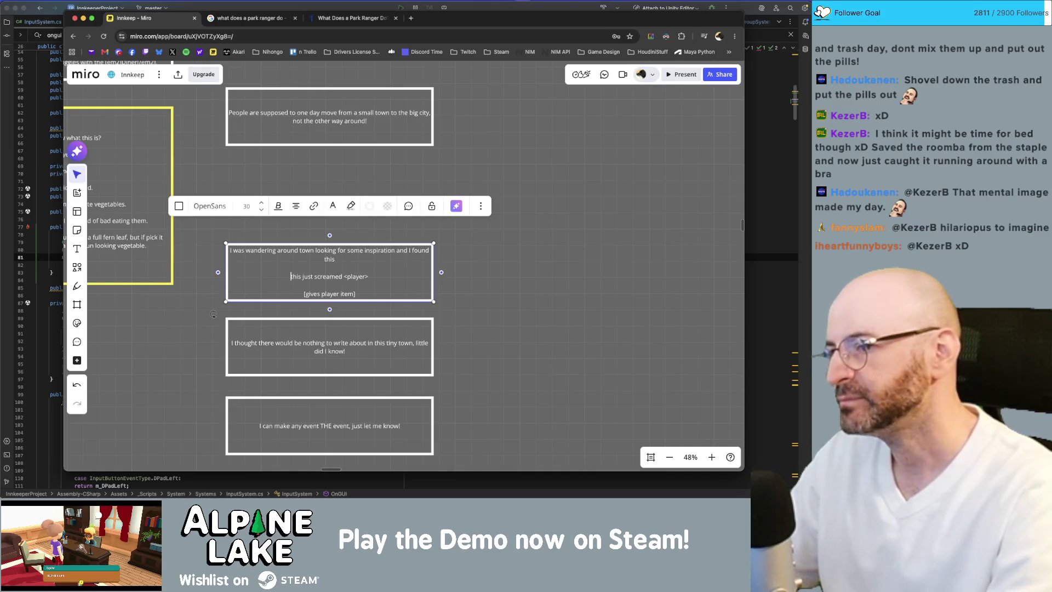
pyautogui.write('.')
pyautogui.press('Return')
pyautogui.press('Return')
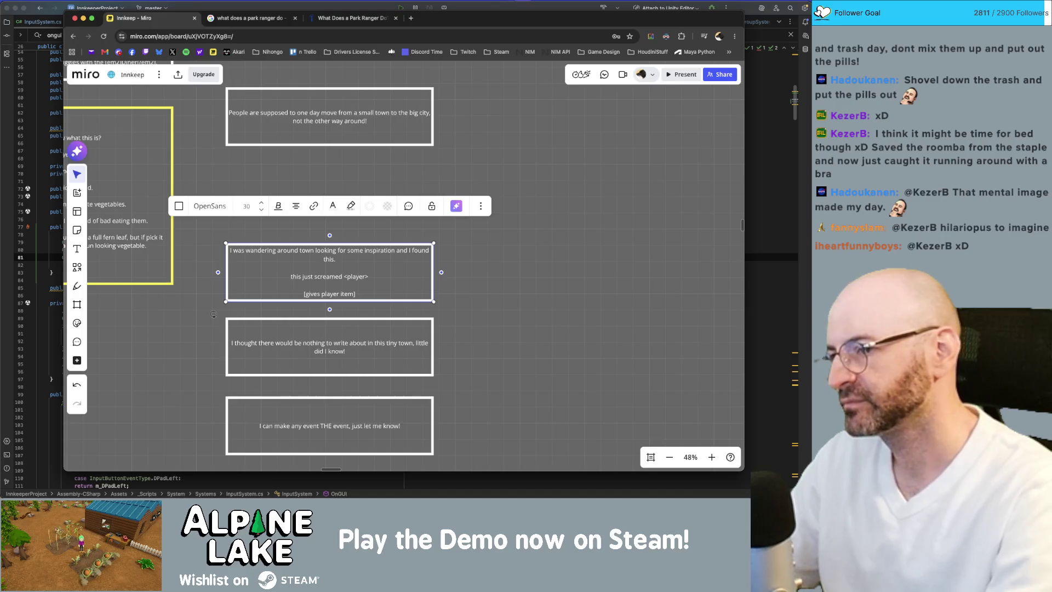
pyautogui.press('Delete')
pyautogui.press('Delete')
pyautogui.press('Delete')
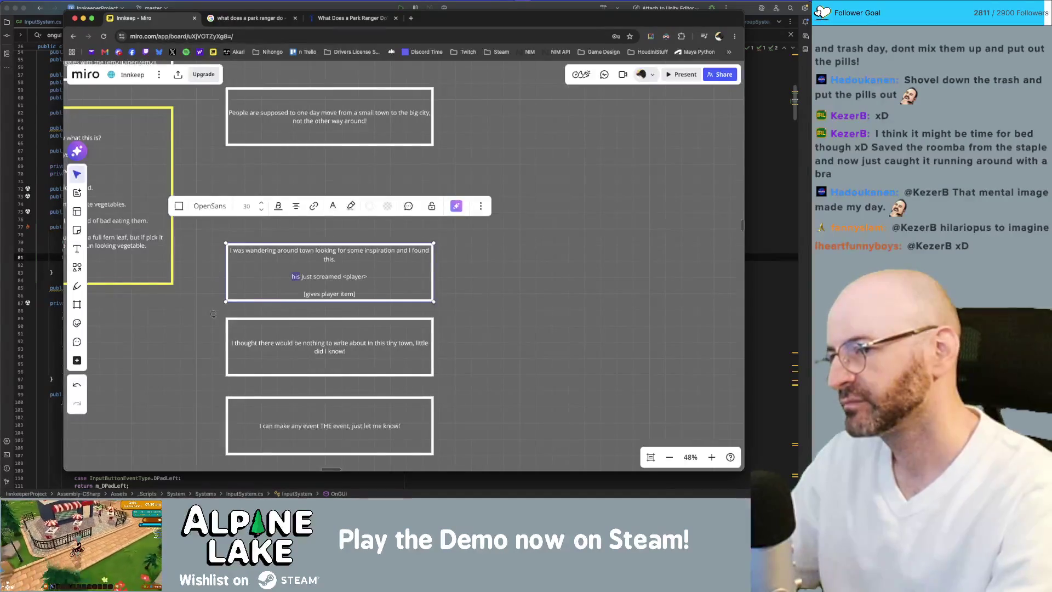
pyautogui.write('I found')
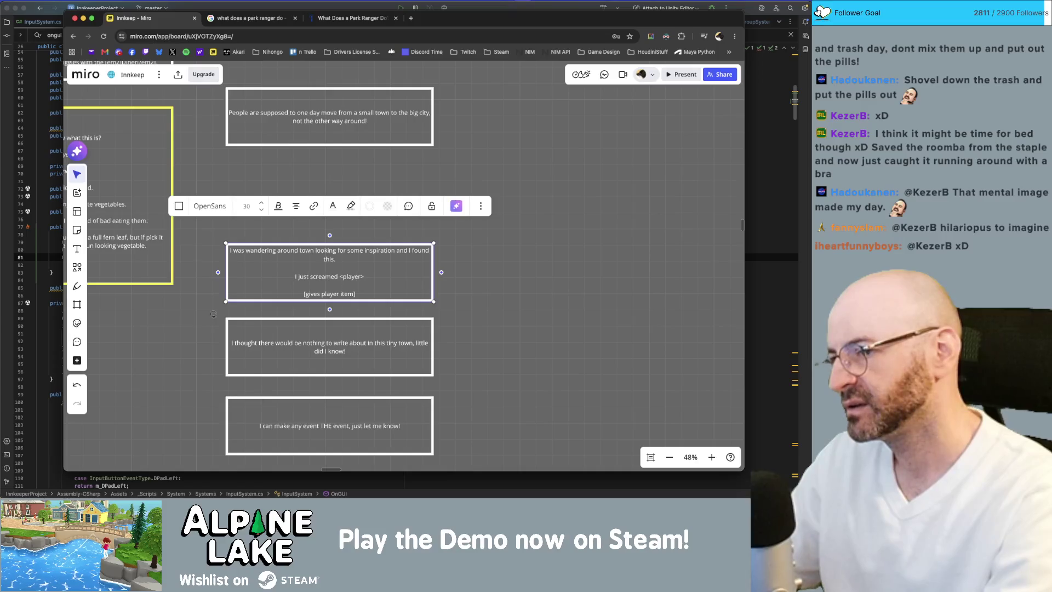
pyautogui.write(' this.  I thought you might')
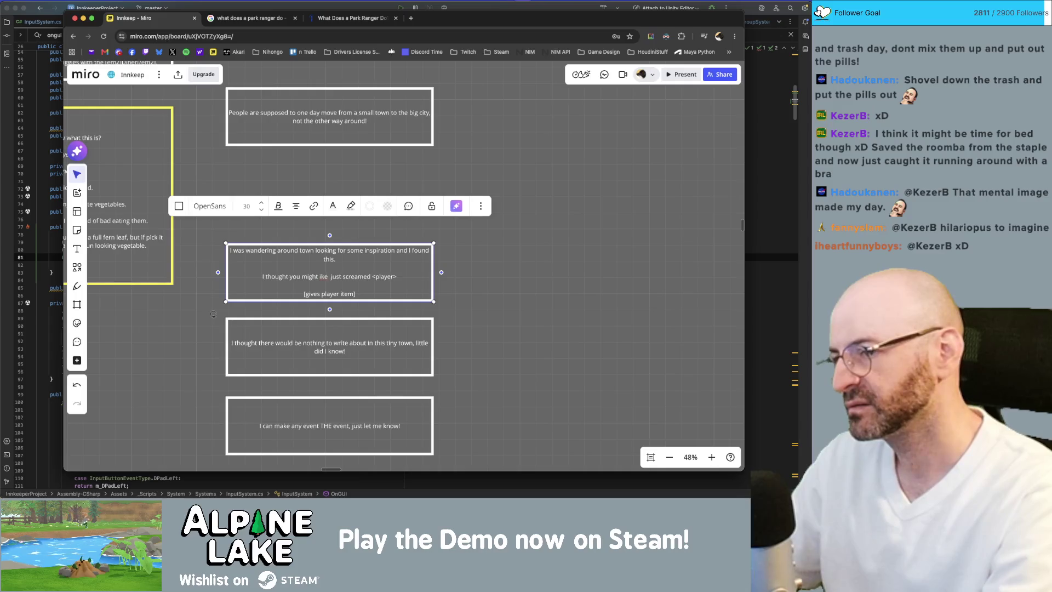
pyautogui.hotkey('shift', 'End')
pyautogui.write('like it')
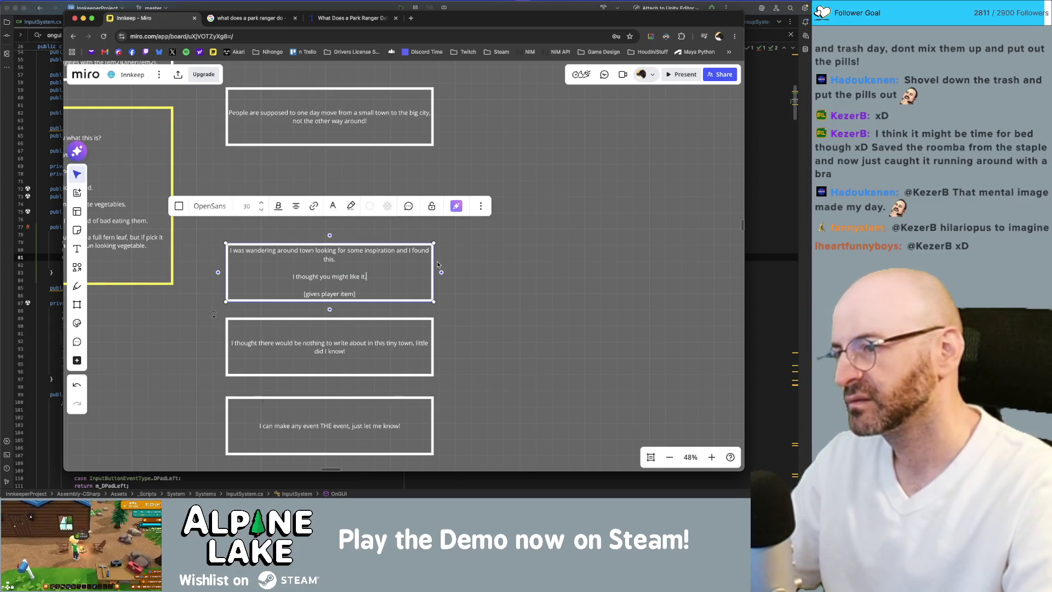
# Step: Zoom out to view the whole board and select the red backpack sticker beside the gift card
pyautogui.press('Escape')
pyautogui.hotkey('shift', '1')
pyautogui.press('Escape')
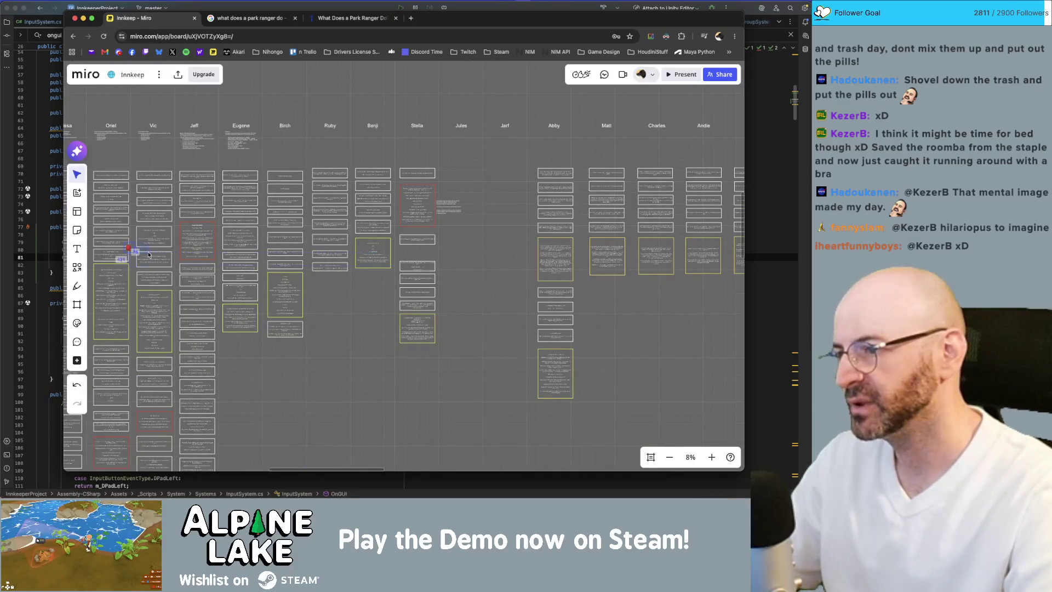
pyautogui.click(428, 266)
pyautogui.scroll(5, 425, 266)
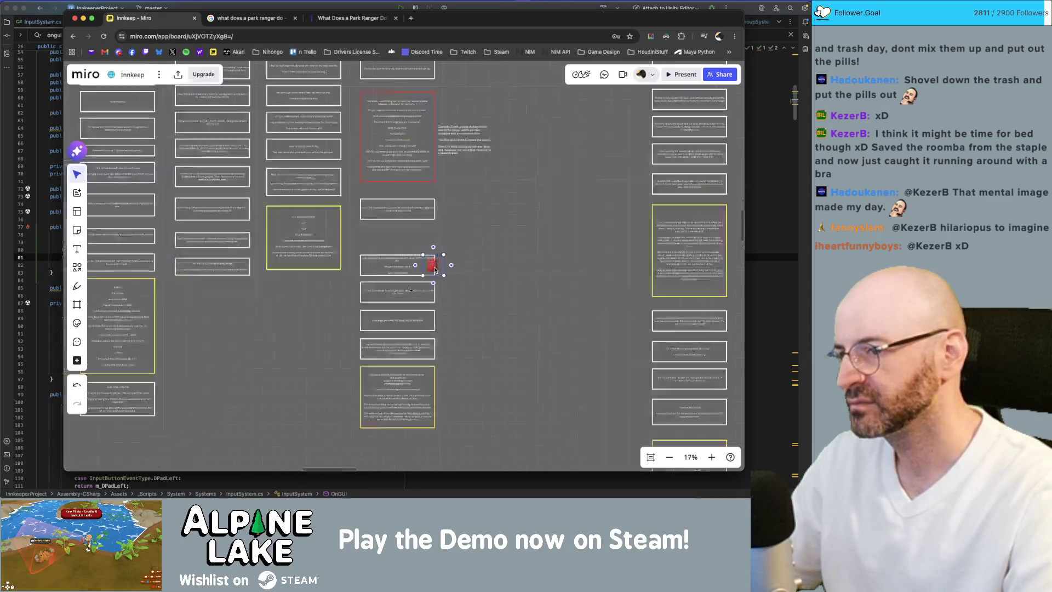
pyautogui.scroll(-3, 422, 265)
pyautogui.scroll(7, 410, 268)
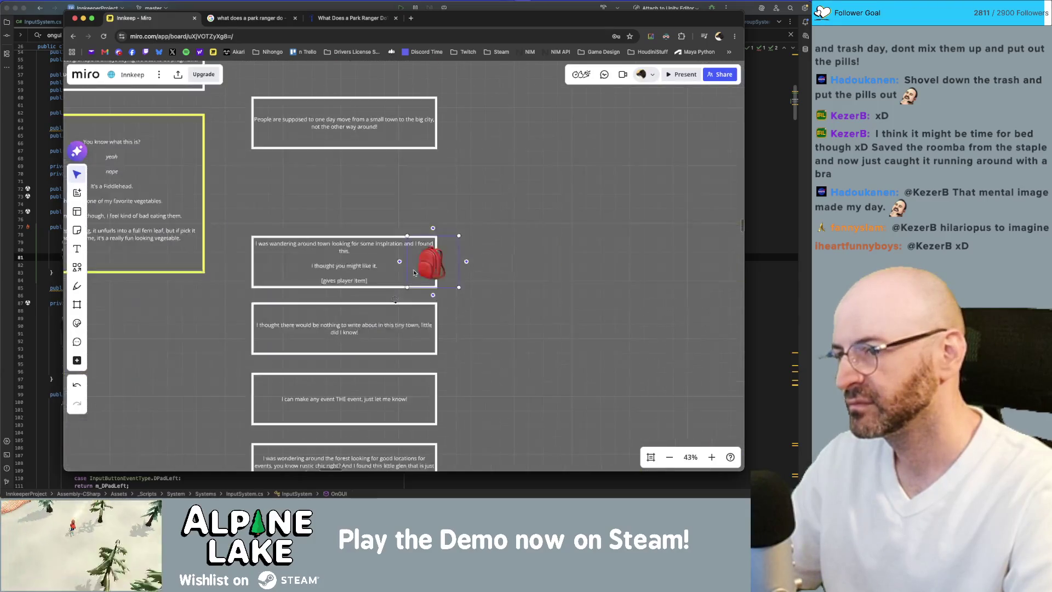